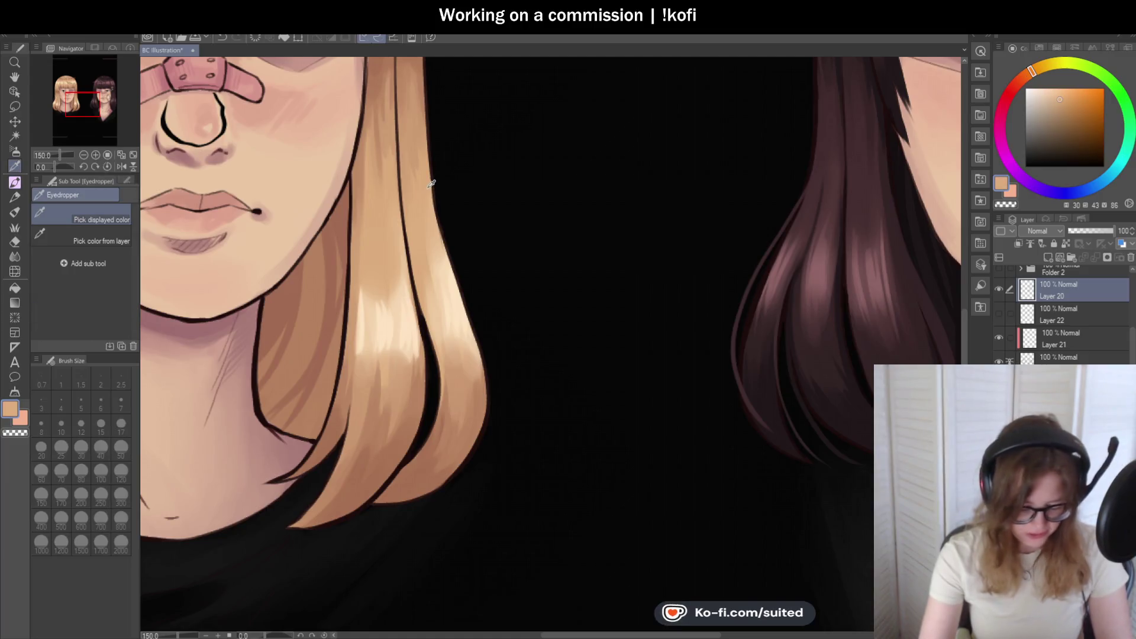
- Paint light peach highlight strokes along the right edge of the blonde hair ends
{"action": "left_click_drag", "start_coordinate": [427, 179], "coordinate": [482, 313]}
{"action": "key", "text": "ctrl+z"}
{"action": "left_click_drag", "start_coordinate": [428, 181], "coordinate": [493, 388]}
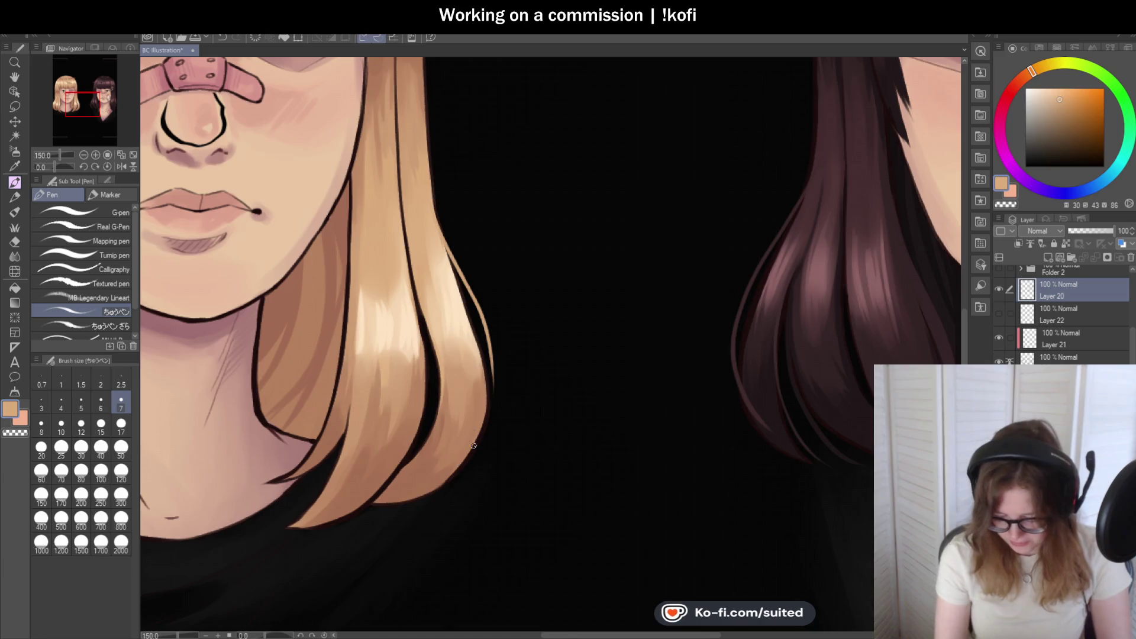
{"action": "scroll", "coordinate": [473, 441], "scroll_direction": "up", "scroll_amount": 3}
{"action": "left_click_drag", "start_coordinate": [500, 284], "coordinate": [486, 406]}
{"action": "left_click_drag", "start_coordinate": [506, 314], "coordinate": [459, 464]}
{"action": "left_click_drag", "start_coordinate": [499, 361], "coordinate": [452, 476]}
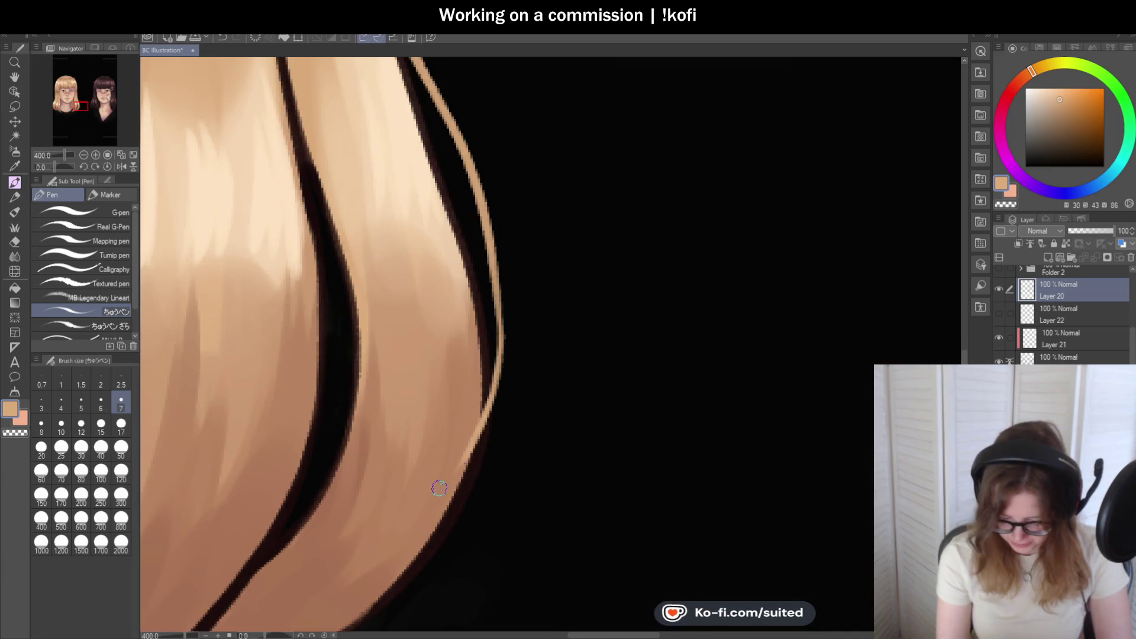
{"action": "left_click_drag", "start_coordinate": [494, 349], "coordinate": [454, 451]}
- Undo the recent strokes and repaint a cleaner rim highlight down the hair's outer edge
{"action": "scroll", "coordinate": [547, 381], "scroll_direction": "down", "scroll_amount": 4}
{"action": "scroll", "coordinate": [547, 381], "scroll_direction": "up", "scroll_amount": 2}
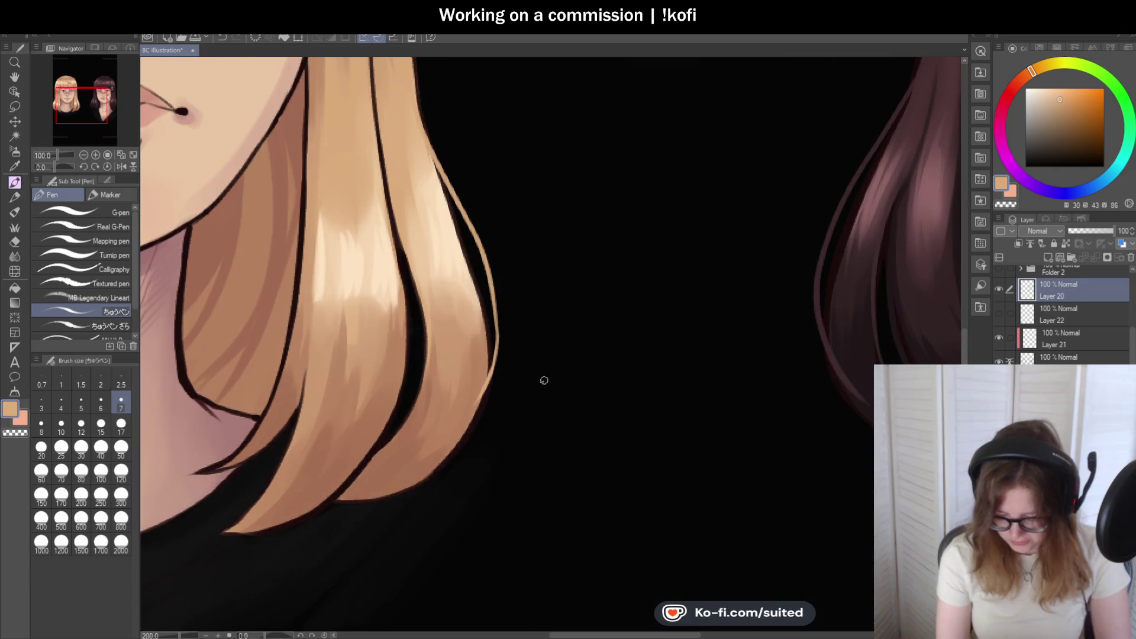
{"action": "key", "text": "ctrl+z"}
{"action": "key", "text": "ctrl+z"}
{"action": "key", "text": "ctrl+z"}
{"action": "scroll", "coordinate": [494, 435], "scroll_direction": "up", "scroll_amount": 2}
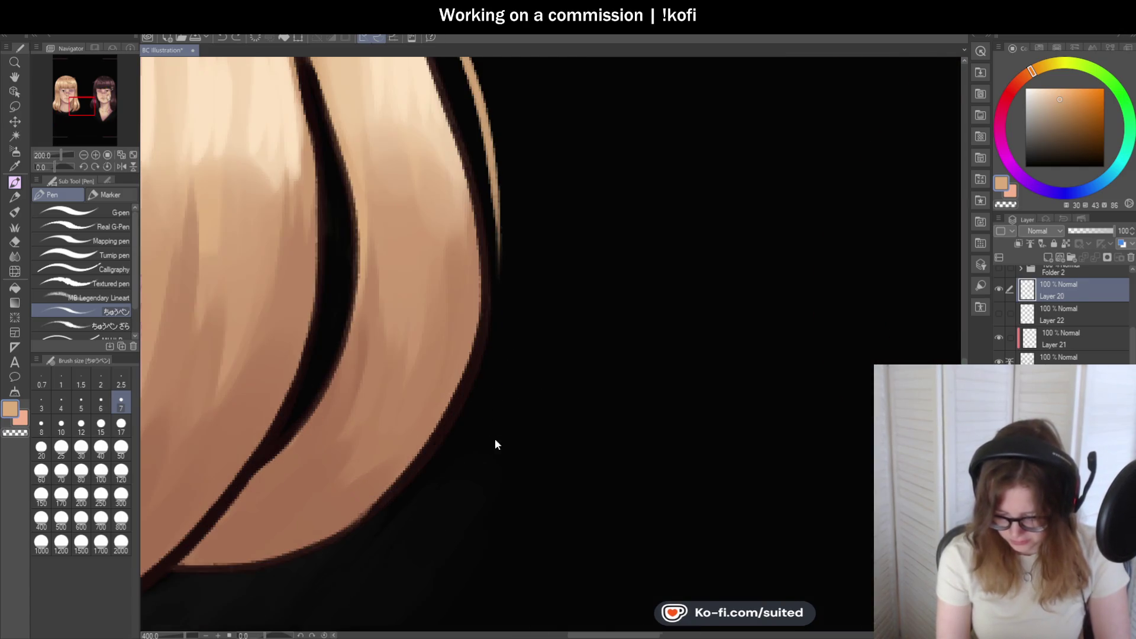
{"action": "mouse_move", "coordinate": [494, 178]}
{"action": "left_mouse_down"}
{"action": "mouse_move", "coordinate": [479, 337]}
{"action": "mouse_move", "coordinate": [453, 408]}
{"action": "left_mouse_up"}
{"action": "left_click_drag", "start_coordinate": [485, 340], "coordinate": [427, 430]}
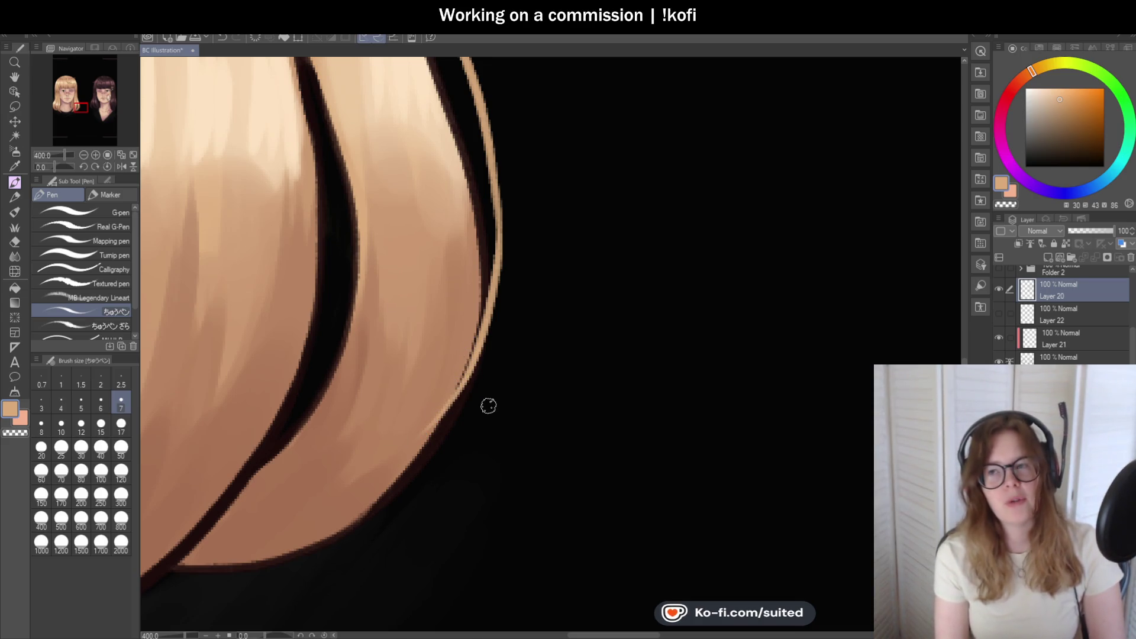
{"action": "left_click_drag", "start_coordinate": [494, 296], "coordinate": [433, 413]}
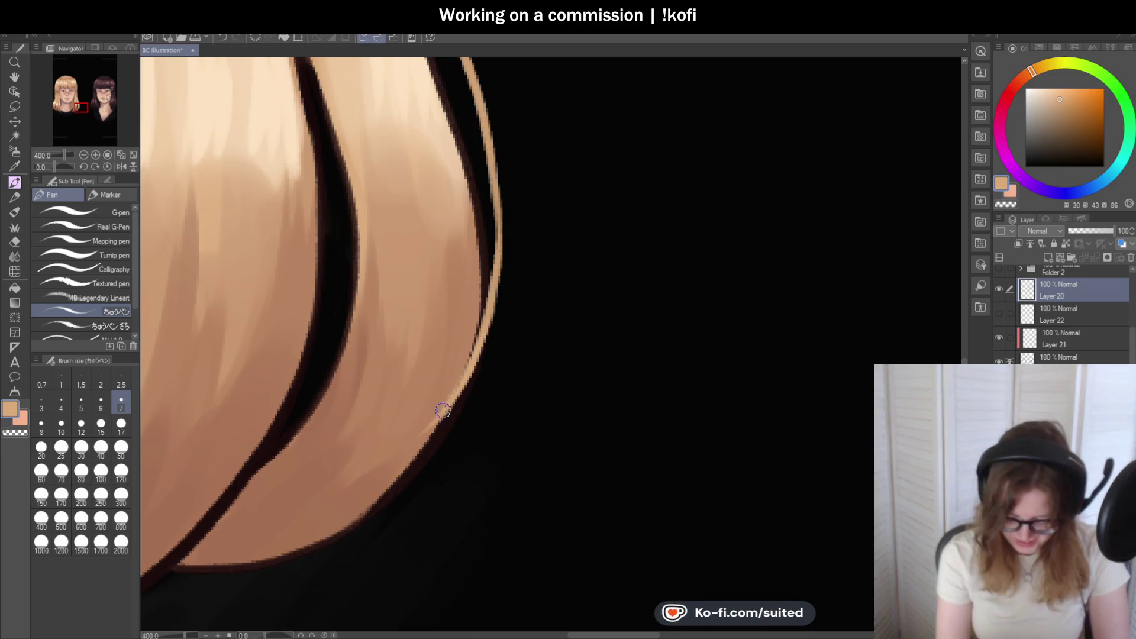
{"action": "scroll", "coordinate": [515, 380], "scroll_direction": "down", "scroll_amount": 5}
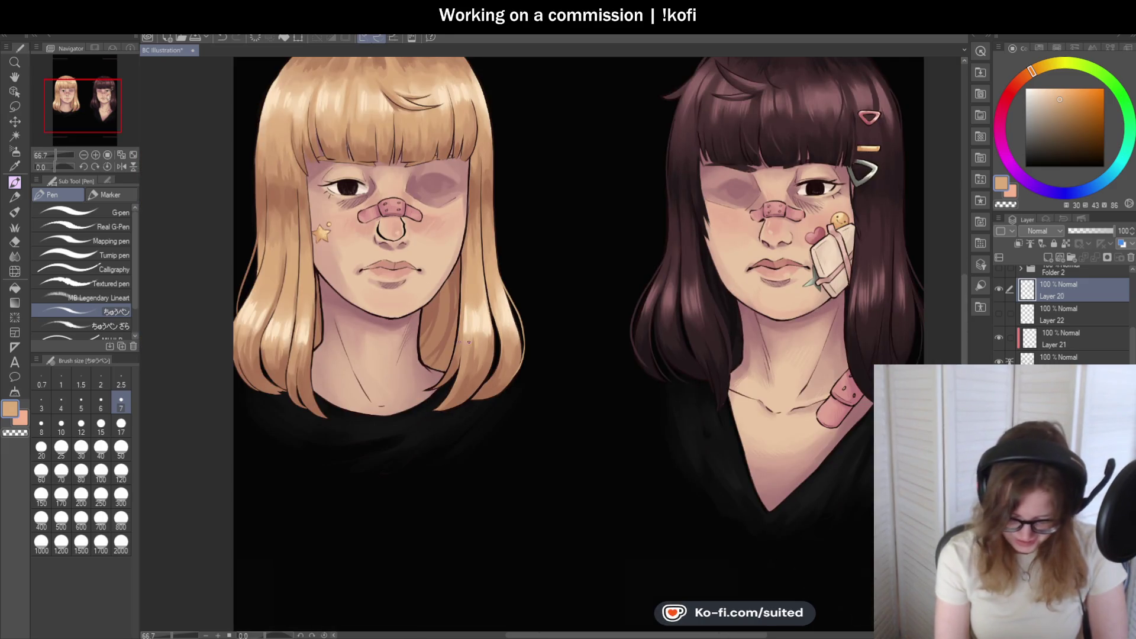
- Eyedrop a darker tone from the blonde hair and return to the Pen
{"action": "scroll", "coordinate": [338, 260], "scroll_direction": "up", "scroll_amount": 3}
{"action": "scroll", "coordinate": [339, 260], "scroll_direction": "down", "scroll_amount": 4}
{"action": "scroll", "coordinate": [462, 165], "scroll_direction": "up", "scroll_amount": 5}
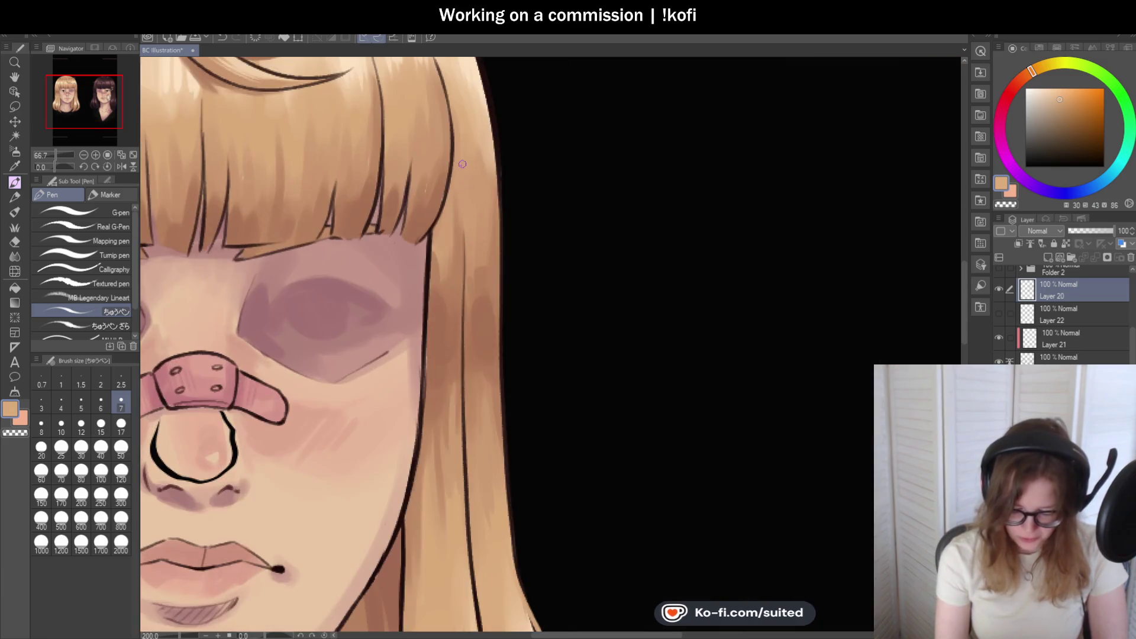
{"action": "scroll", "coordinate": [462, 165], "scroll_direction": "down", "scroll_amount": 2}
{"action": "scroll", "coordinate": [441, 131], "scroll_direction": "up", "scroll_amount": 4}
{"action": "key", "text": "i"}
{"action": "left_click", "coordinate": [401, 136]}
{"action": "key", "text": "p"}
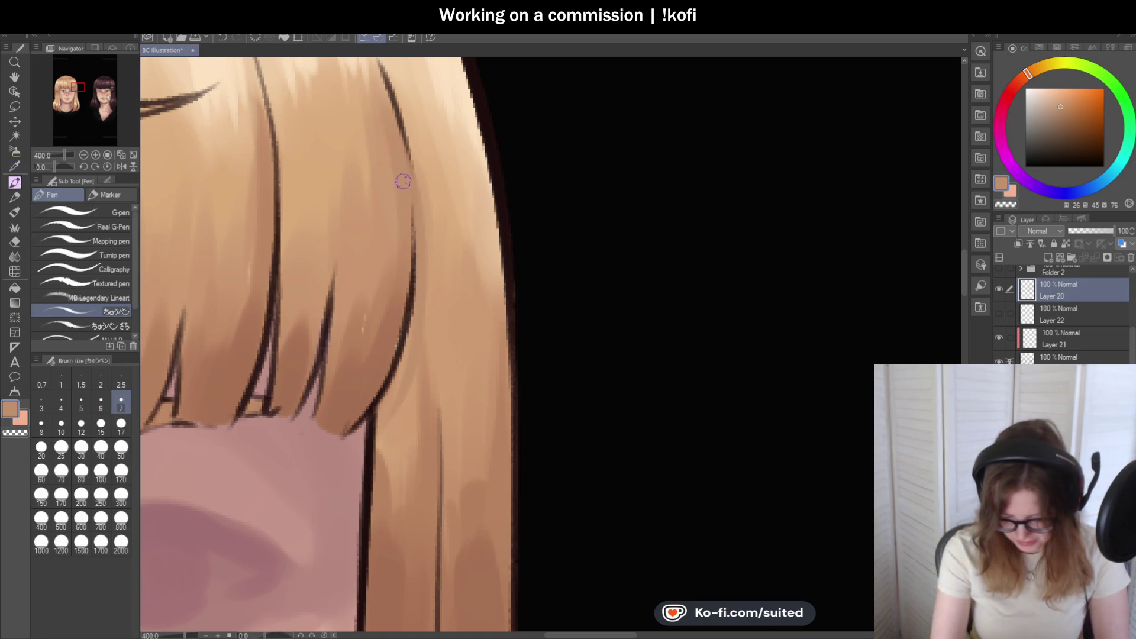
- Sample an even darker brown shade from the blonde hair
{"action": "scroll", "coordinate": [343, 459], "scroll_direction": "down", "scroll_amount": 5}
{"action": "scroll", "coordinate": [312, 282], "scroll_direction": "up", "scroll_amount": 3}
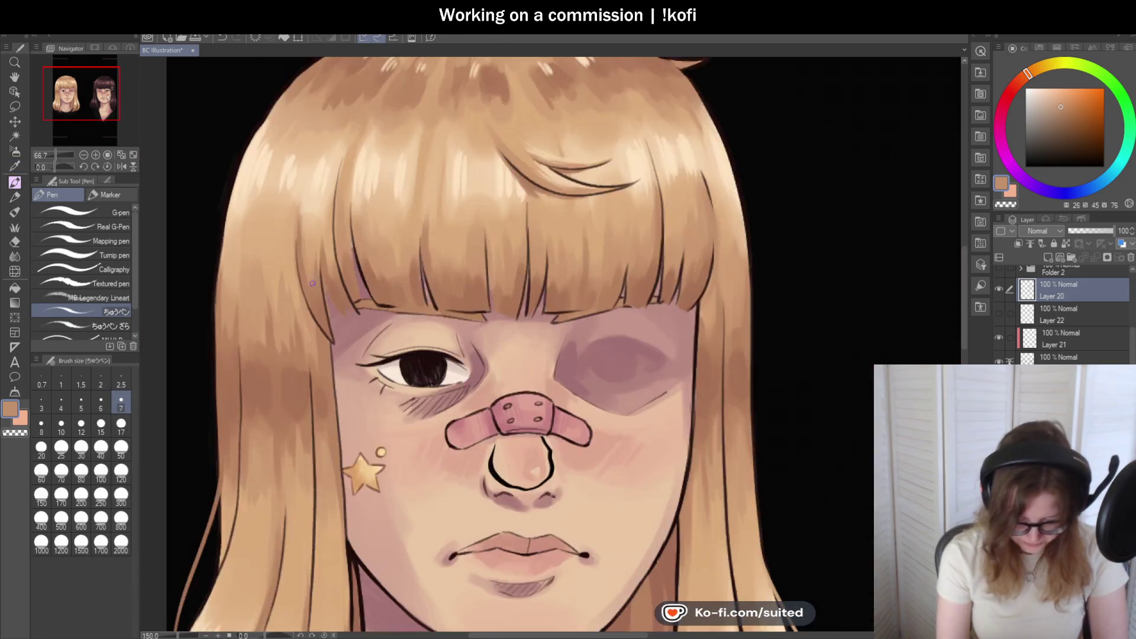
{"action": "scroll", "coordinate": [312, 282], "scroll_direction": "up", "scroll_amount": 1}
{"action": "left_click", "coordinate": [296, 225], "text": "alt"}
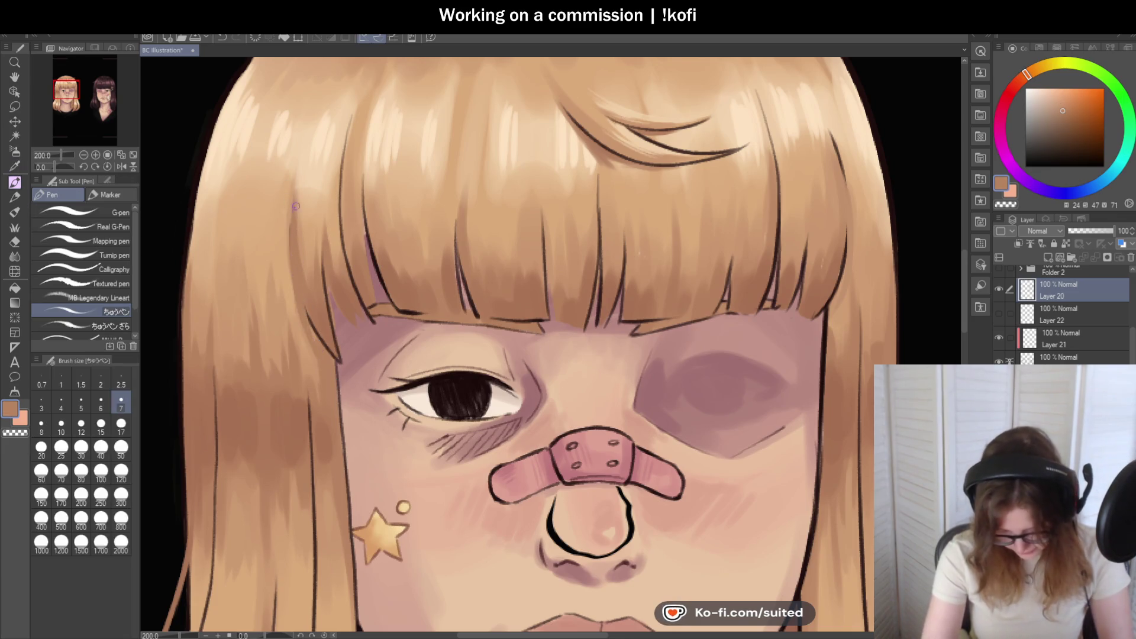
{"action": "scroll", "coordinate": [296, 210], "scroll_direction": "down", "scroll_amount": 2}
{"action": "scroll", "coordinate": [377, 428], "scroll_direction": "up", "scroll_amount": 1}
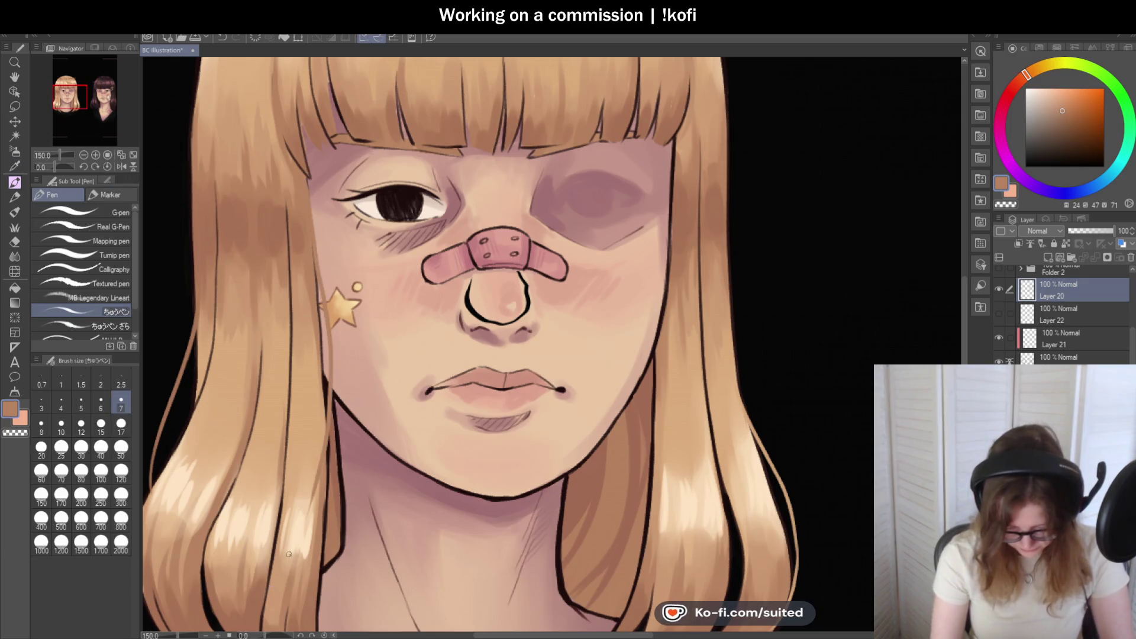
{"action": "scroll", "coordinate": [319, 325], "scroll_direction": "down", "scroll_amount": 3}
{"action": "scroll", "coordinate": [309, 330], "scroll_direction": "up", "scroll_amount": 2}
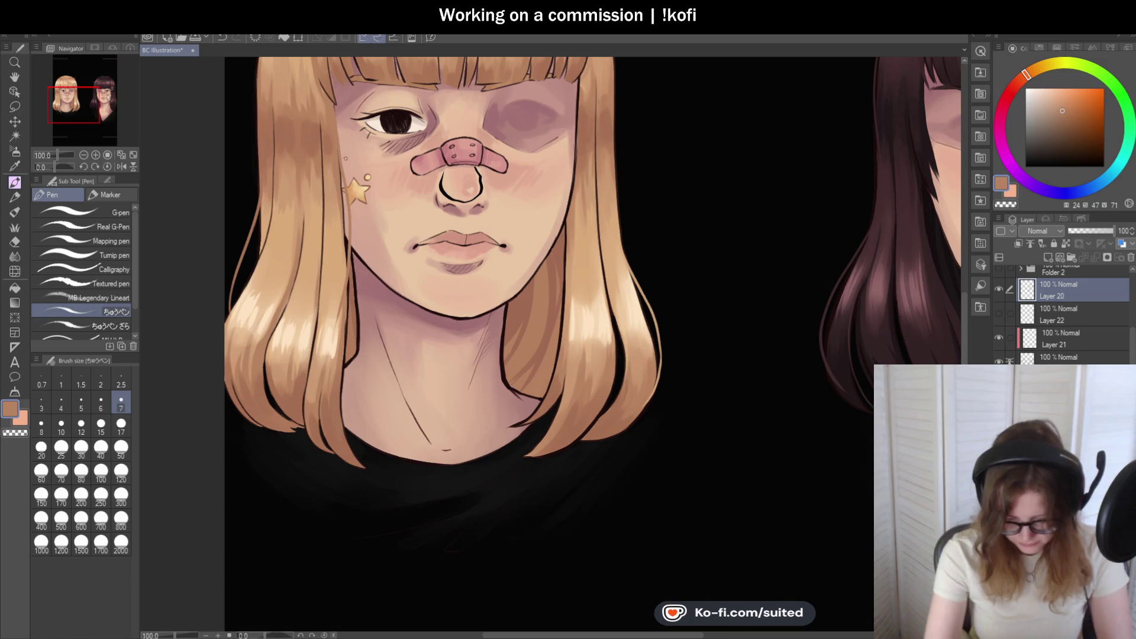
{"action": "scroll", "coordinate": [331, 323], "scroll_direction": "up", "scroll_amount": 2}
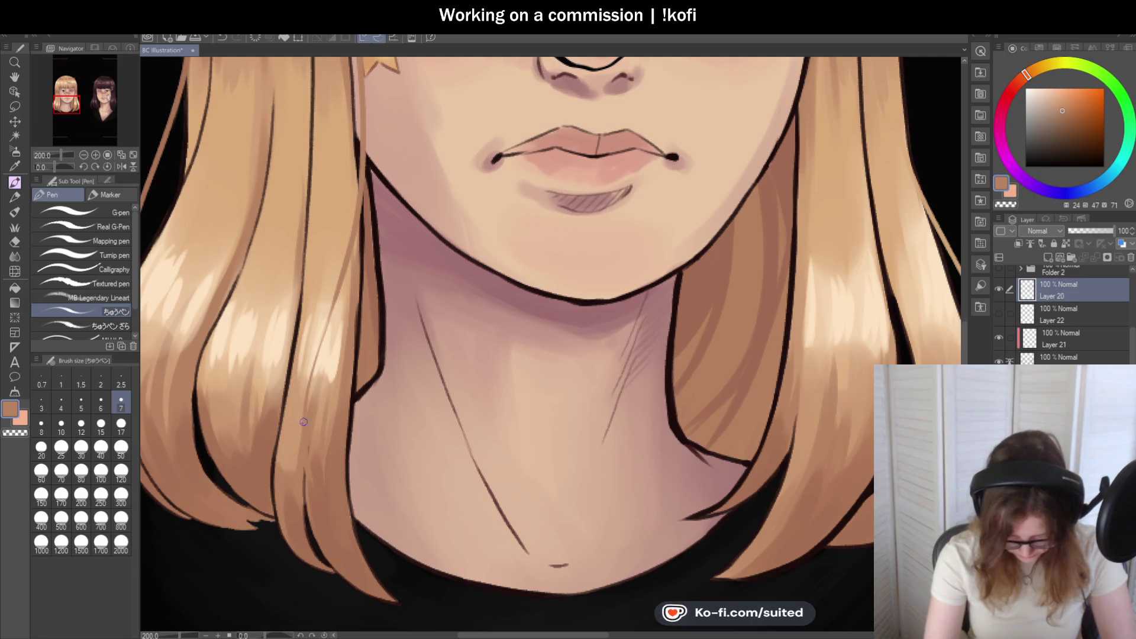
{"action": "scroll", "coordinate": [328, 442], "scroll_direction": "down", "scroll_amount": 3}
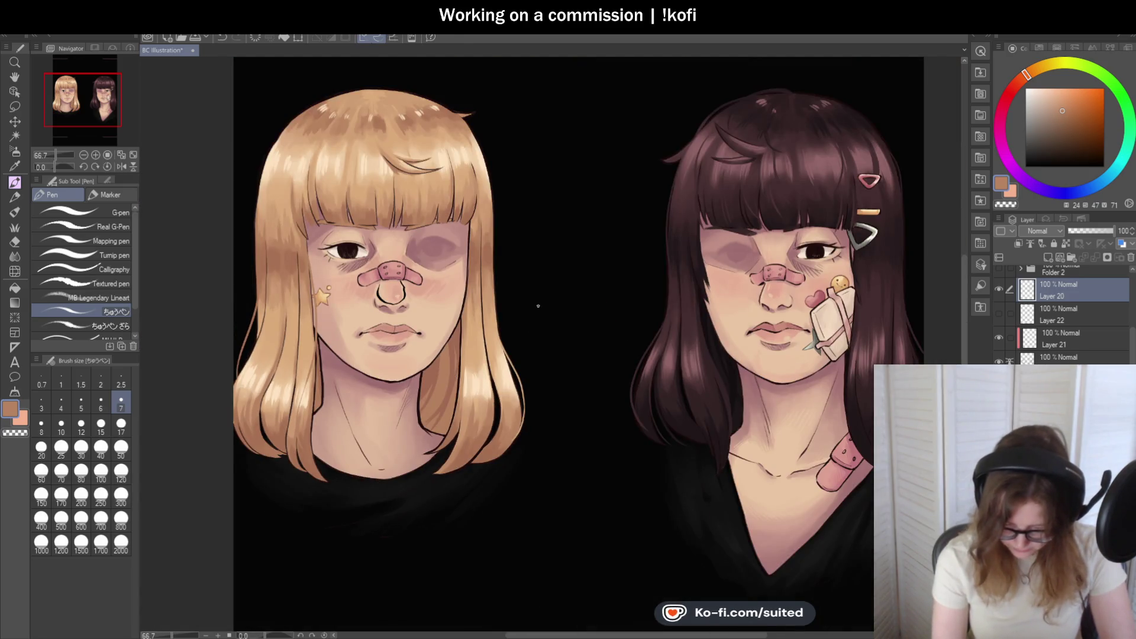
- Sample a skin colour and paint it over the dark line along the hair and face edge
{"action": "scroll", "coordinate": [473, 420], "scroll_direction": "up", "scroll_amount": 3}
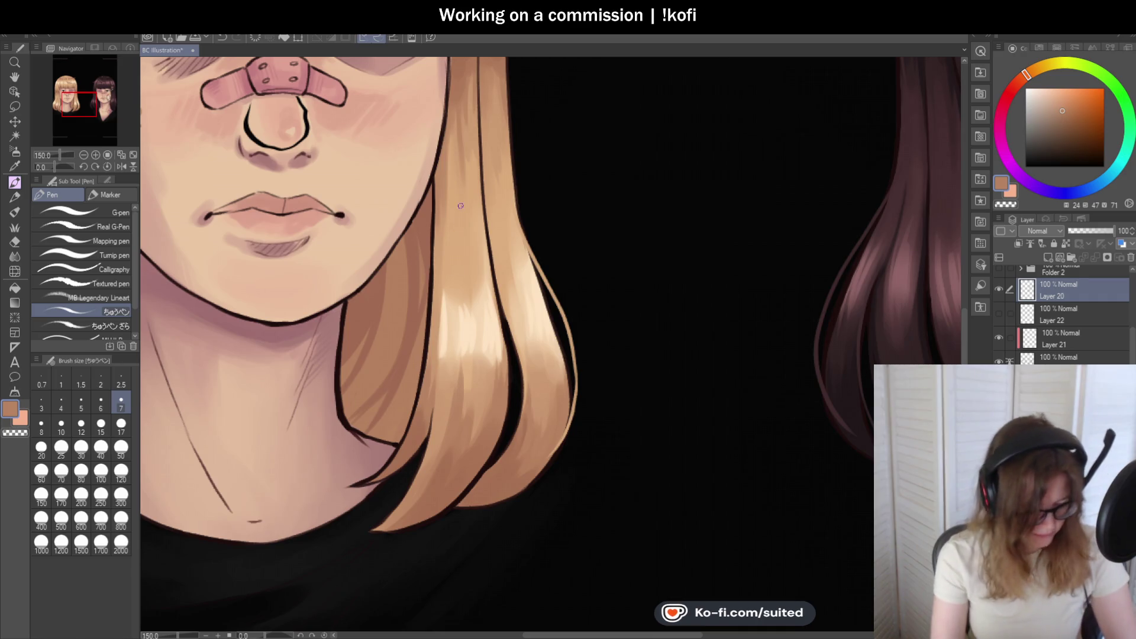
{"action": "key", "text": "i"}
{"action": "key", "text": "p"}
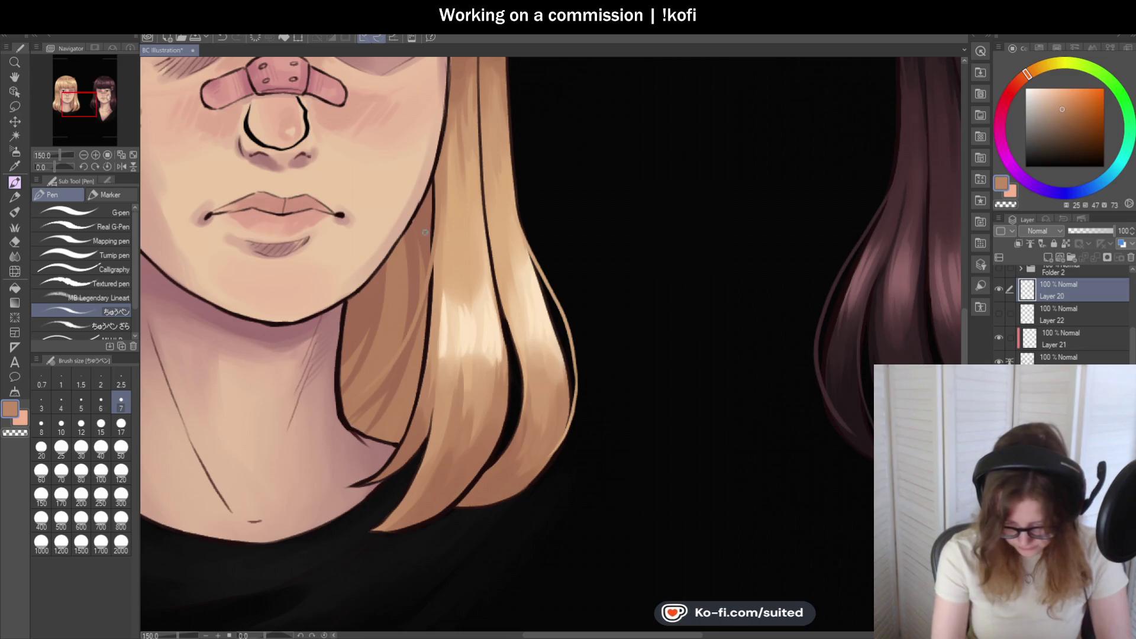
{"action": "scroll", "coordinate": [433, 176], "scroll_direction": "up", "scroll_amount": 1}
{"action": "left_click_drag", "start_coordinate": [434, 176], "coordinate": [425, 308]}
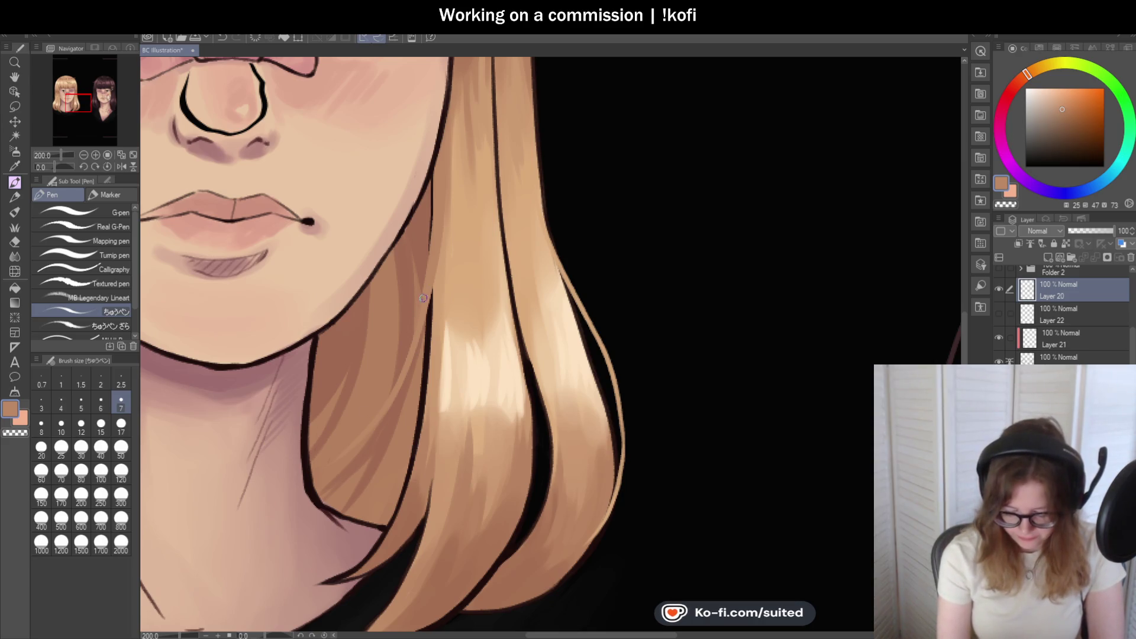
- Lighten the dark line between the hair and cheek with skin tone
{"action": "key", "text": "ctrl+minus"}
{"action": "key", "text": "ctrl+minus"}
{"action": "key", "text": "ctrl+minus"}
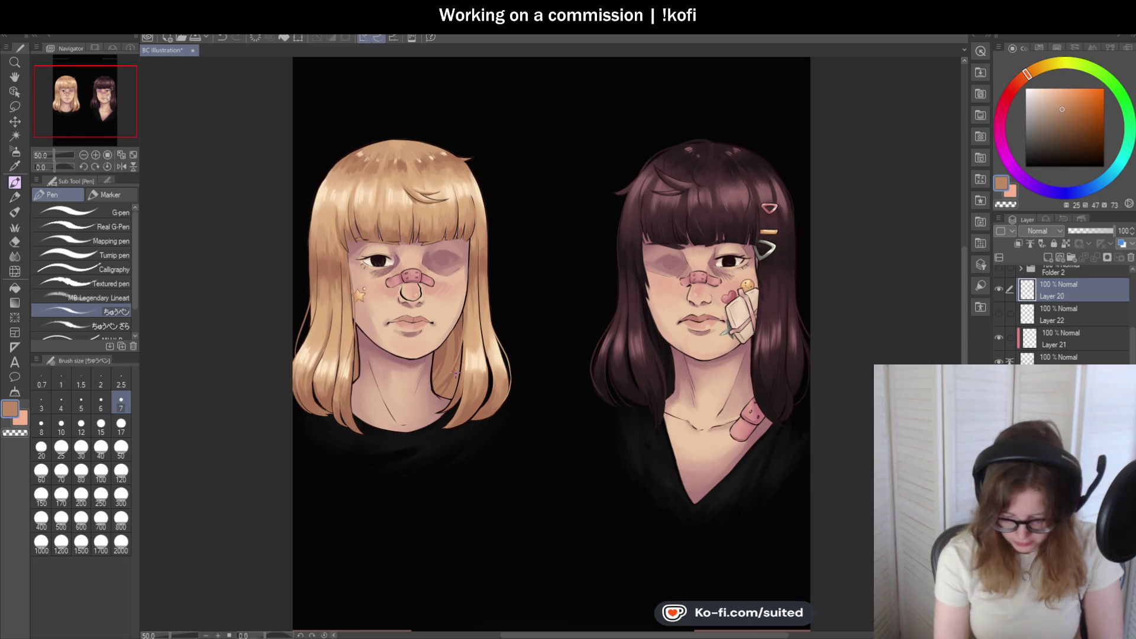
{"action": "key", "text": "ctrl+plus"}
{"action": "key", "text": "ctrl+plus"}
{"action": "scroll", "coordinate": [358, 414], "scroll_direction": "up", "scroll_amount": 1}
{"action": "scroll", "coordinate": [359, 411], "scroll_direction": "down", "scroll_amount": 3}
{"action": "scroll", "coordinate": [341, 253], "scroll_direction": "up", "scroll_amount": 4}
{"action": "left_click_drag", "start_coordinate": [324, 144], "coordinate": [334, 197]}
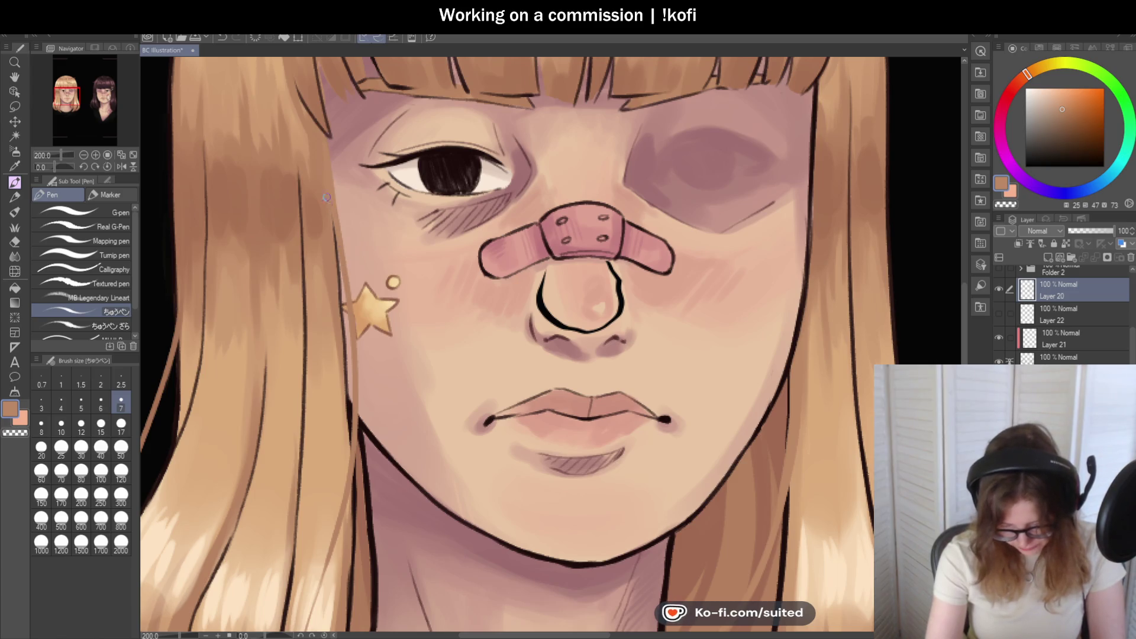
{"action": "scroll", "coordinate": [343, 326], "scroll_direction": "down", "scroll_amount": 4}
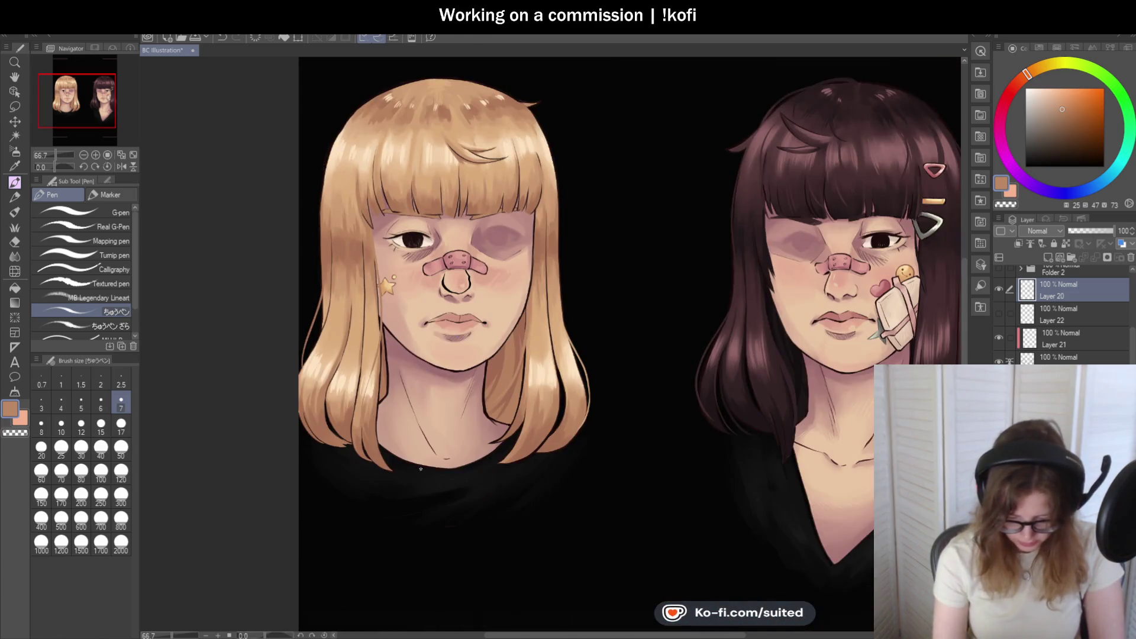
{"action": "scroll", "coordinate": [363, 442], "scroll_direction": "up", "scroll_amount": 3}
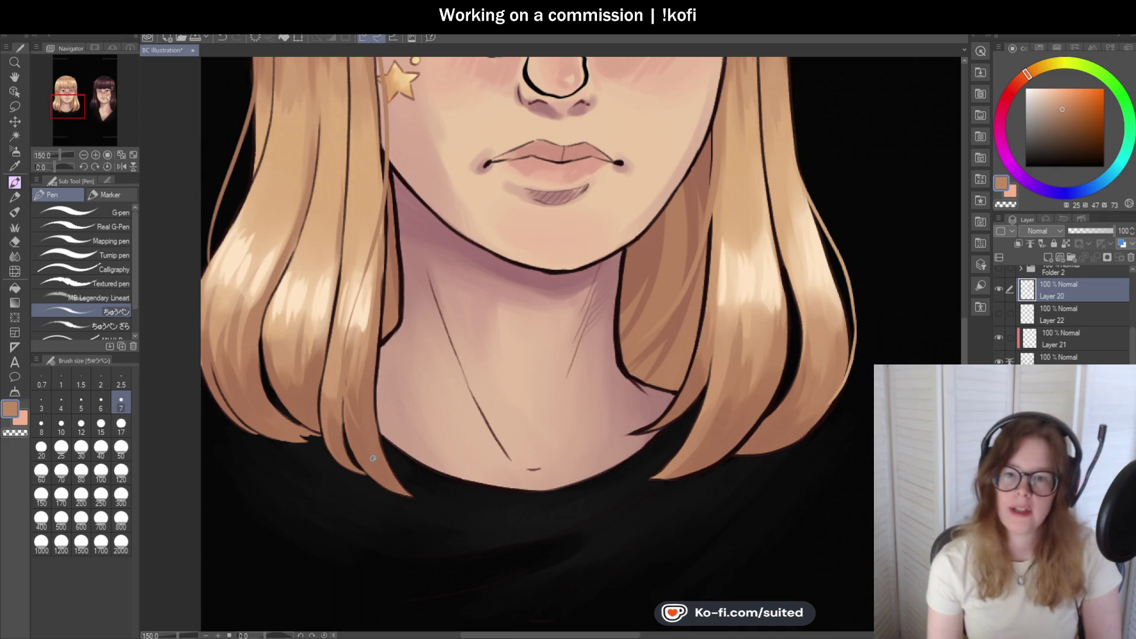
- Sample a darker brown from the hair ends and paint thin dark gaps between strands
{"action": "scroll", "coordinate": [371, 459], "scroll_direction": "down", "scroll_amount": 3}
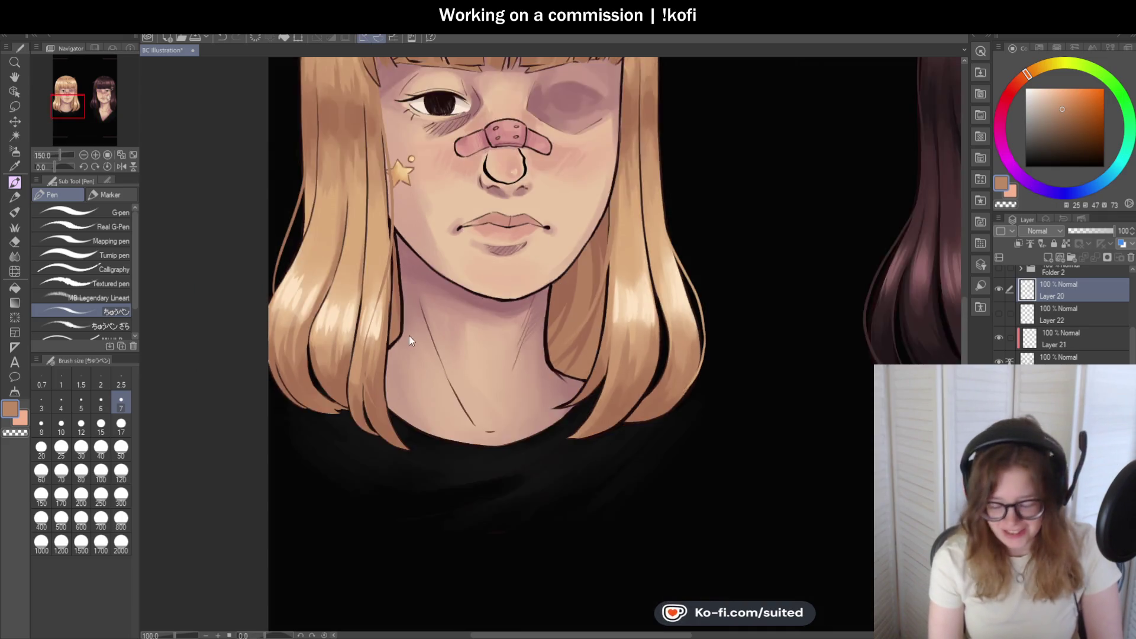
{"action": "scroll", "coordinate": [583, 428], "scroll_direction": "up", "scroll_amount": 4}
{"action": "scroll", "coordinate": [529, 325], "scroll_direction": "up", "scroll_amount": 2}
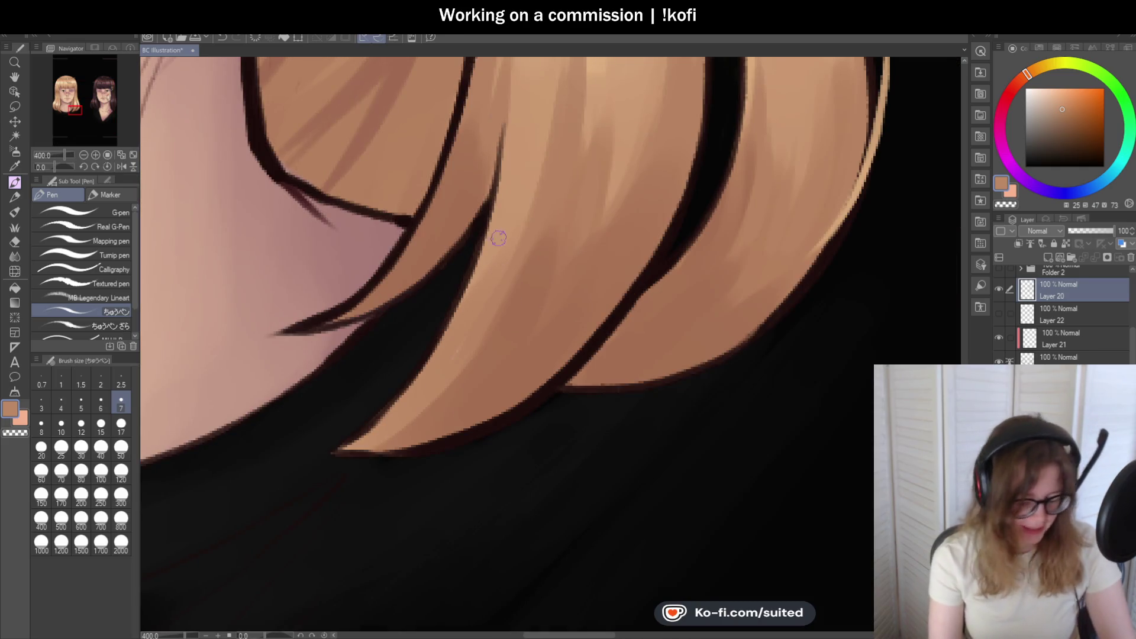
{"action": "left_click", "coordinate": [463, 213], "text": "alt"}
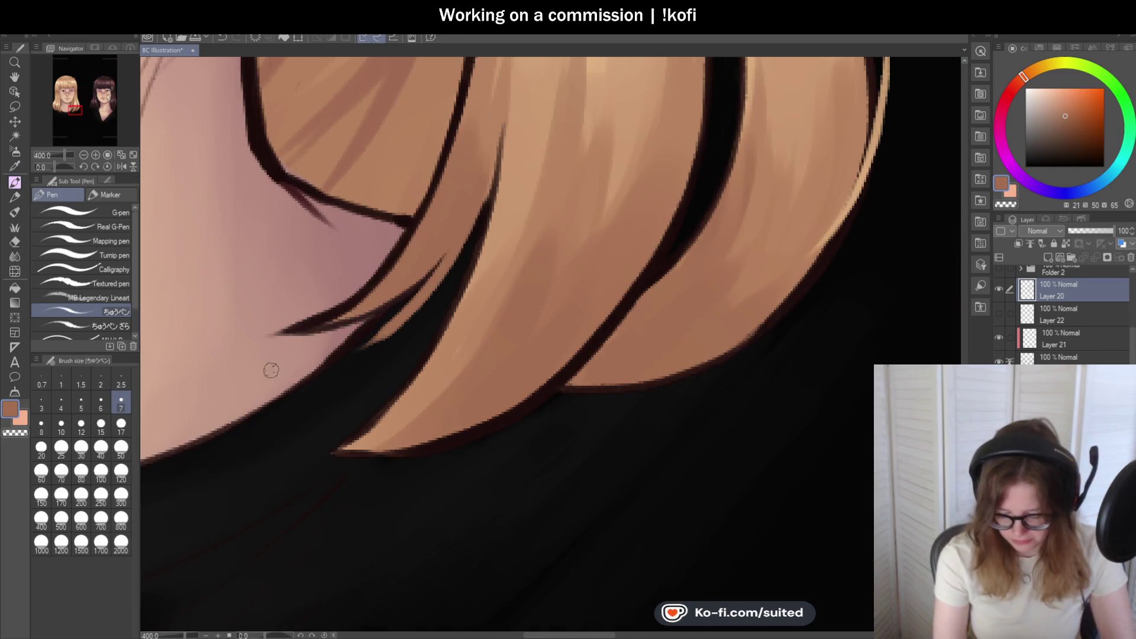
{"action": "mouse_move", "coordinate": [463, 235]}
{"action": "left_mouse_down"}
{"action": "mouse_move", "coordinate": [354, 320]}
{"action": "mouse_move", "coordinate": [466, 216]}
{"action": "left_mouse_up"}
{"action": "key", "text": "ctrl+z"}
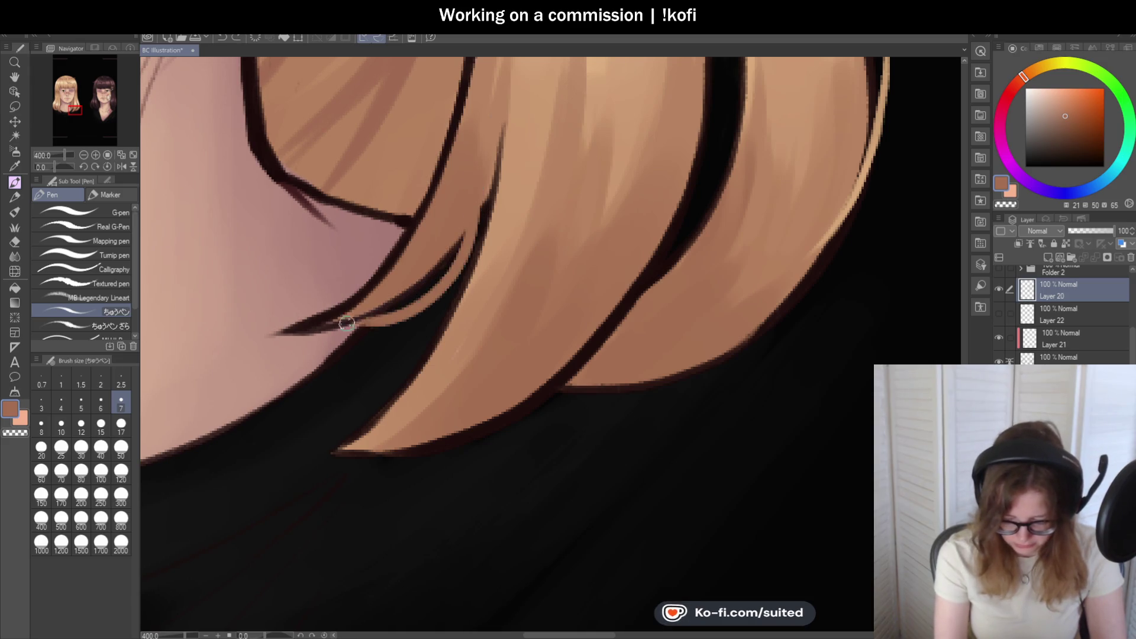
{"action": "mouse_move", "coordinate": [355, 323]}
{"action": "left_mouse_down"}
{"action": "mouse_move", "coordinate": [466, 214]}
{"action": "mouse_move", "coordinate": [358, 323]}
{"action": "left_mouse_up"}
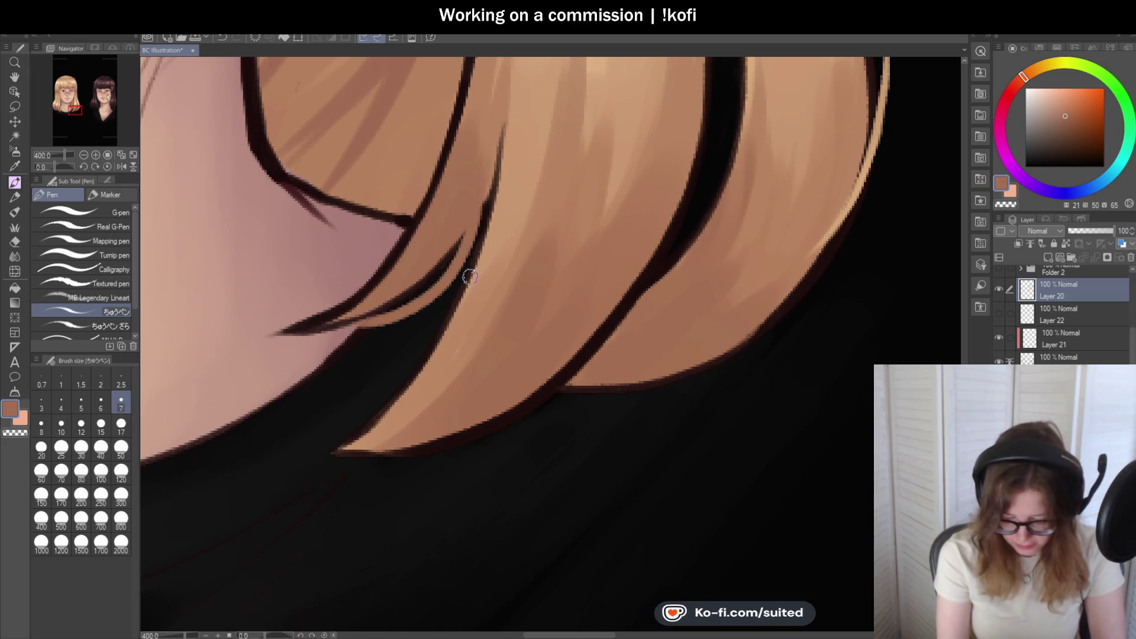
{"action": "scroll", "coordinate": [465, 286], "scroll_direction": "down", "scroll_amount": 5}
{"action": "scroll", "coordinate": [424, 260], "scroll_direction": "up", "scroll_amount": 5}
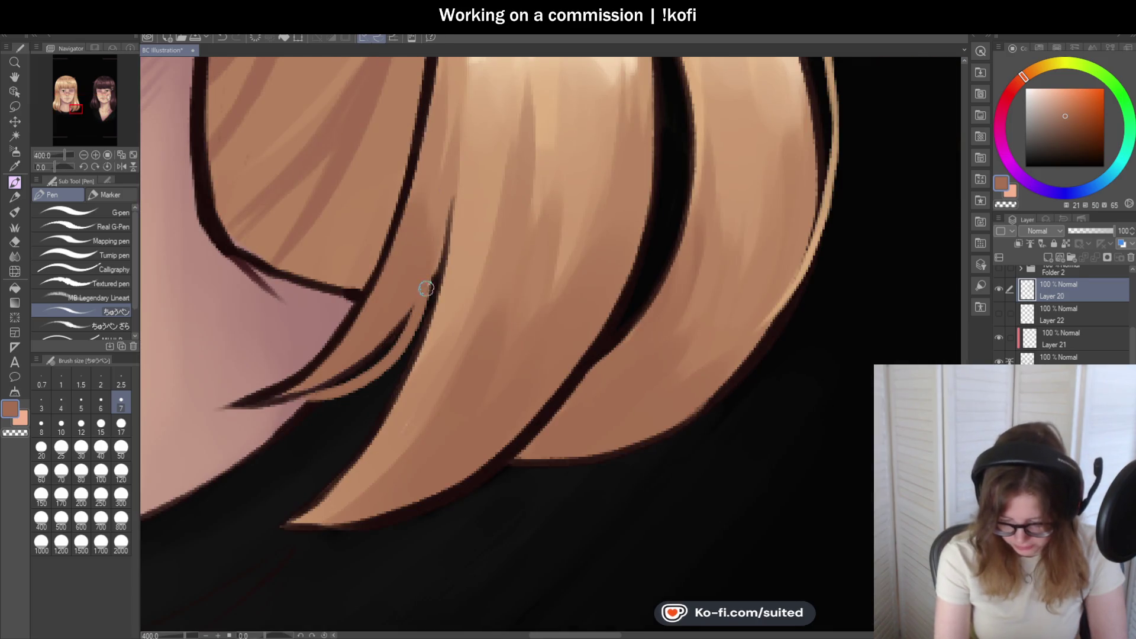
{"action": "left_click_drag", "start_coordinate": [449, 204], "coordinate": [438, 258]}
{"action": "scroll", "coordinate": [423, 311], "scroll_direction": "down", "scroll_amount": 6}
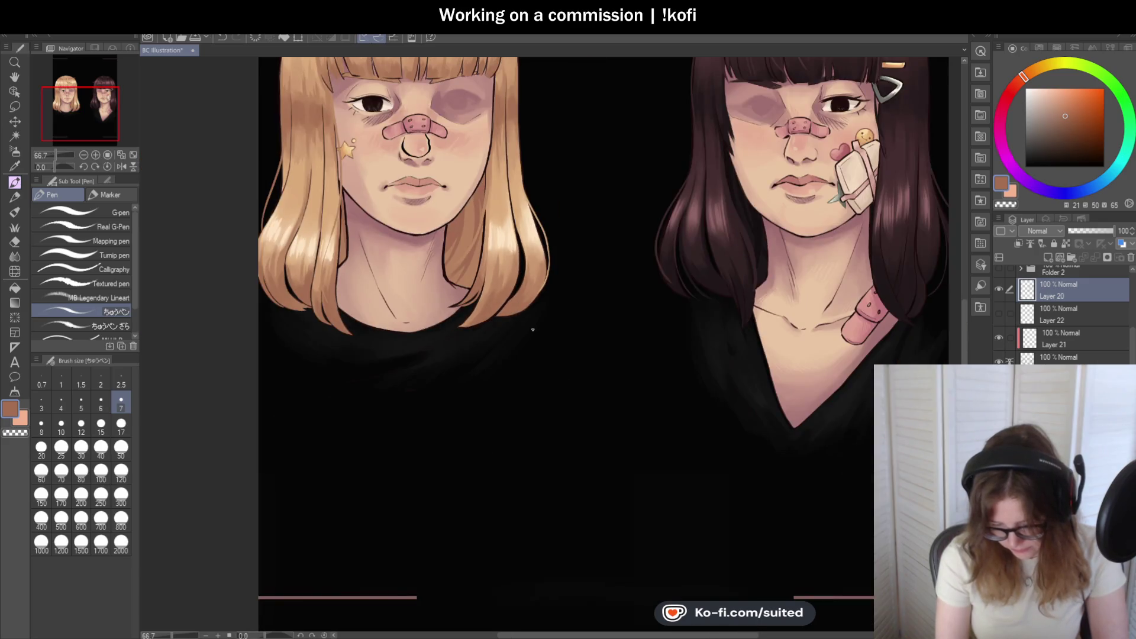
{"action": "scroll", "coordinate": [530, 327], "scroll_direction": "up", "scroll_amount": 2}
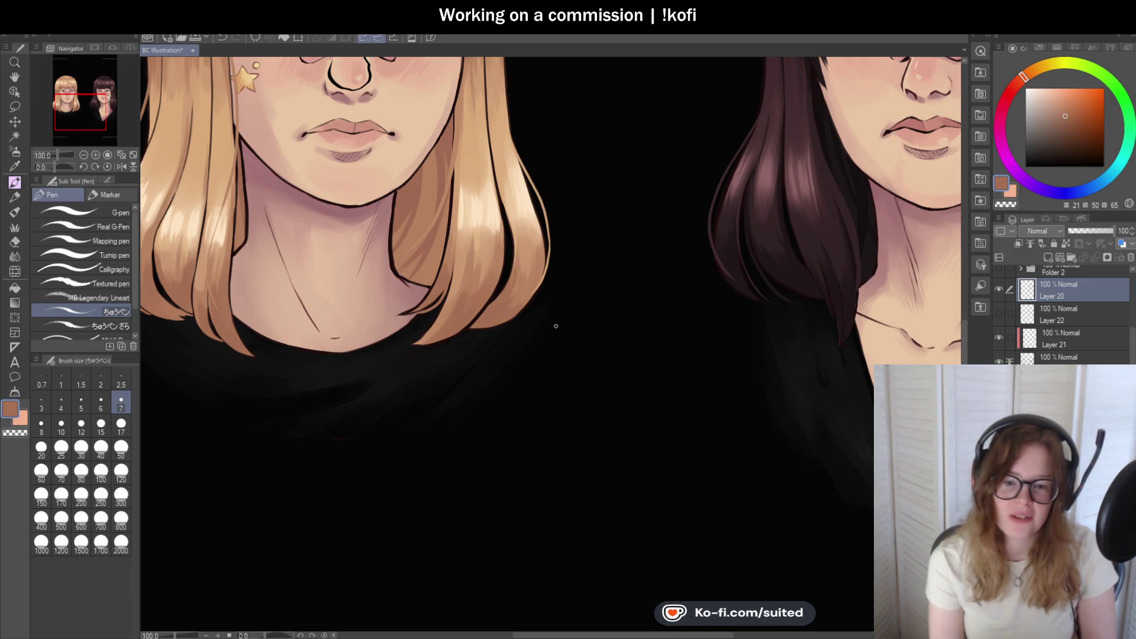
{"action": "scroll", "coordinate": [554, 313], "scroll_direction": "up", "scroll_amount": 2}
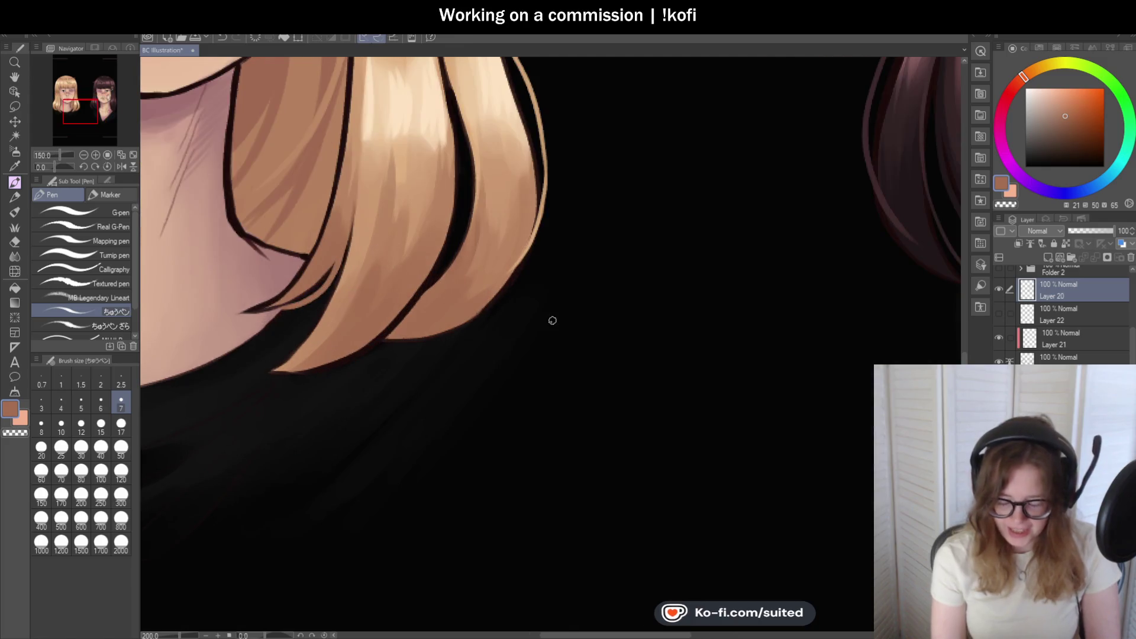
- Repaint the hair tips' lower edges in tan and add a short dark outline
{"action": "key", "text": "alt"}
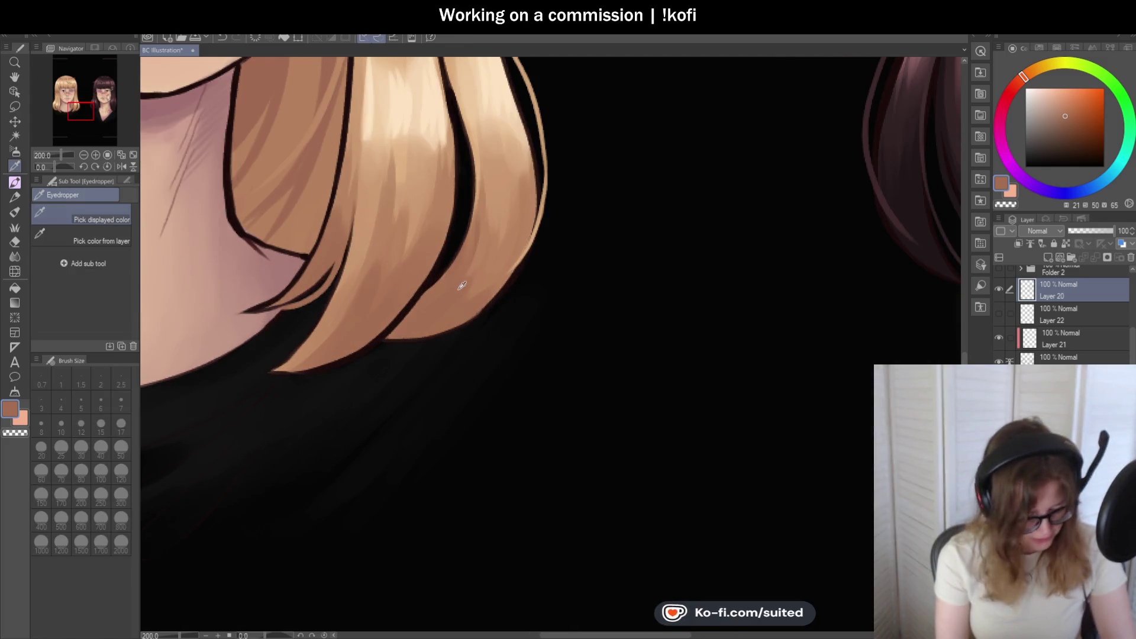
{"action": "left_click_drag", "start_coordinate": [376, 343], "coordinate": [506, 261]}
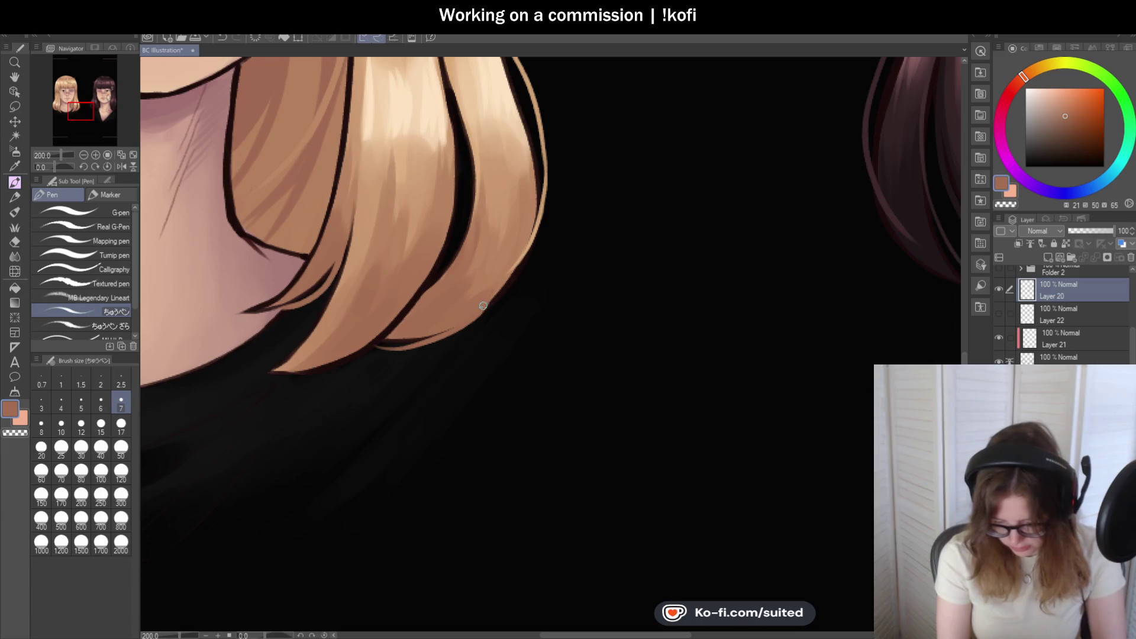
{"action": "left_click_drag", "start_coordinate": [481, 306], "coordinate": [364, 356]}
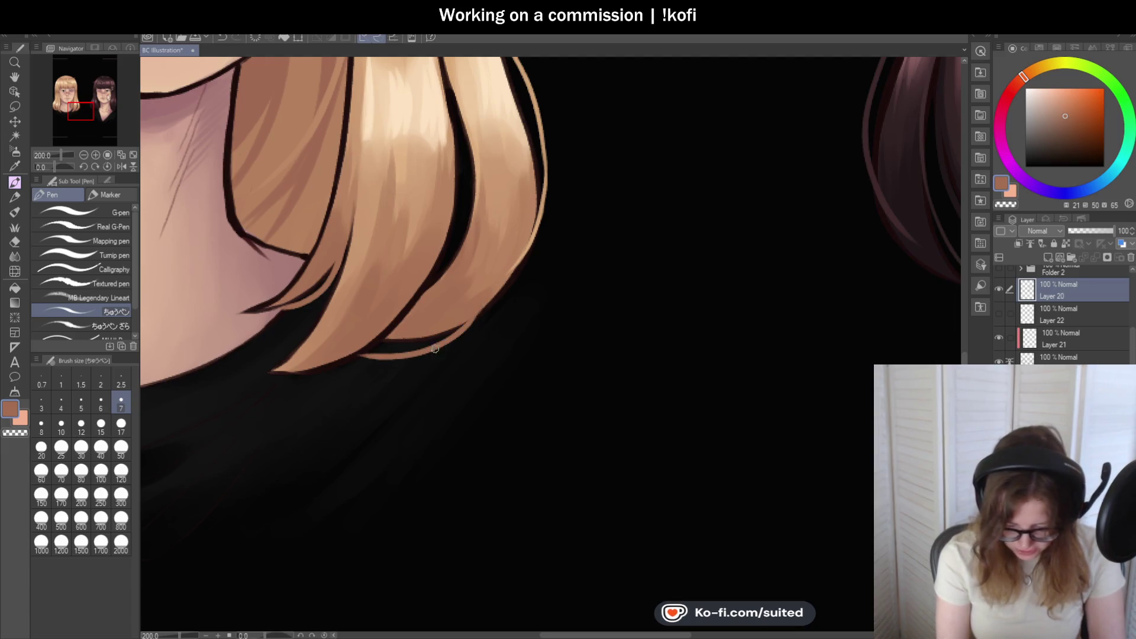
{"action": "scroll", "coordinate": [430, 349], "scroll_direction": "down", "scroll_amount": 2}
{"action": "scroll", "coordinate": [450, 331], "scroll_direction": "up", "scroll_amount": 2}
{"action": "scroll", "coordinate": [515, 297], "scroll_direction": "up", "scroll_amount": 2}
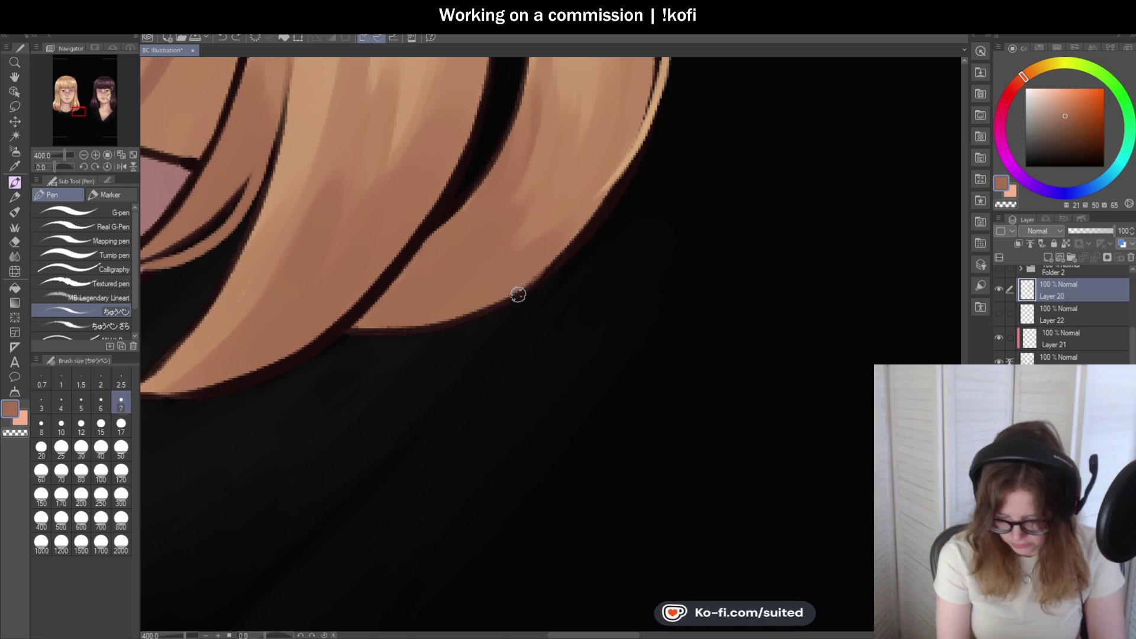
{"action": "left_click_drag", "start_coordinate": [514, 297], "coordinate": [396, 345]}
{"action": "scroll", "coordinate": [481, 330], "scroll_direction": "down", "scroll_amount": 3}
{"action": "scroll", "coordinate": [460, 324], "scroll_direction": "up", "scroll_amount": 2}
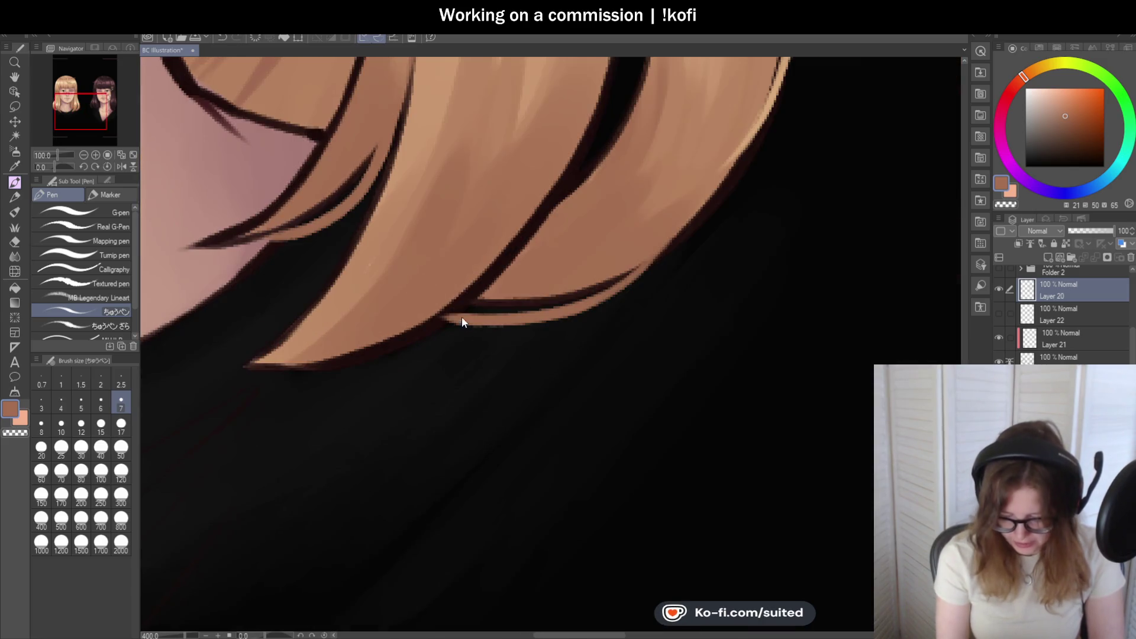
{"action": "left_click_drag", "start_coordinate": [459, 303], "coordinate": [436, 326]}
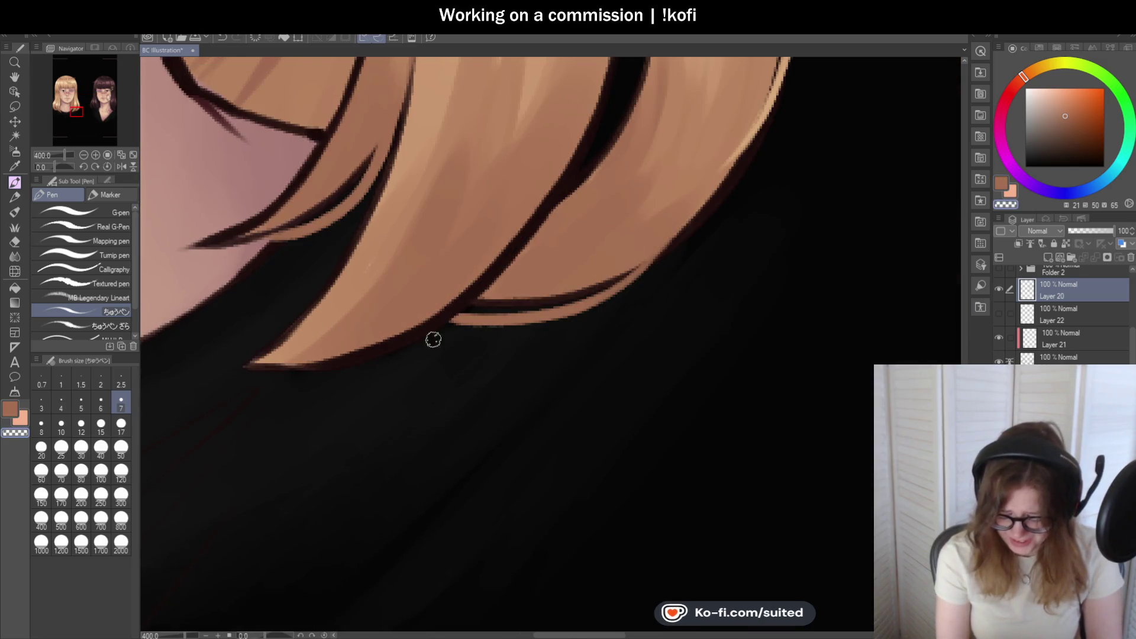
{"action": "scroll", "coordinate": [437, 332], "scroll_direction": "down", "scroll_amount": 5}
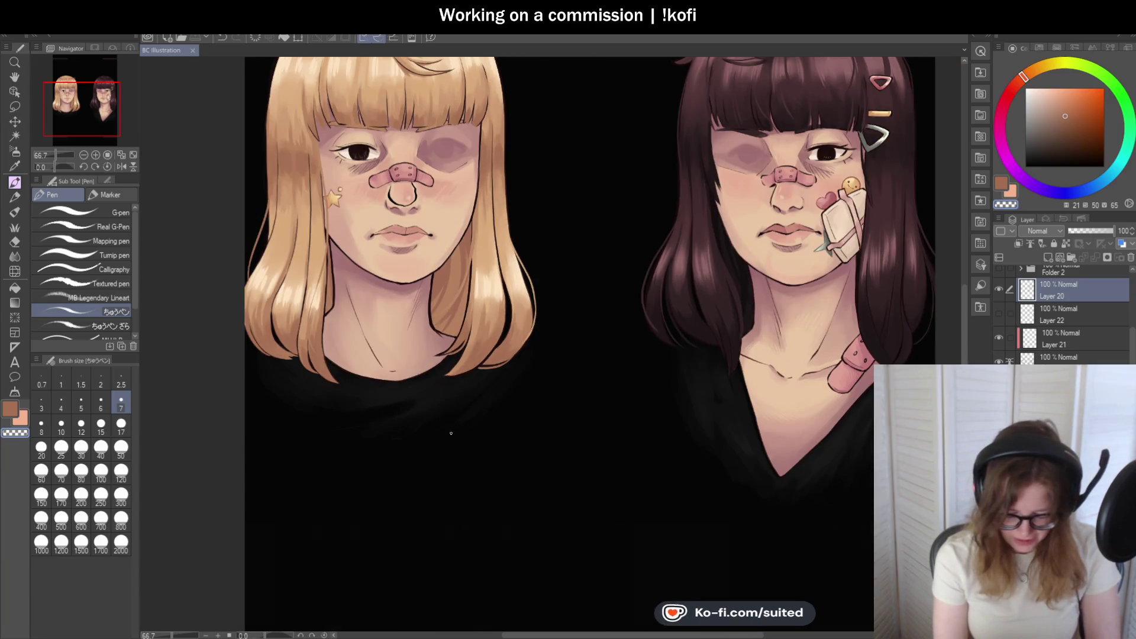
- Sample a hair colour and paint a stroke down the blonde hair, redrawing it once
{"action": "scroll", "coordinate": [500, 394], "scroll_direction": "down", "scroll_amount": 1}
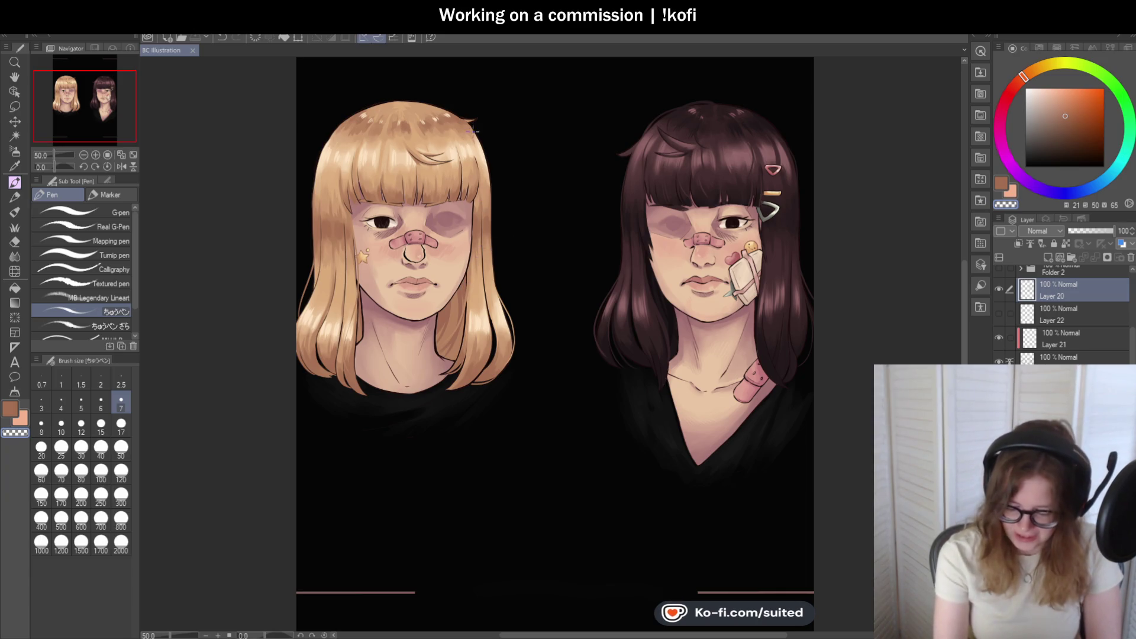
{"action": "scroll", "coordinate": [424, 128], "scroll_direction": "up", "scroll_amount": 2}
{"action": "scroll", "coordinate": [306, 201], "scroll_direction": "up", "scroll_amount": 1}
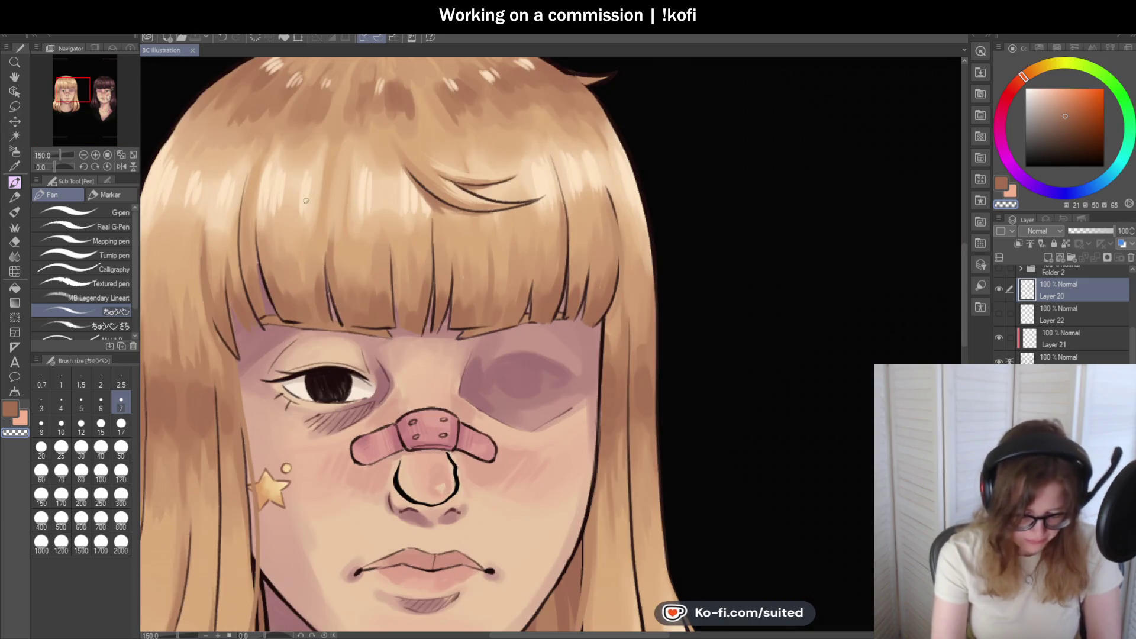
{"action": "key", "text": "i"}
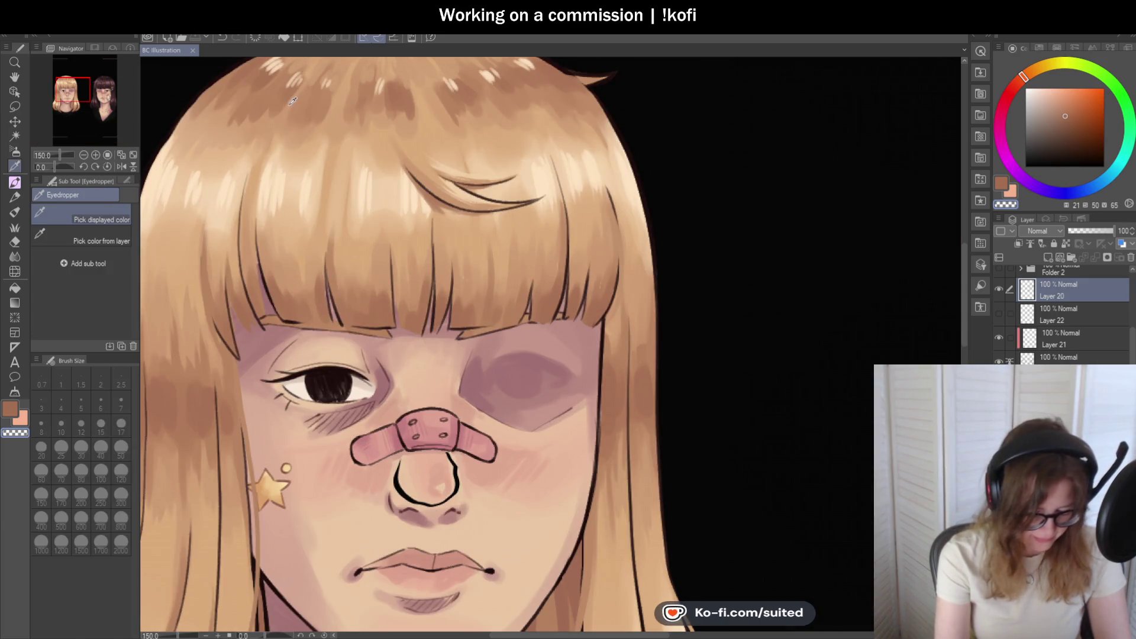
{"action": "left_click", "coordinate": [308, 97]}
{"action": "key", "text": "p"}
{"action": "left_click_drag", "start_coordinate": [308, 127], "coordinate": [284, 284]}
{"action": "key", "text": "ctrl+z"}
{"action": "left_click_drag", "start_coordinate": [322, 133], "coordinate": [296, 265]}
{"action": "scroll", "coordinate": [461, 220], "scroll_direction": "down", "scroll_amount": 1}
{"action": "scroll", "coordinate": [461, 220], "scroll_direction": "up", "scroll_amount": 1}
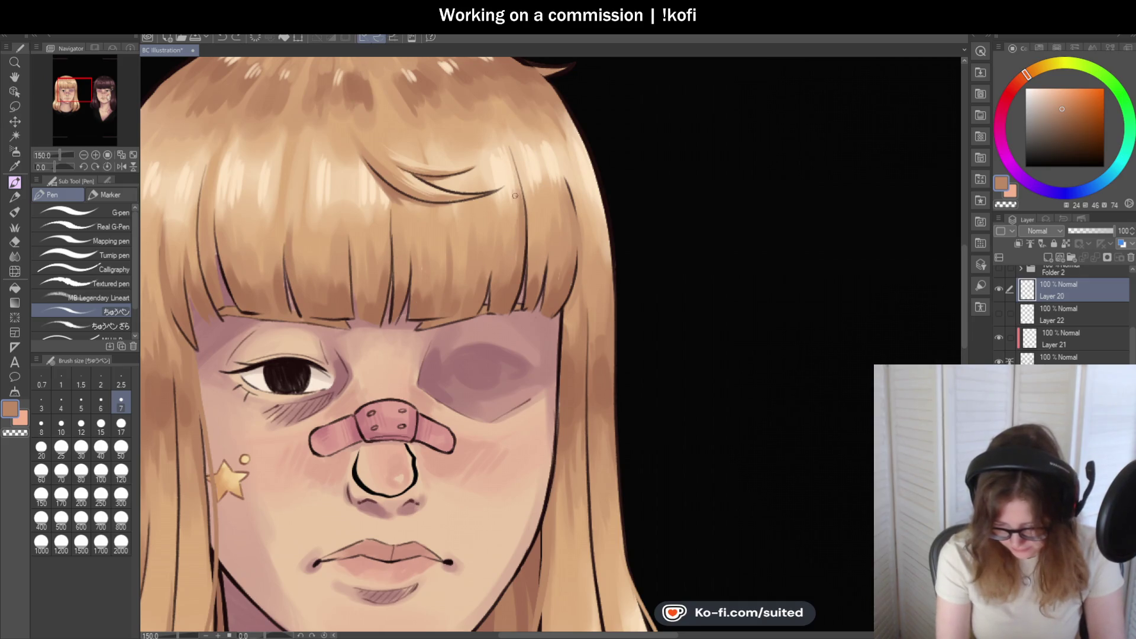
- With a lighter peach sampled, draw thin light strands across the centre, right and left bangs
{"action": "key", "text": "i"}
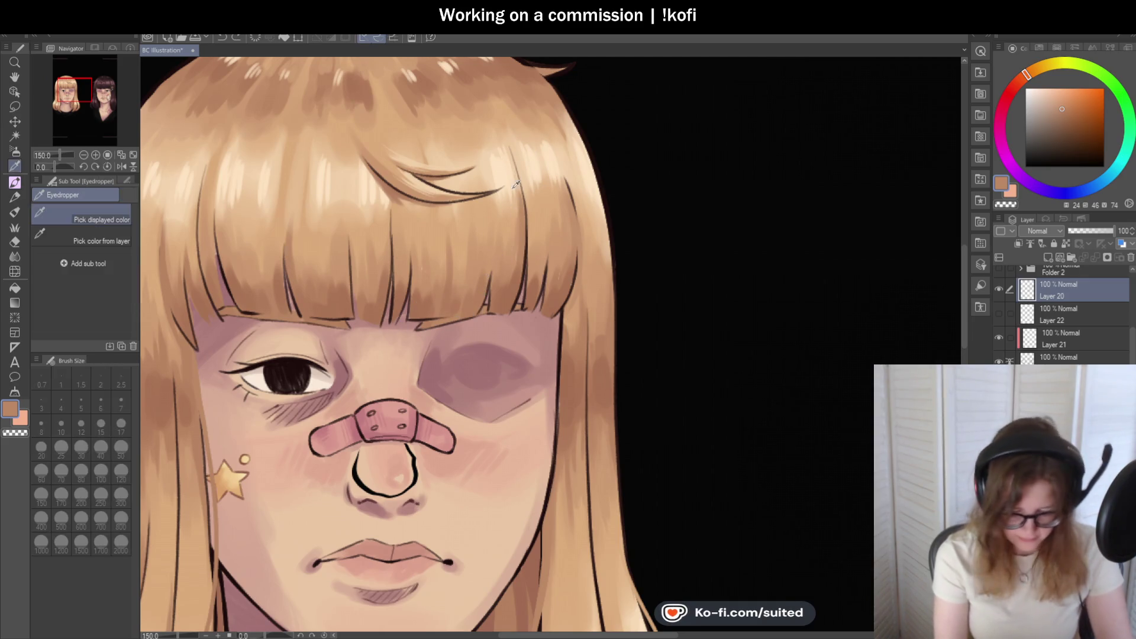
{"action": "left_click", "coordinate": [482, 178]}
{"action": "key", "text": "p"}
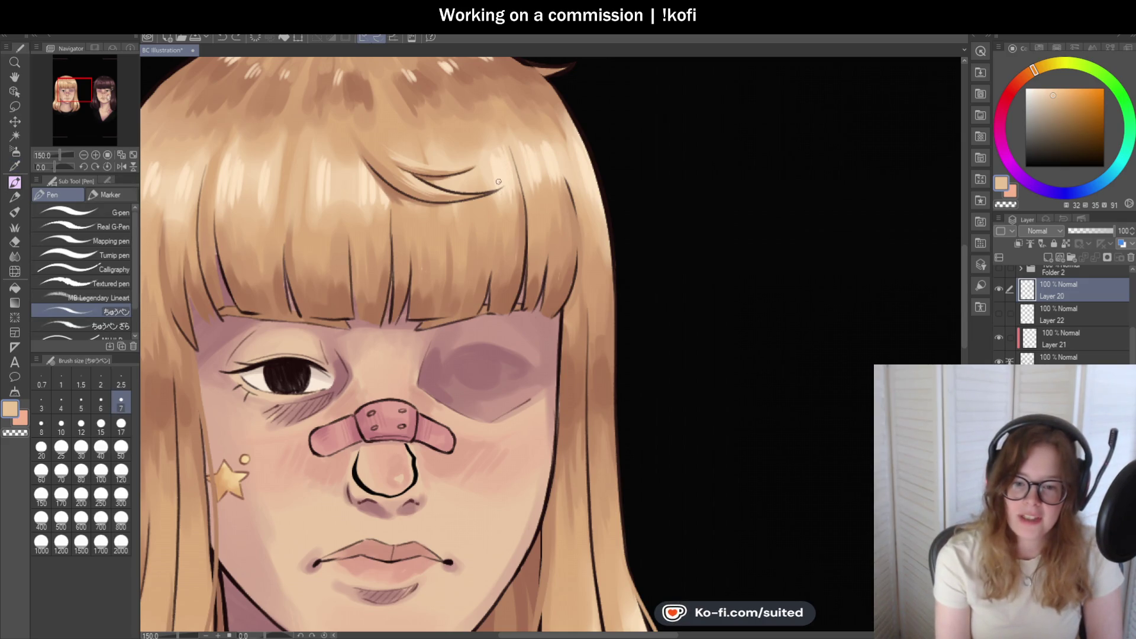
{"action": "scroll", "coordinate": [493, 240], "scroll_direction": "up", "scroll_amount": 1}
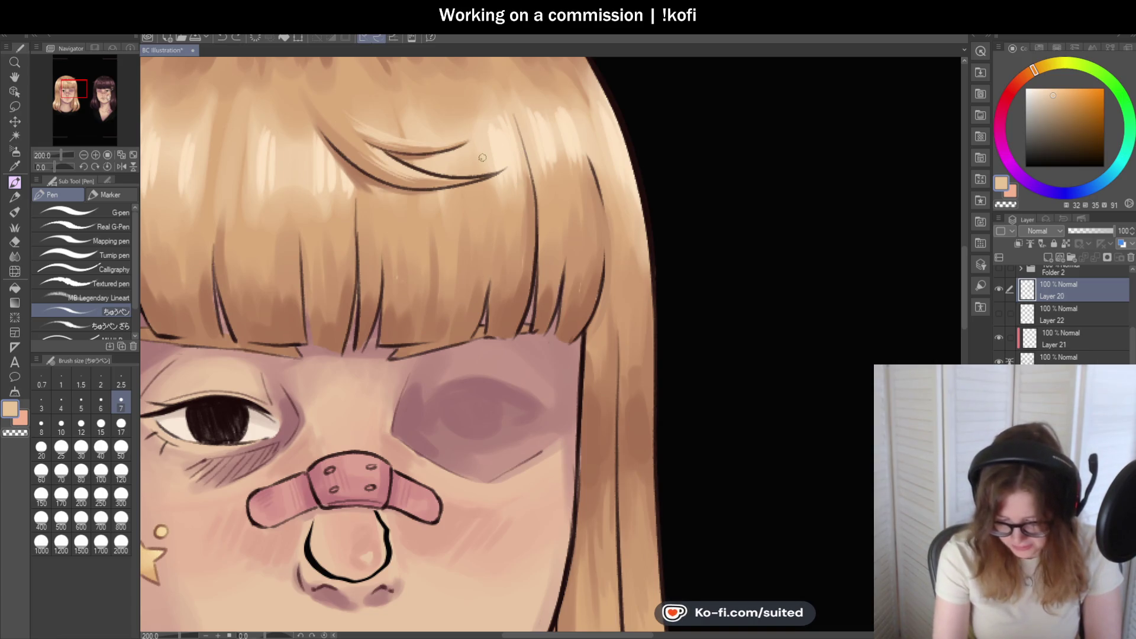
{"action": "left_click_drag", "start_coordinate": [482, 180], "coordinate": [420, 296]}
{"action": "key", "text": "ctrl+z"}
{"action": "left_click_drag", "start_coordinate": [488, 181], "coordinate": [419, 328]}
{"action": "scroll", "coordinate": [552, 334], "scroll_direction": "down", "scroll_amount": 4}
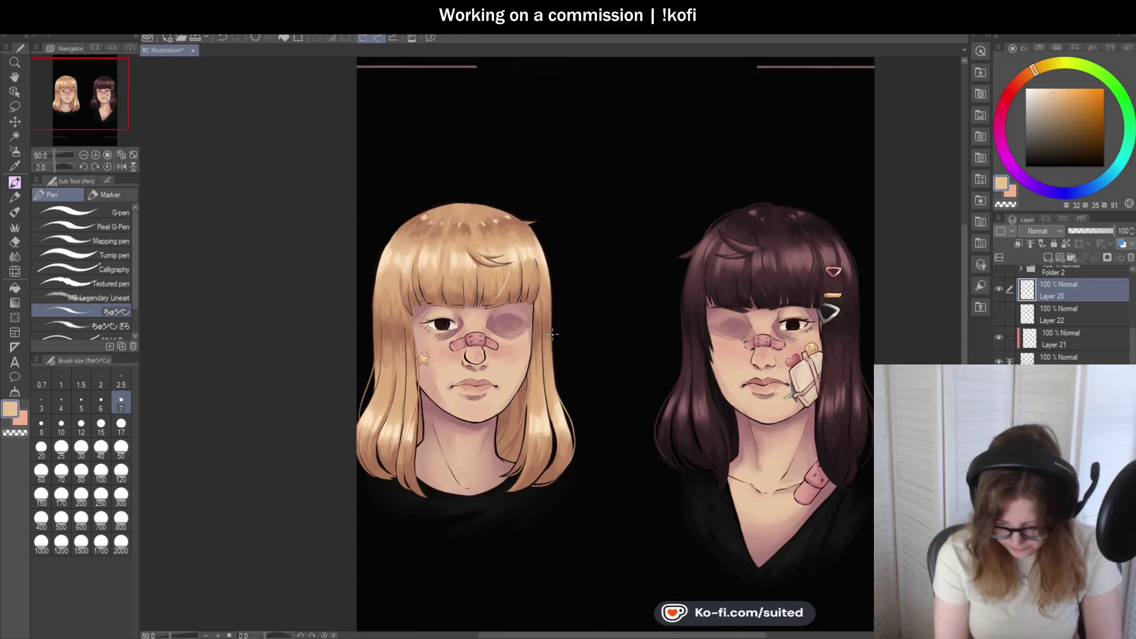
{"action": "scroll", "coordinate": [552, 334], "scroll_direction": "up", "scroll_amount": 4}
{"action": "left_click_drag", "start_coordinate": [527, 210], "coordinate": [502, 283]}
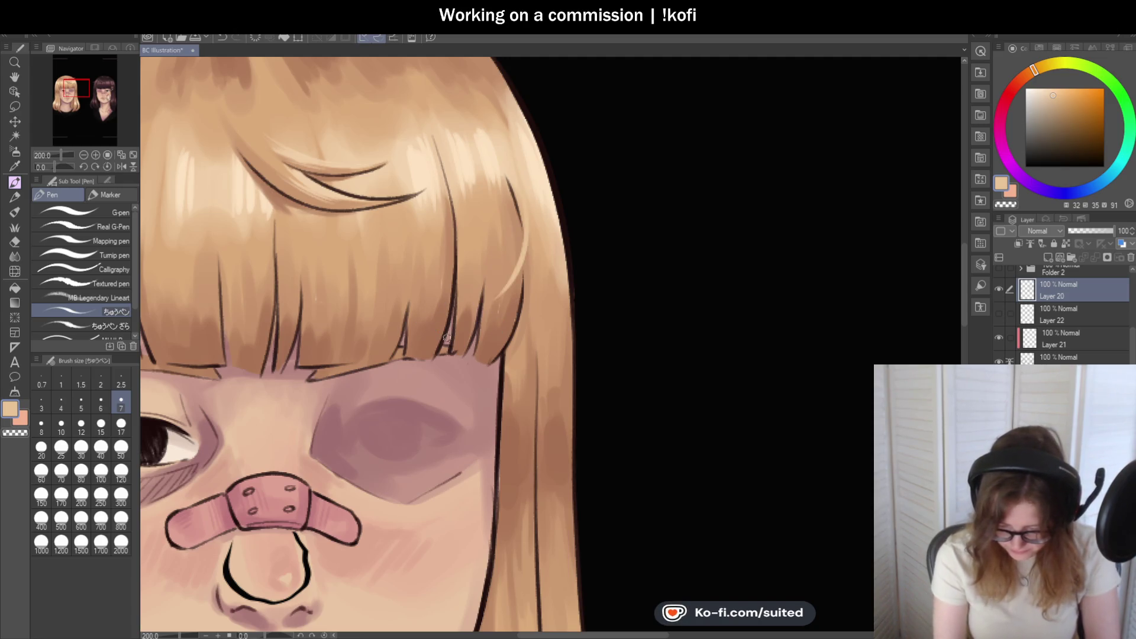
{"action": "scroll", "coordinate": [499, 263], "scroll_direction": "down", "scroll_amount": 2}
{"action": "scroll", "coordinate": [314, 256], "scroll_direction": "up", "scroll_amount": 4}
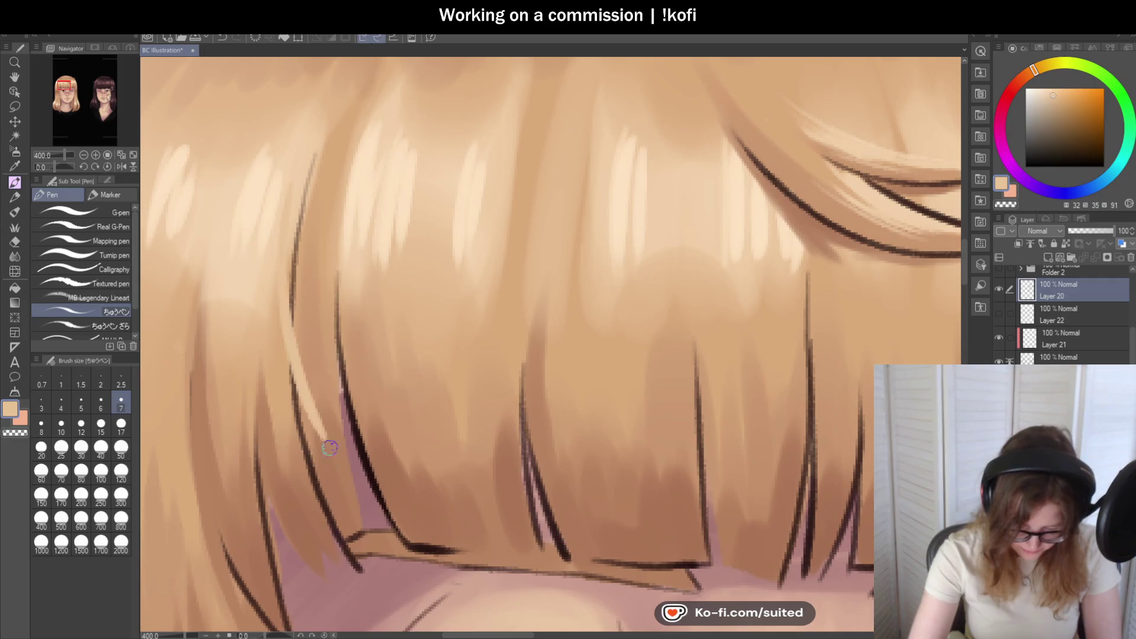
{"action": "left_click_drag", "start_coordinate": [291, 190], "coordinate": [378, 491]}
{"action": "scroll", "coordinate": [414, 509], "scroll_direction": "down", "scroll_amount": 4}
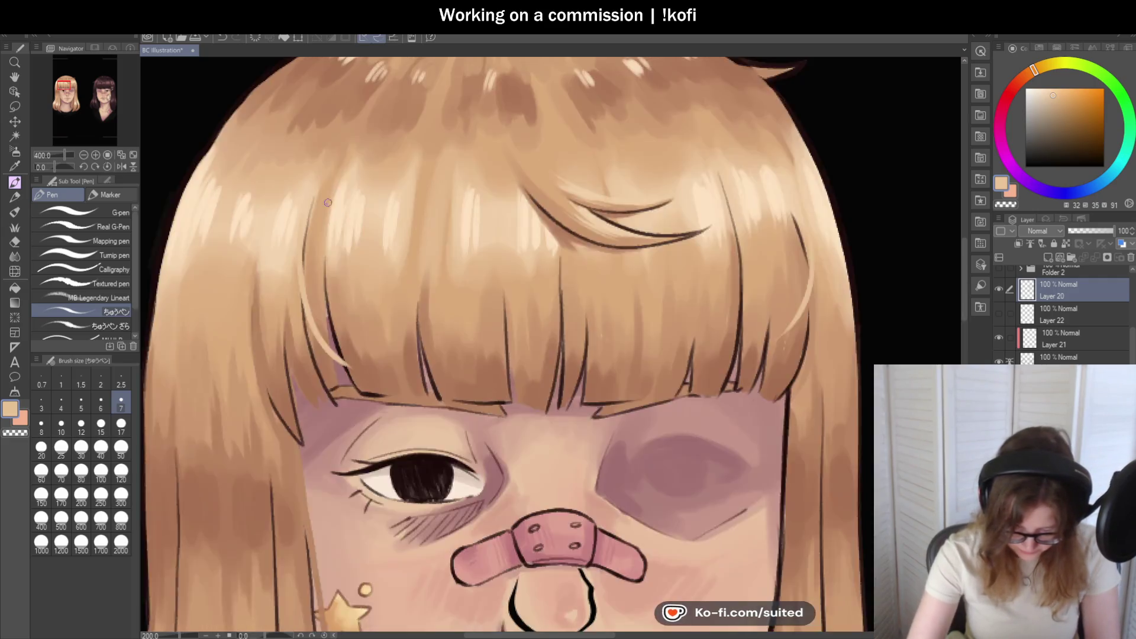
{"action": "scroll", "coordinate": [510, 369], "scroll_direction": "up", "scroll_amount": 1}
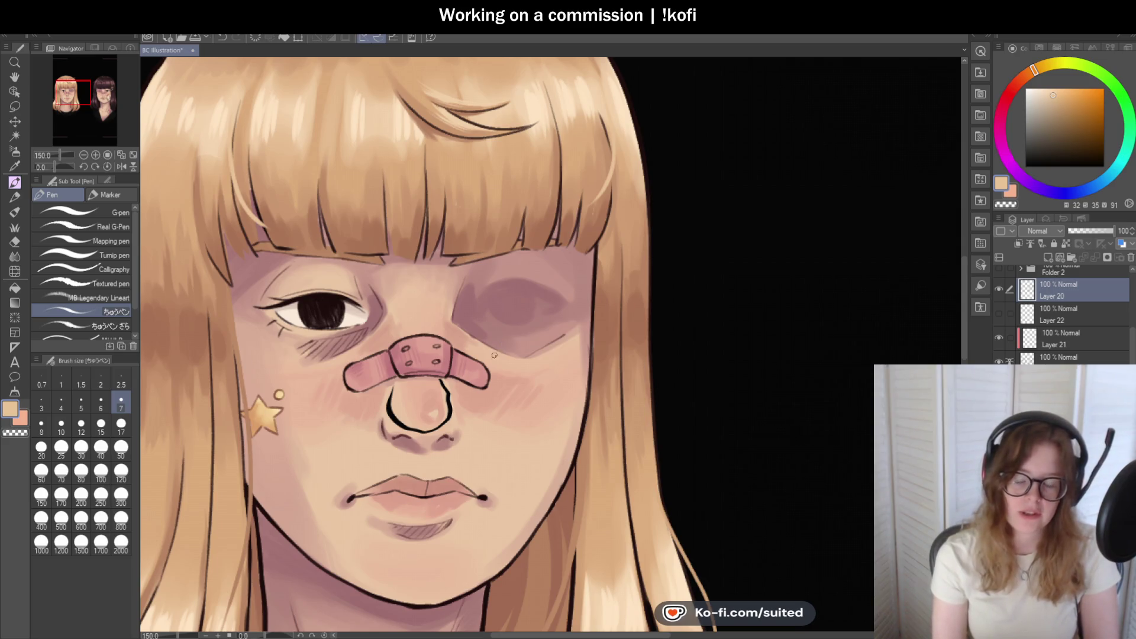
{"action": "scroll", "coordinate": [495, 355], "scroll_direction": "down", "scroll_amount": 1}
{"action": "scroll", "coordinate": [290, 205], "scroll_direction": "up", "scroll_amount": 1}
- Sample another hair tone from the blonde girl's hair
{"action": "left_click", "coordinate": [274, 167], "text": "alt"}
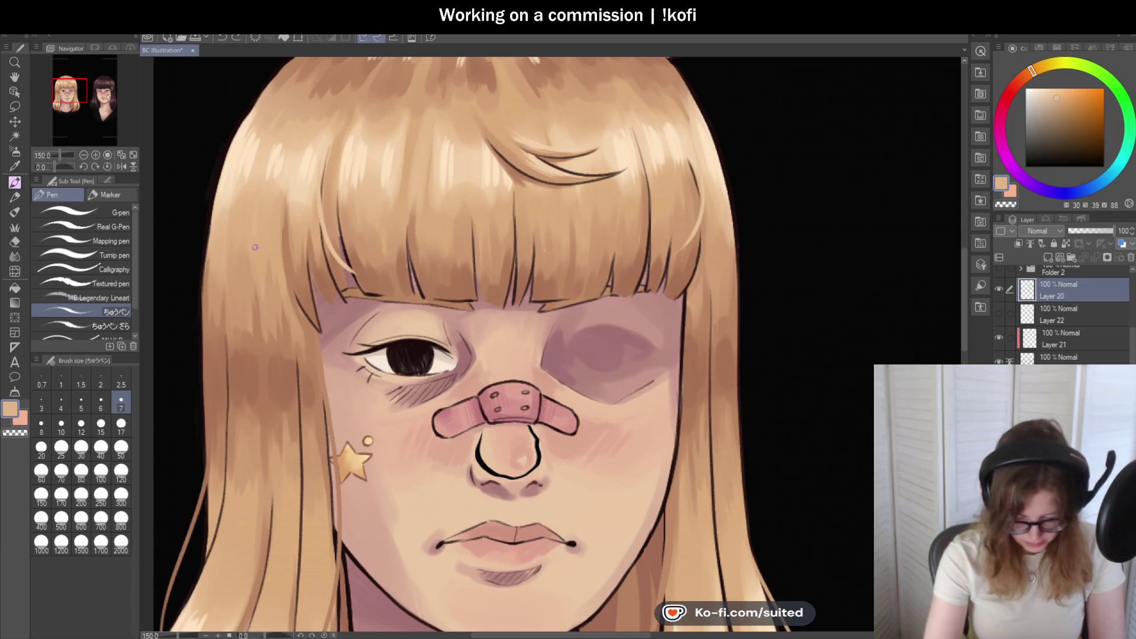
{"action": "scroll", "coordinate": [387, 212], "scroll_direction": "down", "scroll_amount": 2}
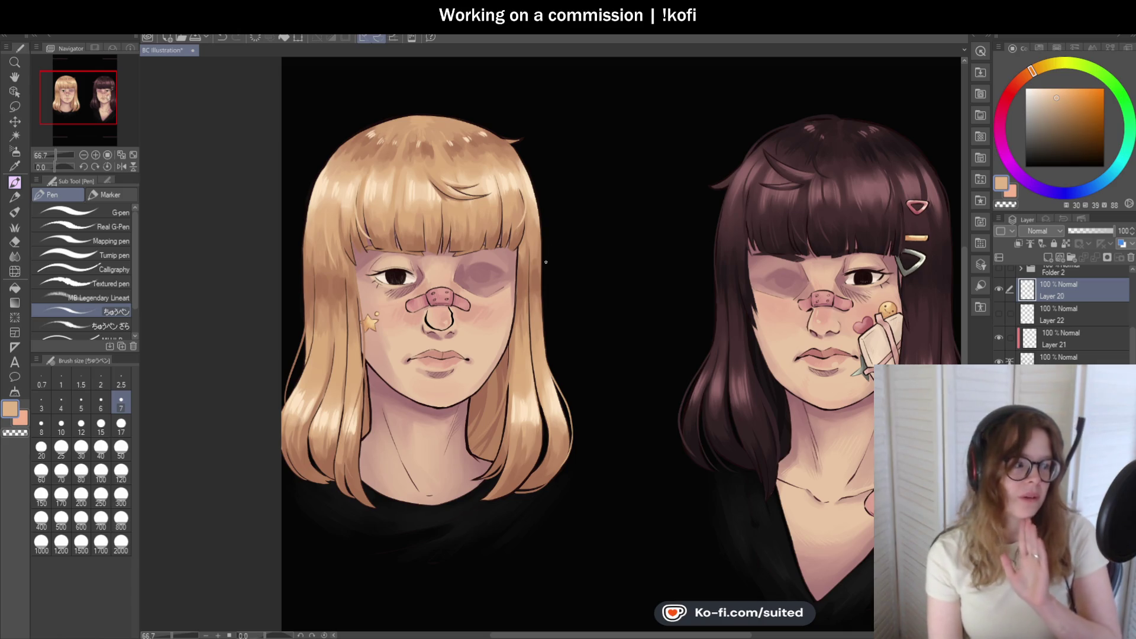
{"action": "scroll", "coordinate": [486, 282], "scroll_direction": "down", "scroll_amount": 1}
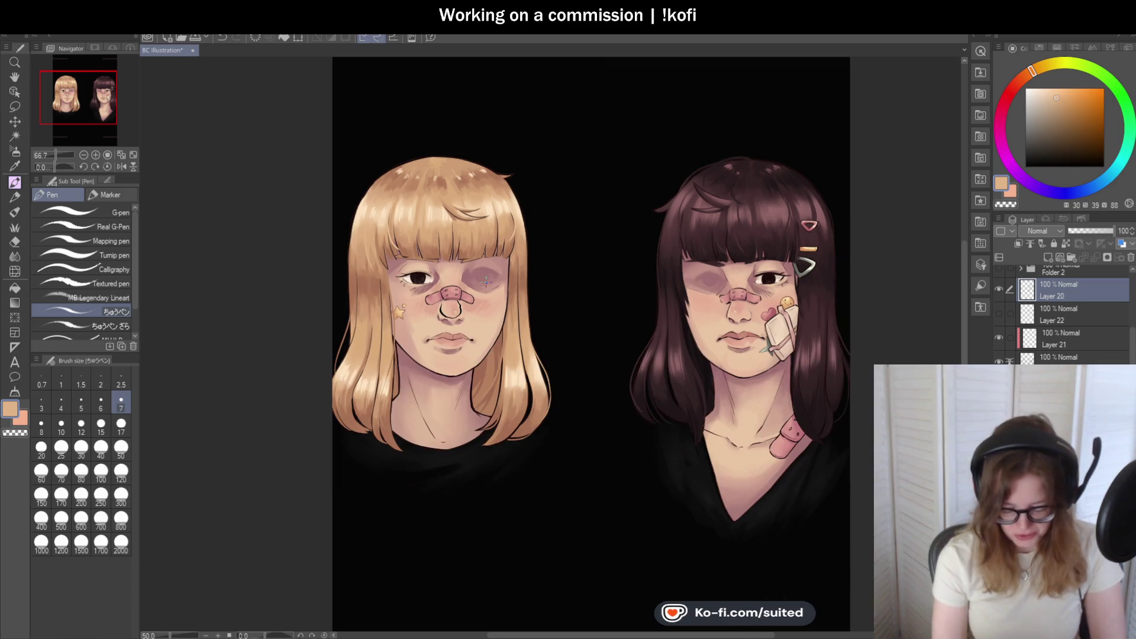
{"action": "scroll", "coordinate": [451, 431], "scroll_direction": "up", "scroll_amount": 1}
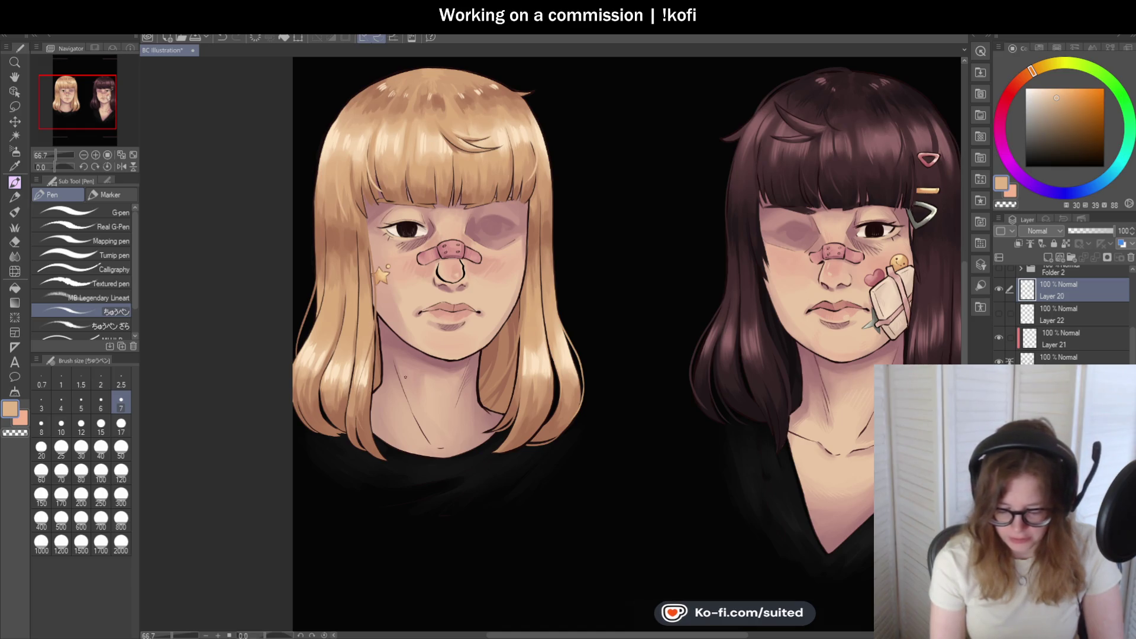
{"action": "scroll", "coordinate": [405, 150], "scroll_direction": "down", "scroll_amount": 1}
{"action": "scroll", "coordinate": [379, 151], "scroll_direction": "up", "scroll_amount": 4}
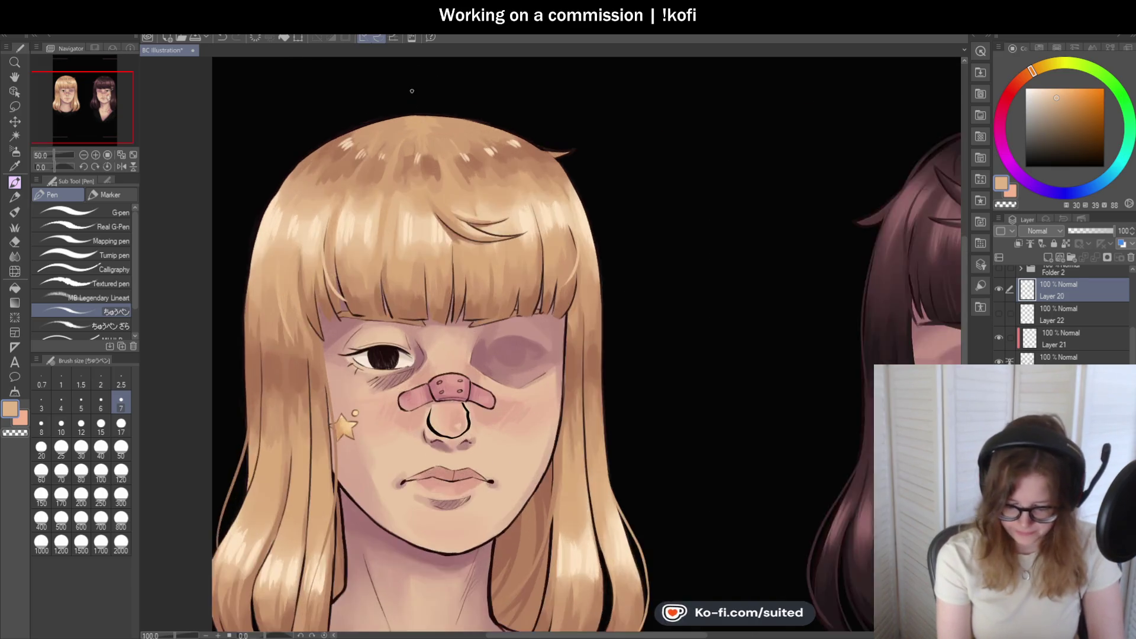
- Draw an arcing light flyaway strand over the crown, retrying until it fits
{"action": "key", "text": "i"}
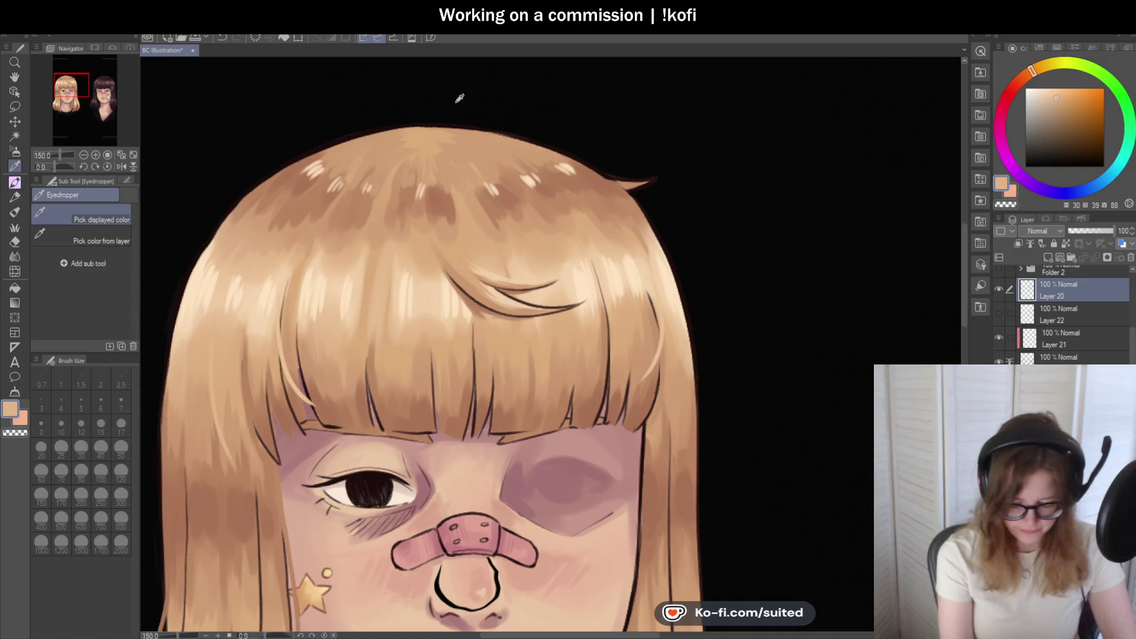
{"action": "key", "text": "p"}
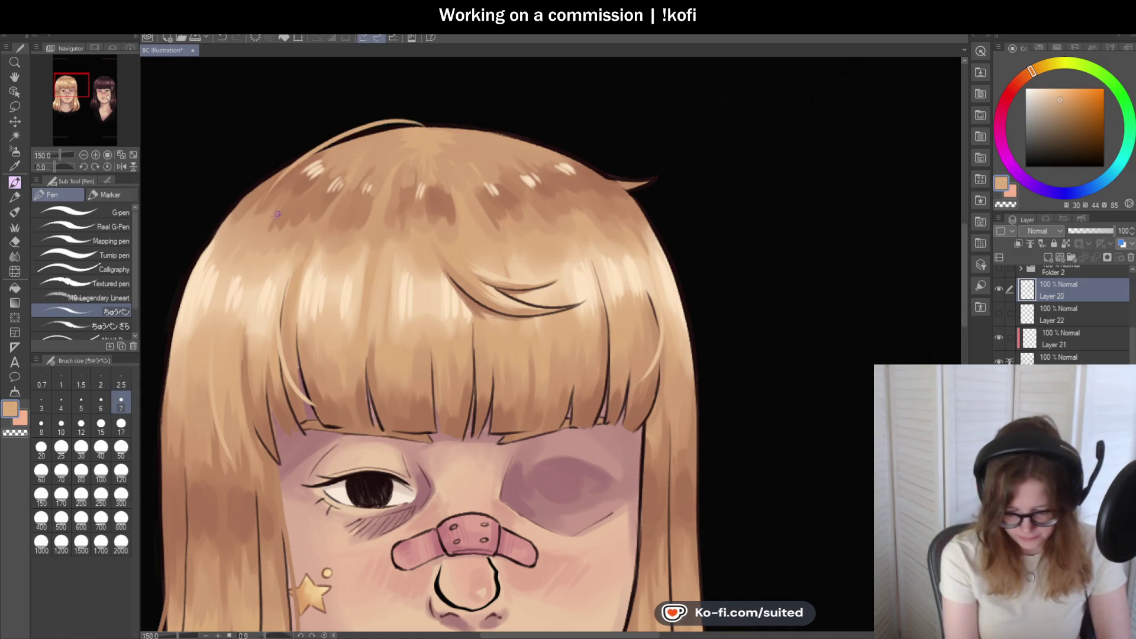
{"action": "left_click_drag", "start_coordinate": [323, 148], "coordinate": [435, 125]}
{"action": "scroll", "coordinate": [392, 208], "scroll_direction": "down", "scroll_amount": 2}
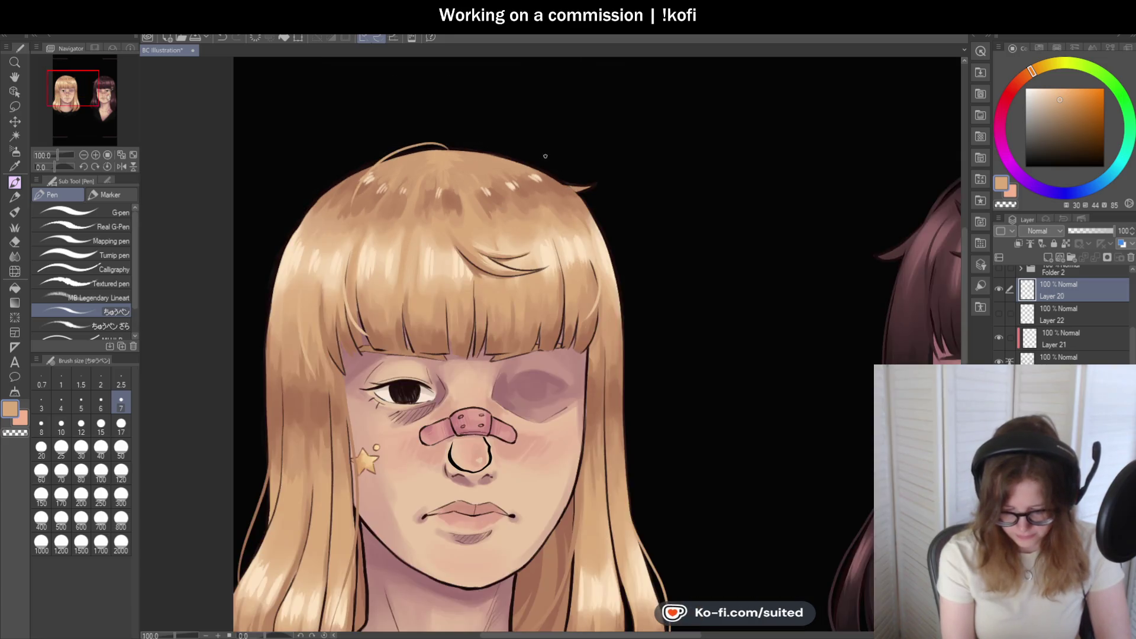
{"action": "scroll", "coordinate": [391, 208], "scroll_direction": "up", "scroll_amount": 3}
{"action": "key", "text": "ctrl+z"}
{"action": "left_click_drag", "start_coordinate": [355, 142], "coordinate": [449, 234]}
{"action": "key", "text": "ctrl+z"}
{"action": "left_click_drag", "start_coordinate": [362, 142], "coordinate": [468, 249]}
{"action": "scroll", "coordinate": [550, 218], "scroll_direction": "down", "scroll_amount": 2}
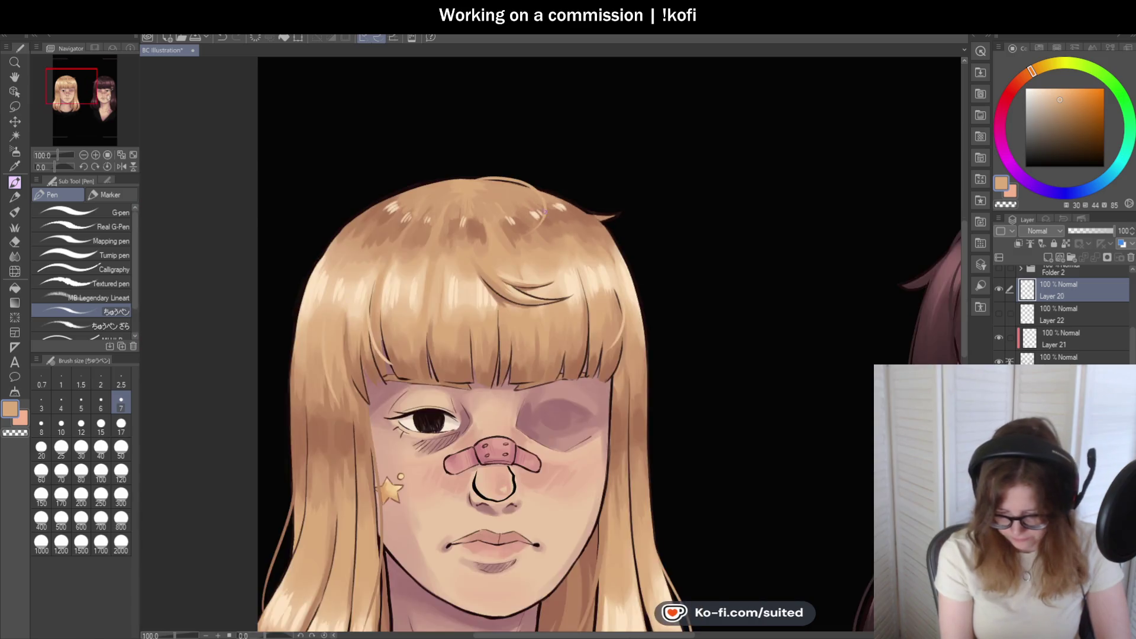
{"action": "scroll", "coordinate": [480, 171], "scroll_direction": "up", "scroll_amount": 4}
{"action": "scroll", "coordinate": [505, 200], "scroll_direction": "down", "scroll_amount": 6}
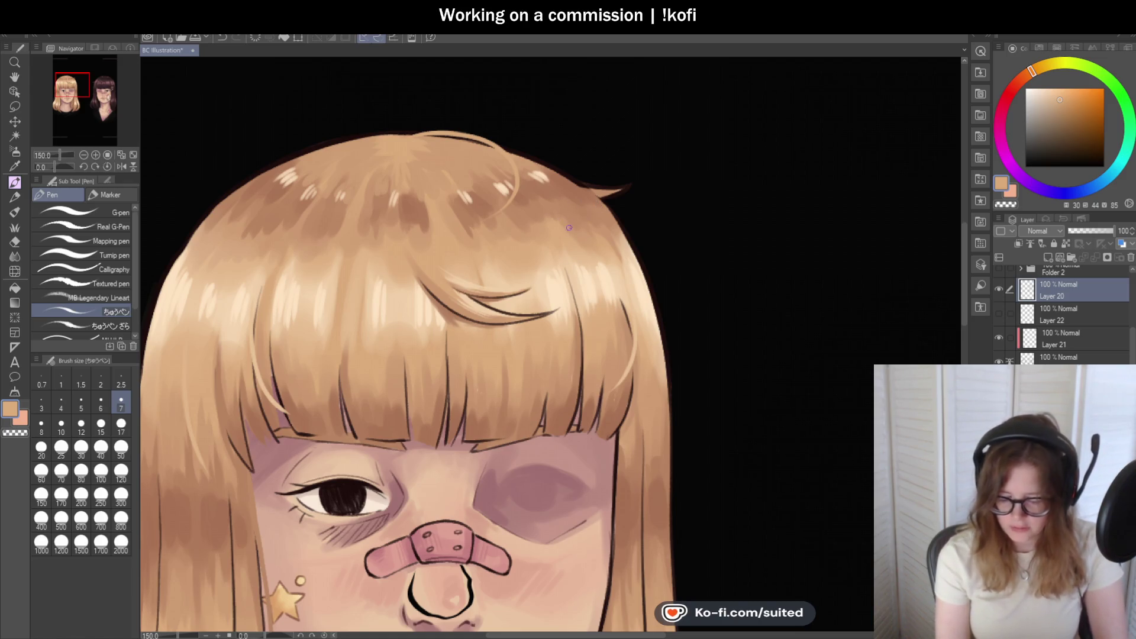
{"action": "scroll", "coordinate": [448, 178], "scroll_direction": "up", "scroll_amount": 1}
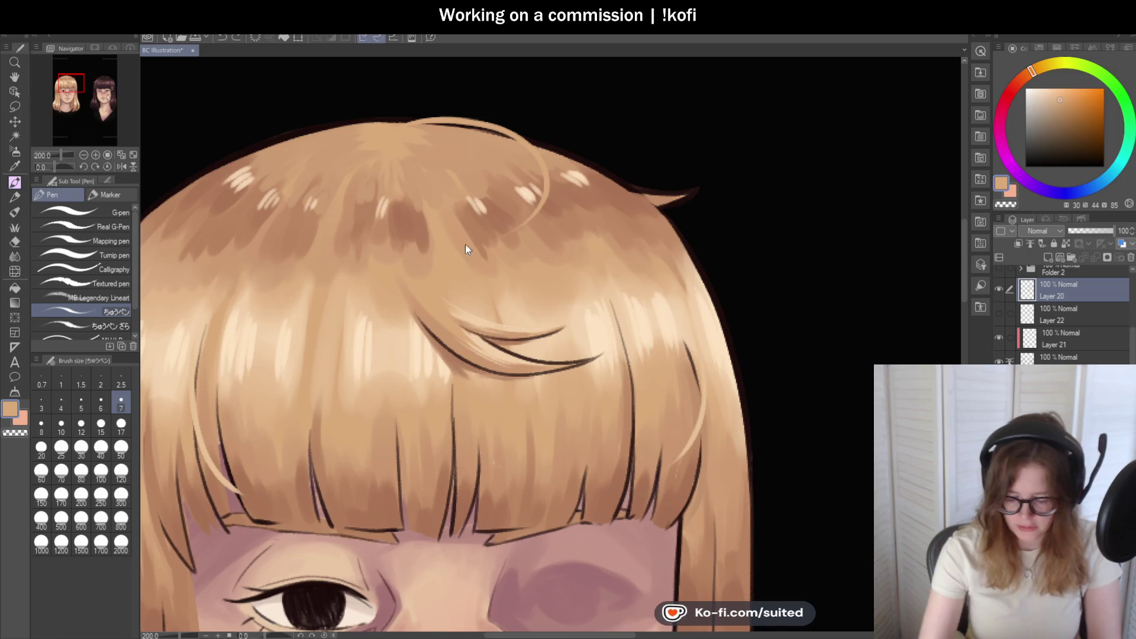
{"action": "scroll", "coordinate": [409, 280], "scroll_direction": "down", "scroll_amount": 3}
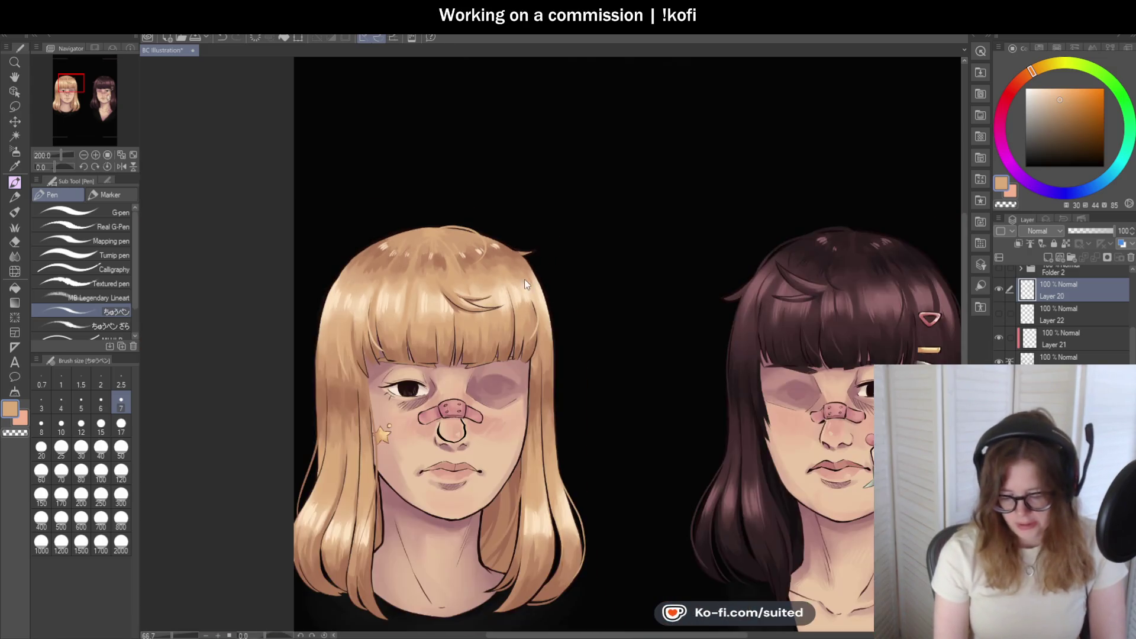
{"action": "scroll", "coordinate": [516, 279], "scroll_direction": "up", "scroll_amount": 1}
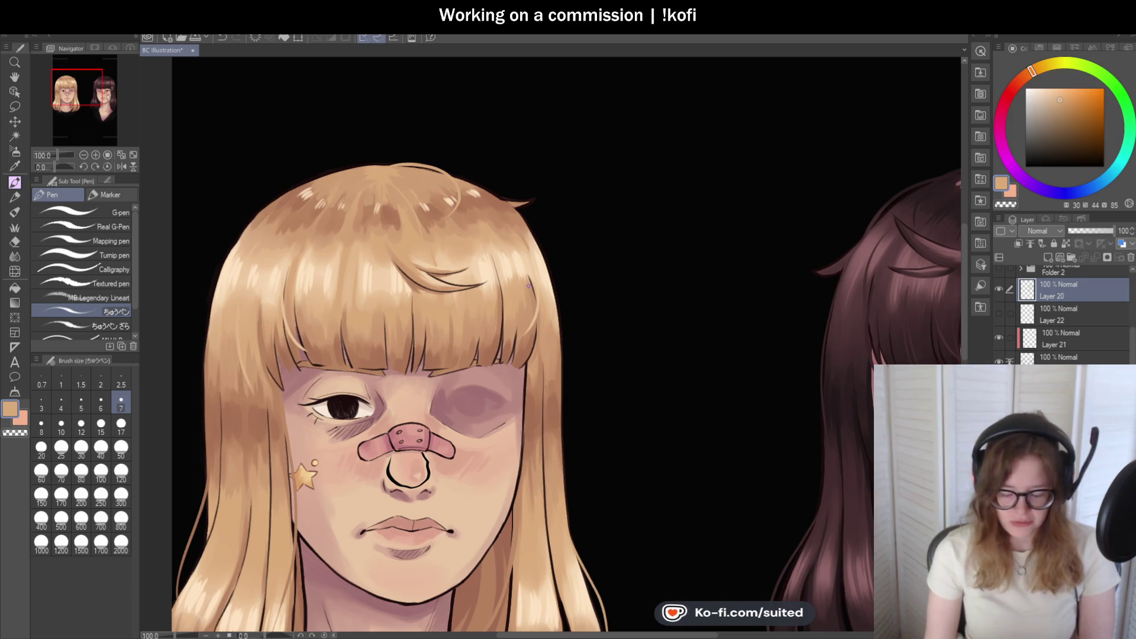
- Draw a light strand curving from the crown down into the bangs
{"action": "scroll", "coordinate": [386, 198], "scroll_direction": "up", "scroll_amount": 3}
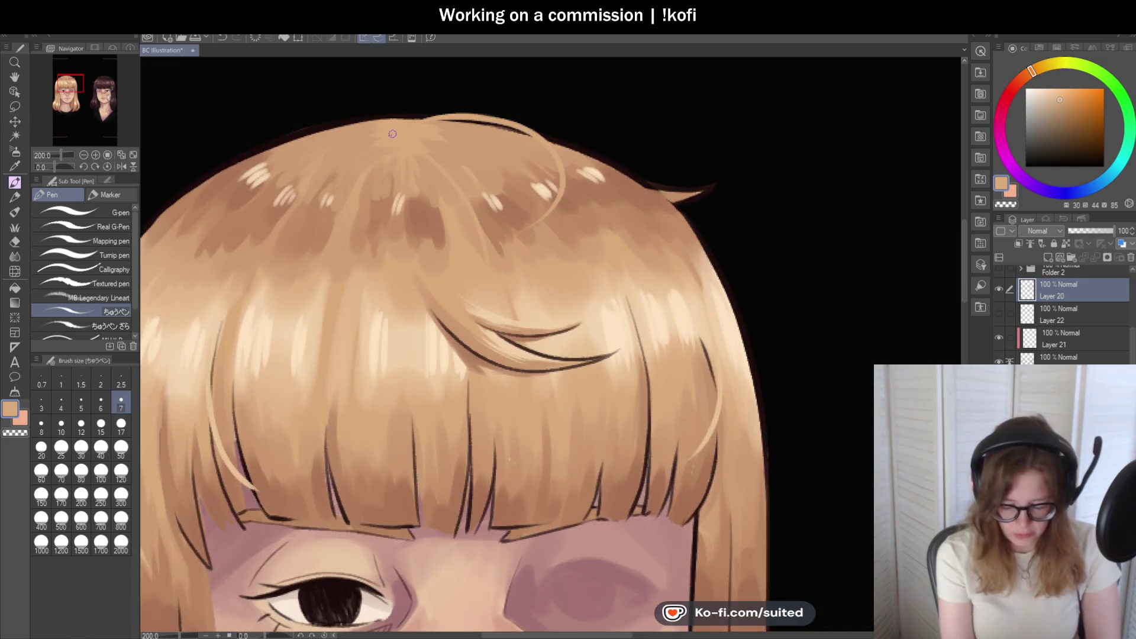
{"action": "left_click_drag", "start_coordinate": [382, 137], "coordinate": [288, 277]}
{"action": "key", "text": "ctrl+z"}
{"action": "left_click_drag", "start_coordinate": [368, 143], "coordinate": [281, 270]}
{"action": "scroll", "coordinate": [307, 332], "scroll_direction": "down", "scroll_amount": 3}
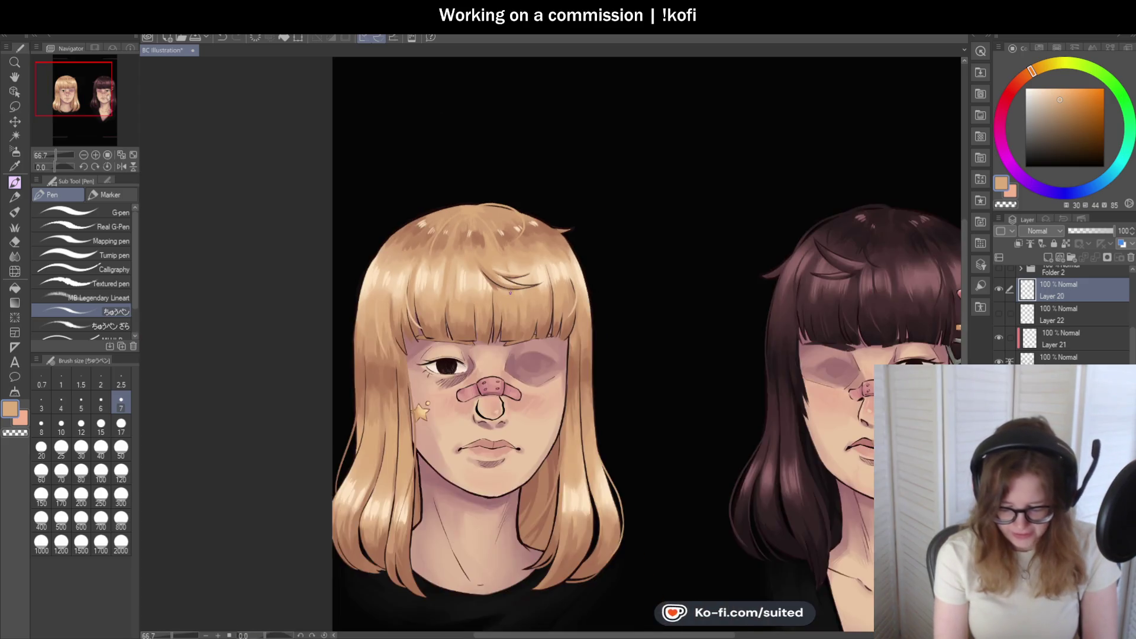
{"action": "scroll", "coordinate": [513, 292], "scroll_direction": "up", "scroll_amount": 2}
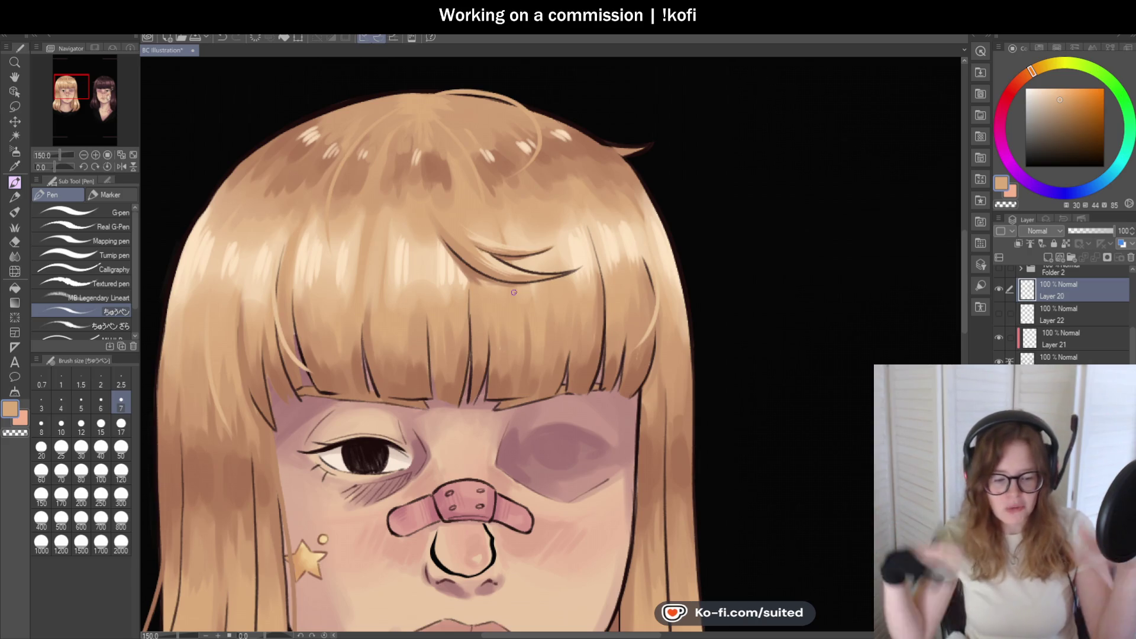
{"action": "scroll", "coordinate": [470, 248], "scroll_direction": "down", "scroll_amount": 1}
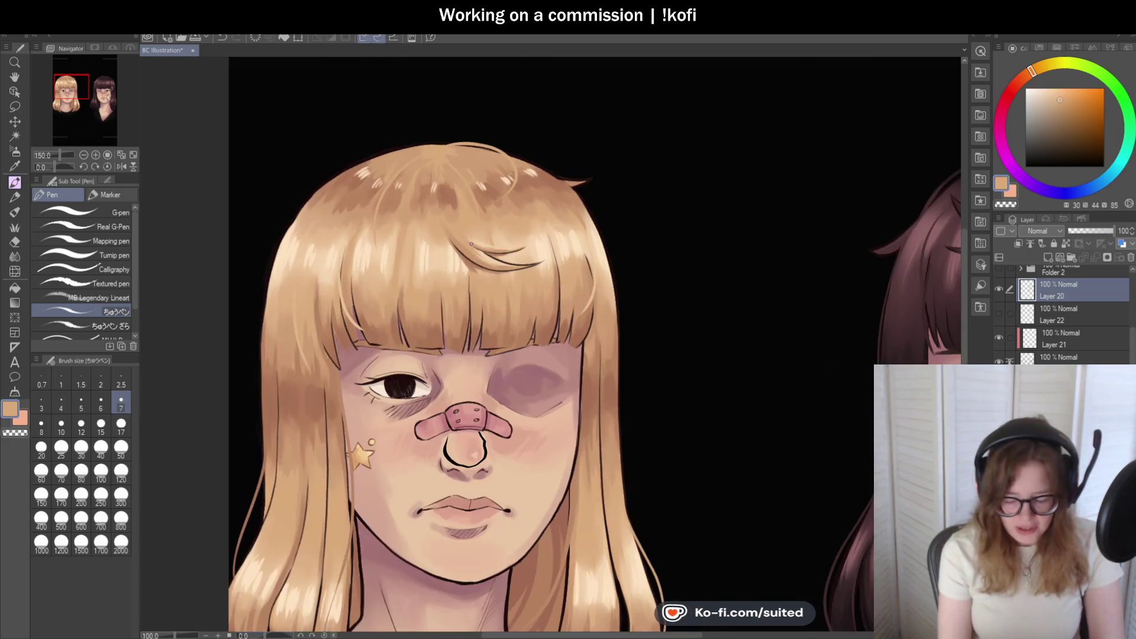
{"action": "scroll", "coordinate": [532, 230], "scroll_direction": "up", "scroll_amount": 1}
{"action": "scroll", "coordinate": [391, 103], "scroll_direction": "up", "scroll_amount": 1}
- Add another light strand running down-left from the hairline across the bangs
{"action": "left_click_drag", "start_coordinate": [348, 106], "coordinate": [223, 216]}
{"action": "key", "text": "ctrl+z"}
{"action": "mouse_move", "coordinate": [350, 106]}
{"action": "left_mouse_down"}
{"action": "mouse_move", "coordinate": [237, 231]}
{"action": "mouse_move", "coordinate": [237, 245]}
{"action": "left_mouse_up"}
{"action": "key", "text": "ctrl+z"}
{"action": "left_click_drag", "start_coordinate": [367, 104], "coordinate": [243, 245]}
{"action": "scroll", "coordinate": [510, 237], "scroll_direction": "down", "scroll_amount": 3}
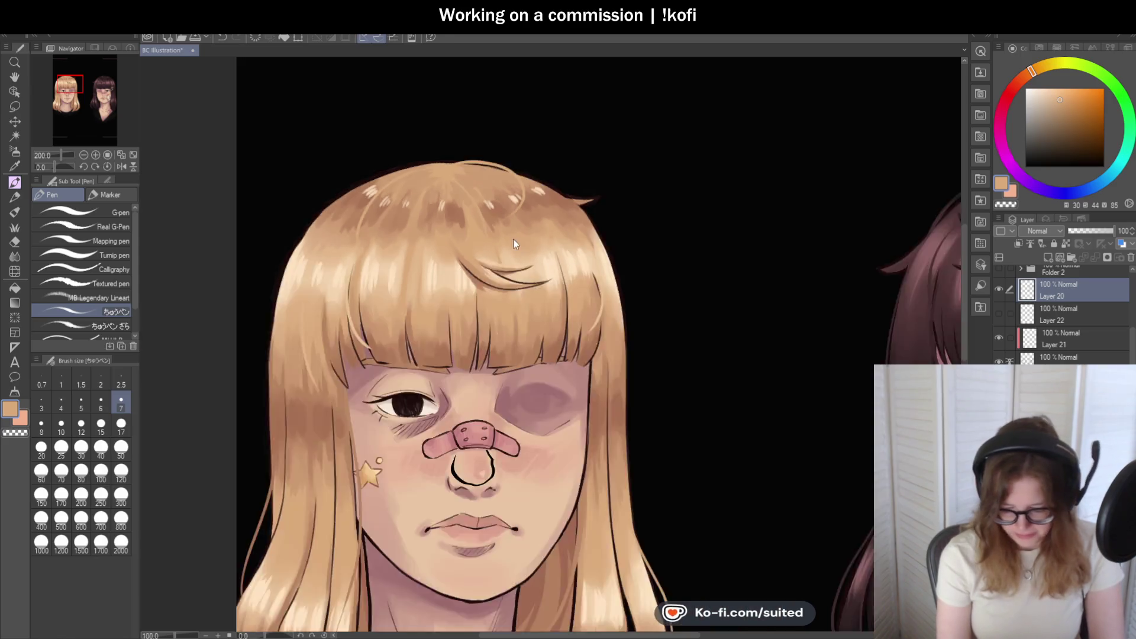
{"action": "scroll", "coordinate": [482, 521], "scroll_direction": "down", "scroll_amount": 1}
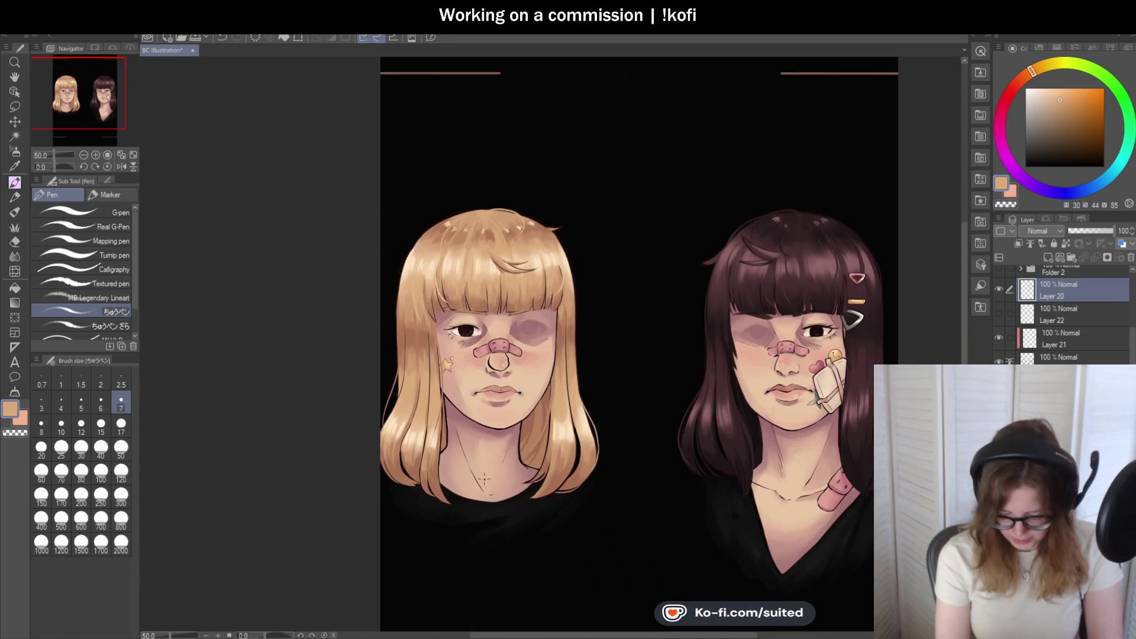
{"action": "scroll", "coordinate": [482, 521], "scroll_direction": "up", "scroll_amount": 2}
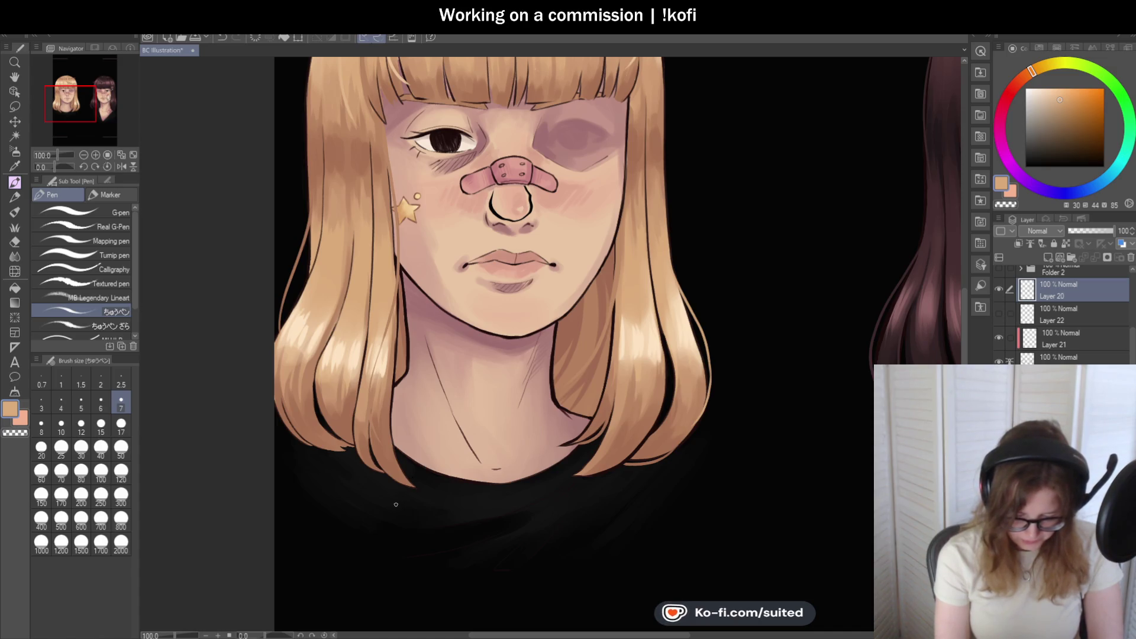
- Try a darker brown stroke along the hair edge beside the neck, then undo it
{"action": "scroll", "coordinate": [399, 503], "scroll_direction": "up", "scroll_amount": 1}
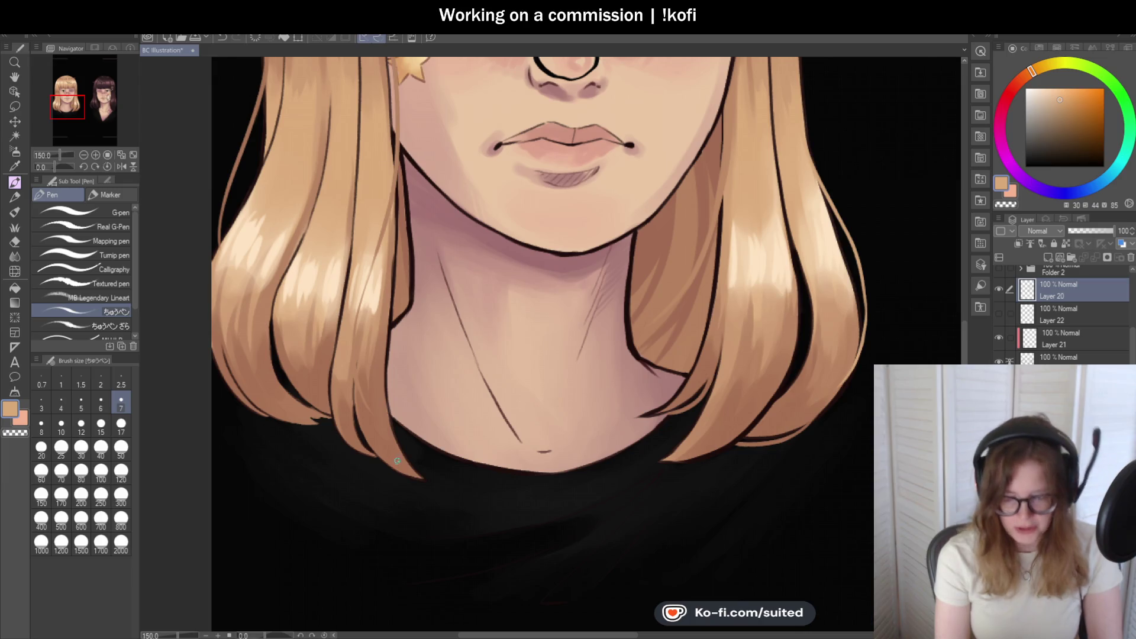
{"action": "scroll", "coordinate": [410, 420], "scroll_direction": "up", "scroll_amount": 1}
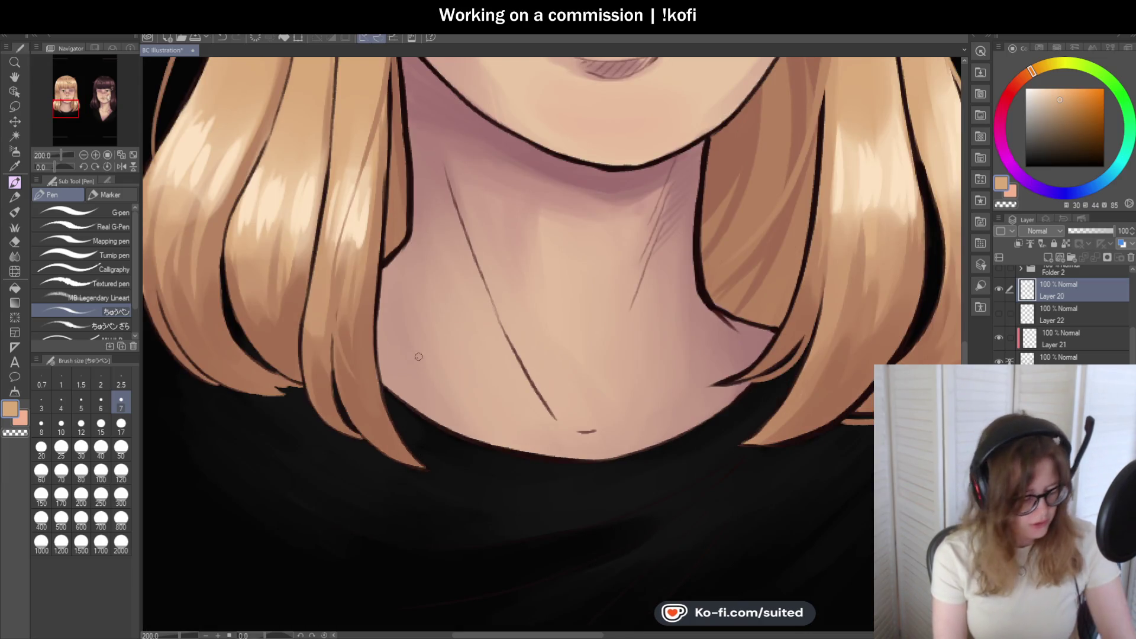
{"action": "key", "text": "i"}
{"action": "left_click", "coordinate": [372, 297]}
{"action": "key", "text": "p"}
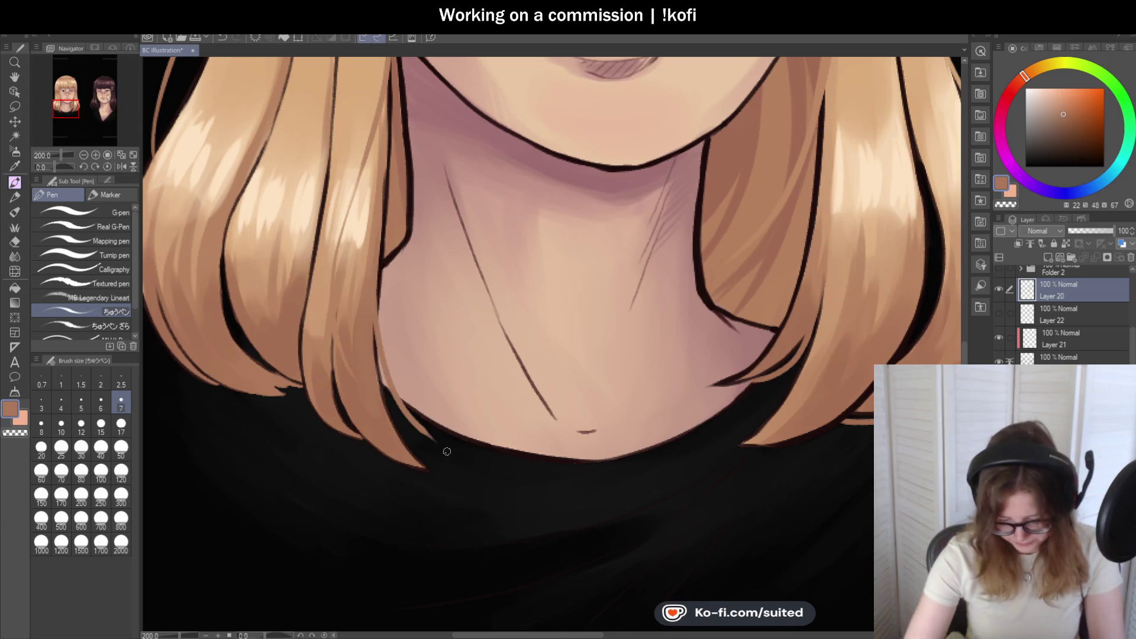
{"action": "mouse_move", "coordinate": [423, 429]}
{"action": "left_mouse_down"}
{"action": "mouse_move", "coordinate": [384, 283]}
{"action": "mouse_move", "coordinate": [394, 378]}
{"action": "left_mouse_up"}
{"action": "key", "text": "ctrl+z"}
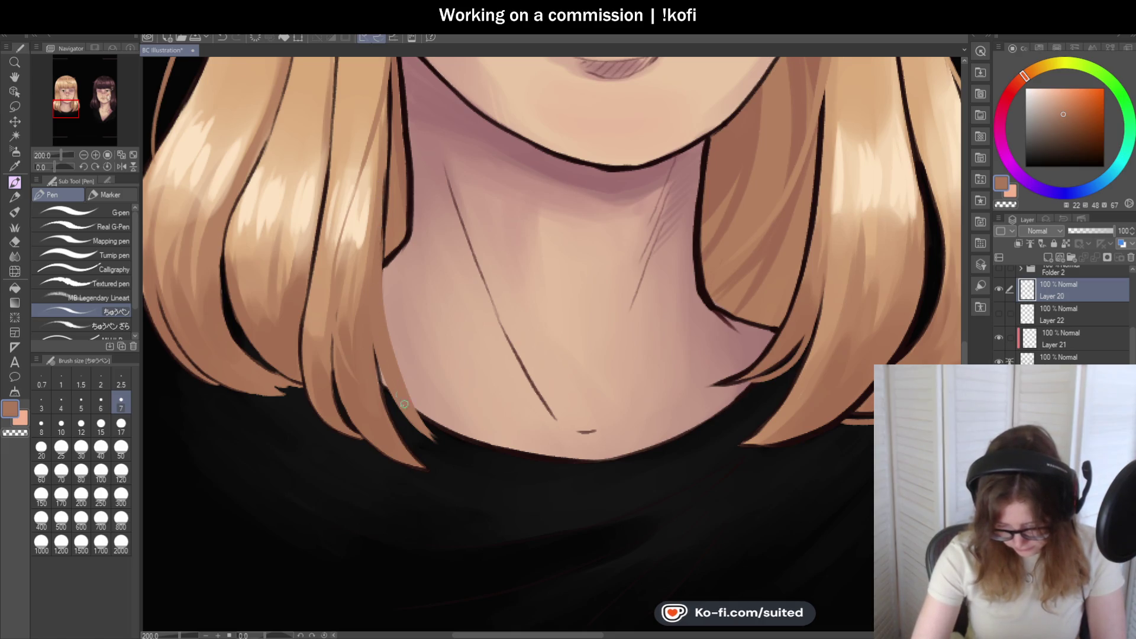
- Pick a lighter tan from the hair and paint it down the strand toward the neck
{"action": "scroll", "coordinate": [426, 413], "scroll_direction": "down", "scroll_amount": 4}
{"action": "scroll", "coordinate": [583, 385], "scroll_direction": "up", "scroll_amount": 6}
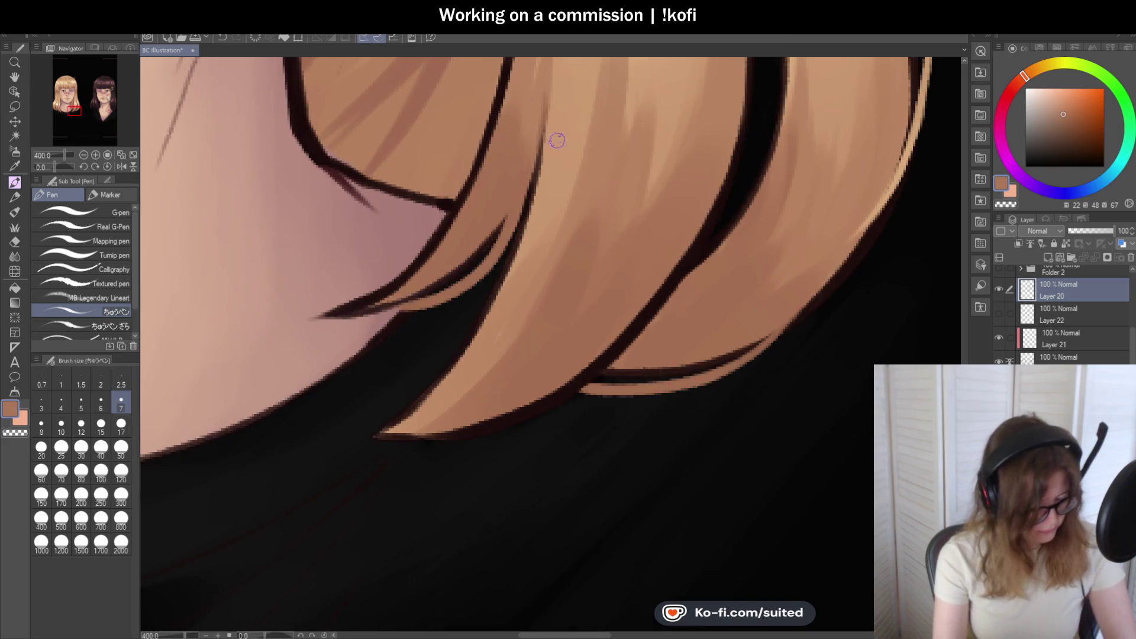
{"action": "left_click", "coordinate": [562, 121], "text": "alt"}
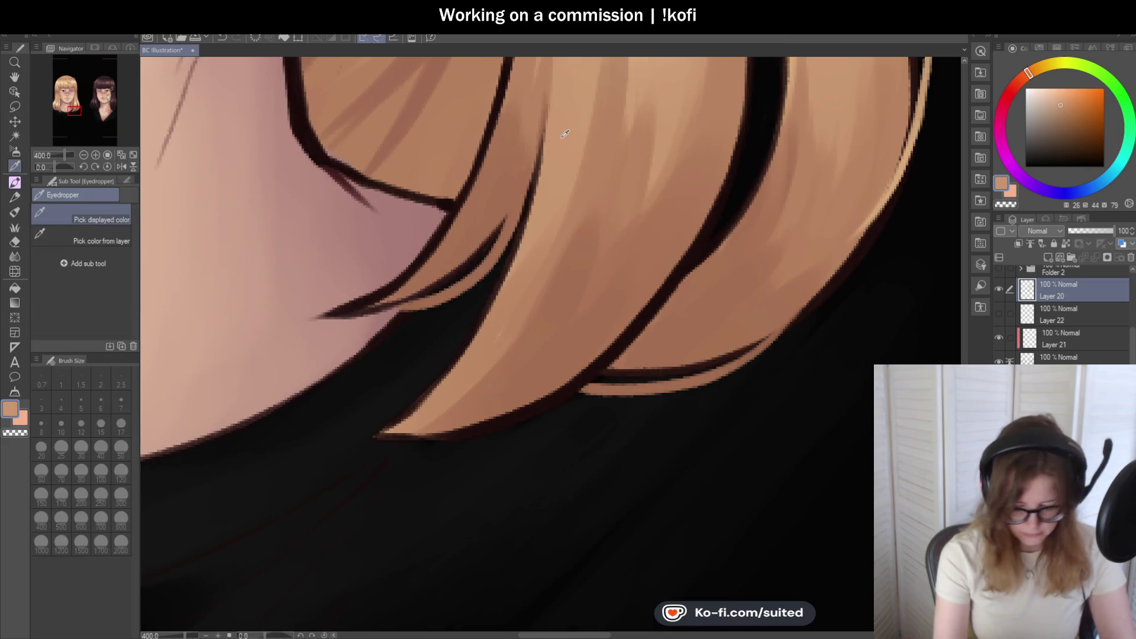
{"action": "left_click_drag", "start_coordinate": [520, 225], "coordinate": [402, 371]}
{"action": "key", "text": "ctrl+z"}
{"action": "mouse_move", "coordinate": [545, 153]}
{"action": "left_mouse_down"}
{"action": "mouse_move", "coordinate": [494, 279]}
{"action": "mouse_move", "coordinate": [398, 384]}
{"action": "mouse_move", "coordinate": [520, 262]}
{"action": "left_mouse_up"}
{"action": "scroll", "coordinate": [388, 398], "scroll_direction": "down", "scroll_amount": 8}
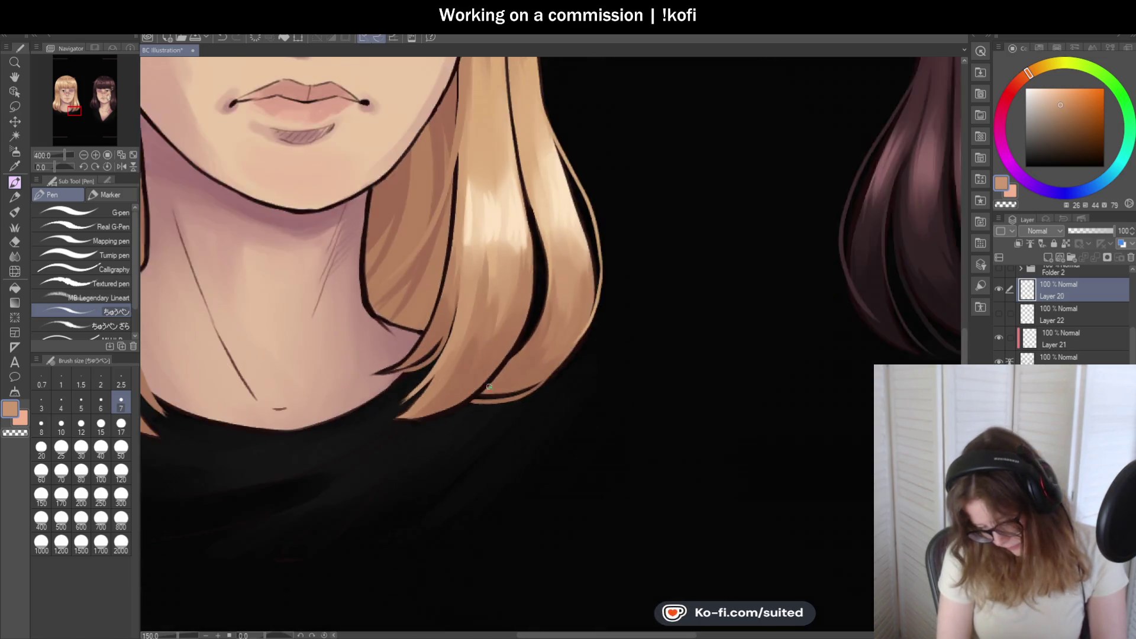
{"action": "scroll", "coordinate": [476, 258], "scroll_direction": "up", "scroll_amount": 2}
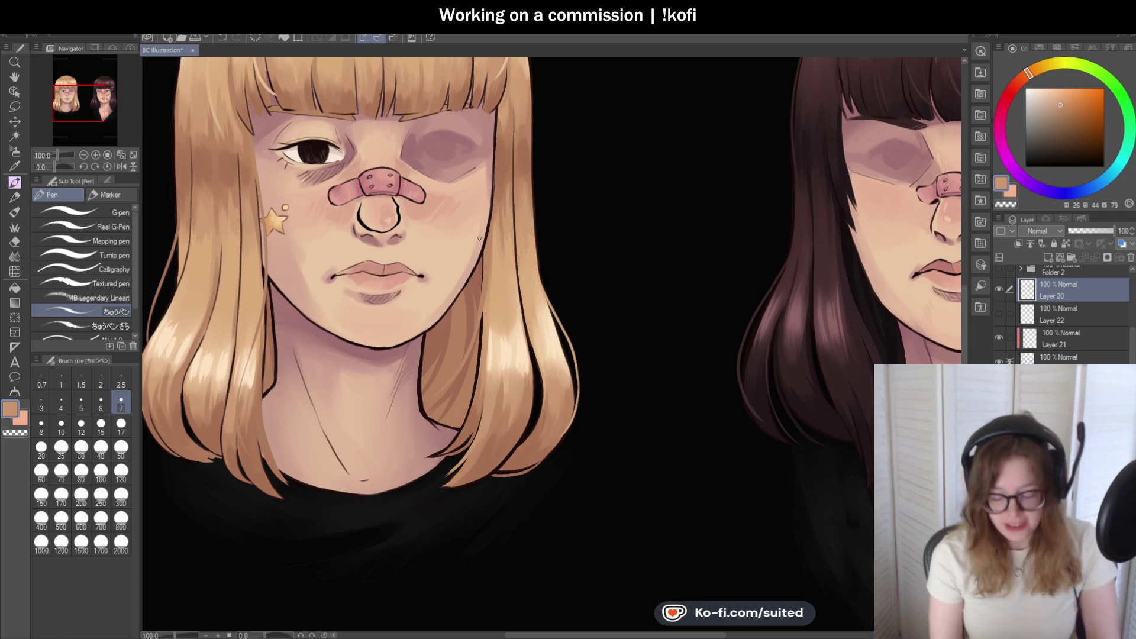
{"action": "scroll", "coordinate": [535, 328], "scroll_direction": "down", "scroll_amount": 2}
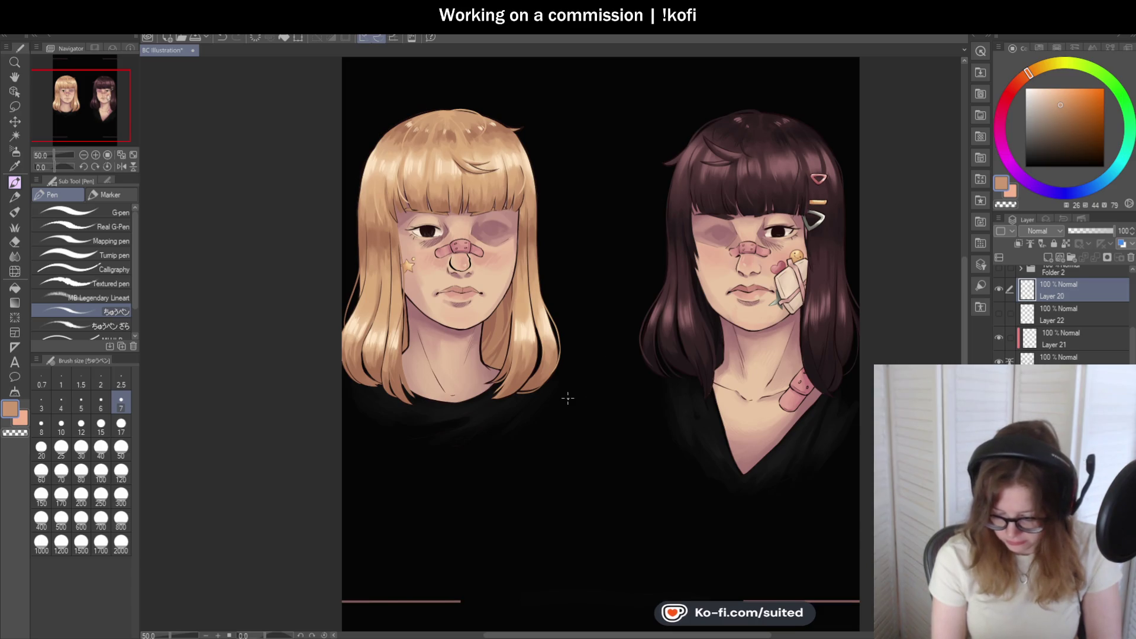
- Sample a darker hair tone and draw a strand line down the blonde girl's left hair
{"action": "scroll", "coordinate": [506, 163], "scroll_direction": "up", "scroll_amount": 1}
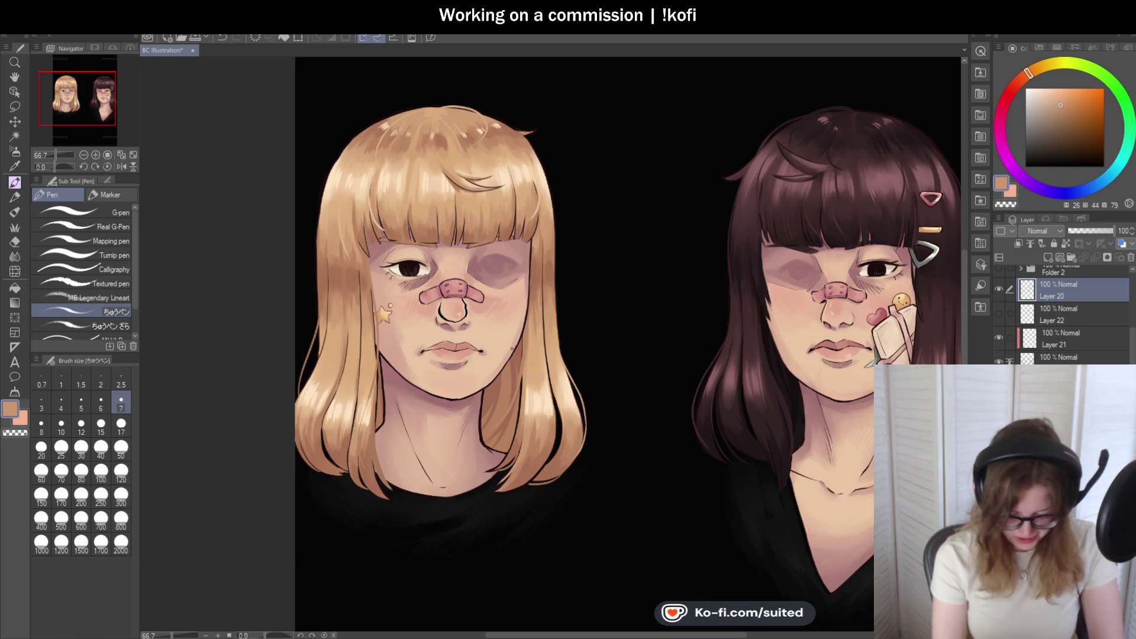
{"action": "scroll", "coordinate": [362, 322], "scroll_direction": "up", "scroll_amount": 3}
{"action": "scroll", "coordinate": [360, 335], "scroll_direction": "down", "scroll_amount": 1}
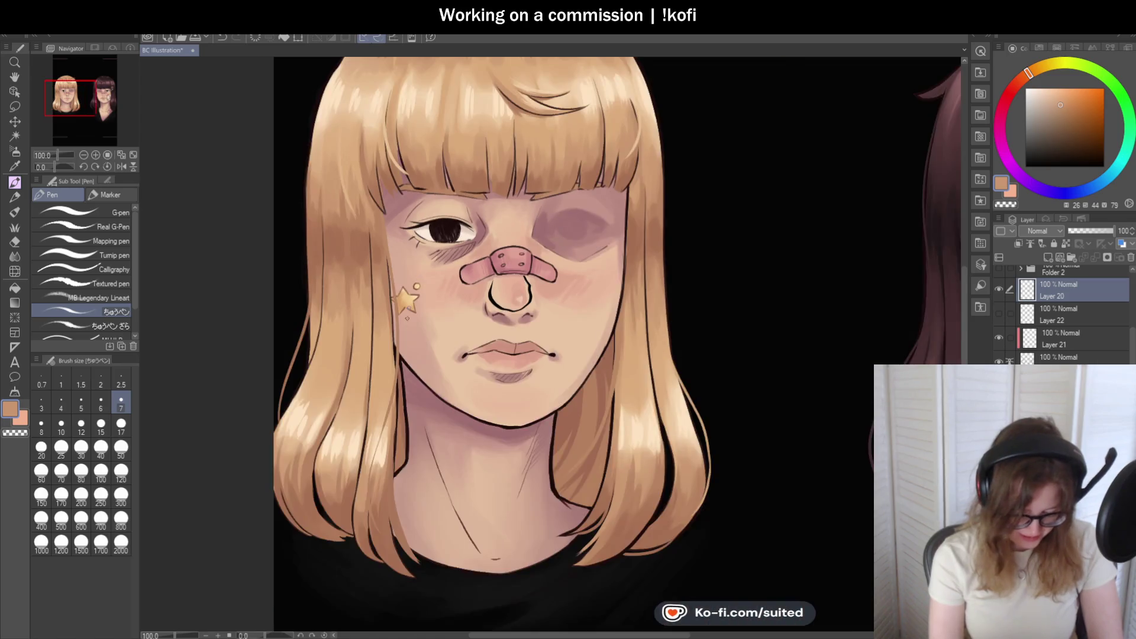
{"action": "scroll", "coordinate": [360, 296], "scroll_direction": "up", "scroll_amount": 1}
{"action": "left_click", "coordinate": [356, 223], "text": "alt"}
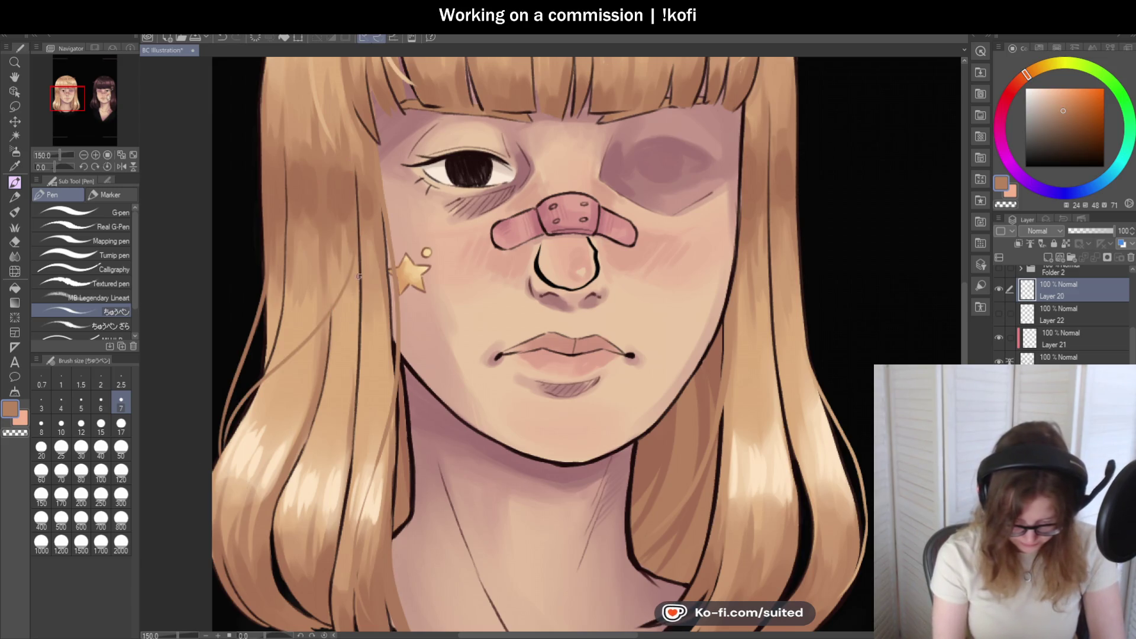
{"action": "scroll", "coordinate": [232, 486], "scroll_direction": "down", "scroll_amount": 1}
{"action": "scroll", "coordinate": [242, 532], "scroll_direction": "up", "scroll_amount": 1}
{"action": "left_click_drag", "start_coordinate": [368, 207], "coordinate": [310, 329]}
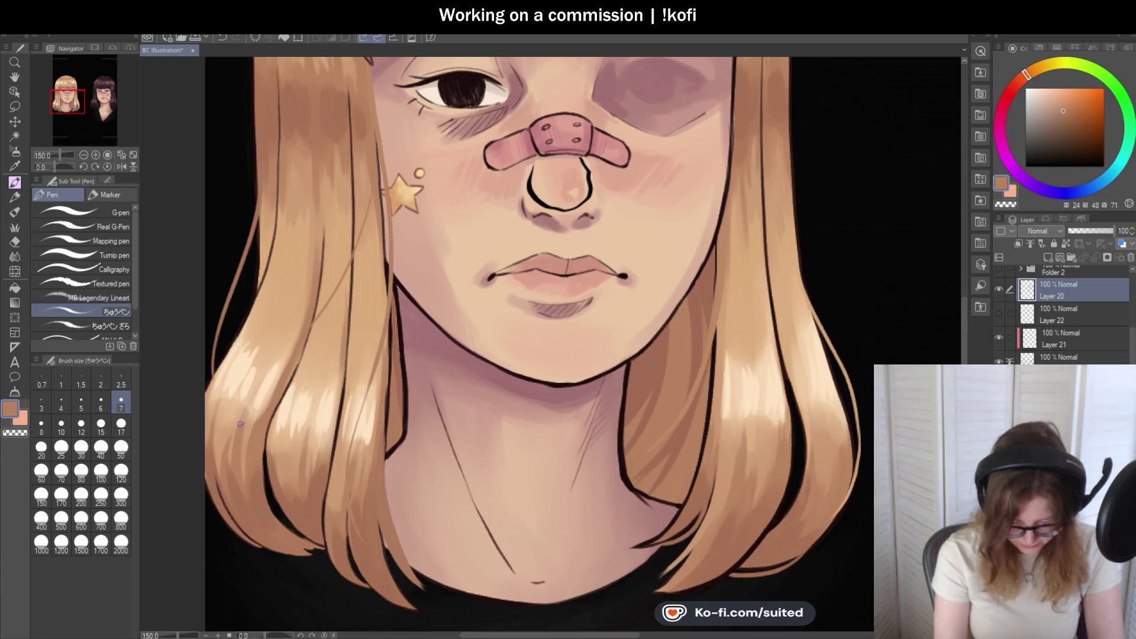
{"action": "scroll", "coordinate": [304, 340], "scroll_direction": "up", "scroll_amount": 3}
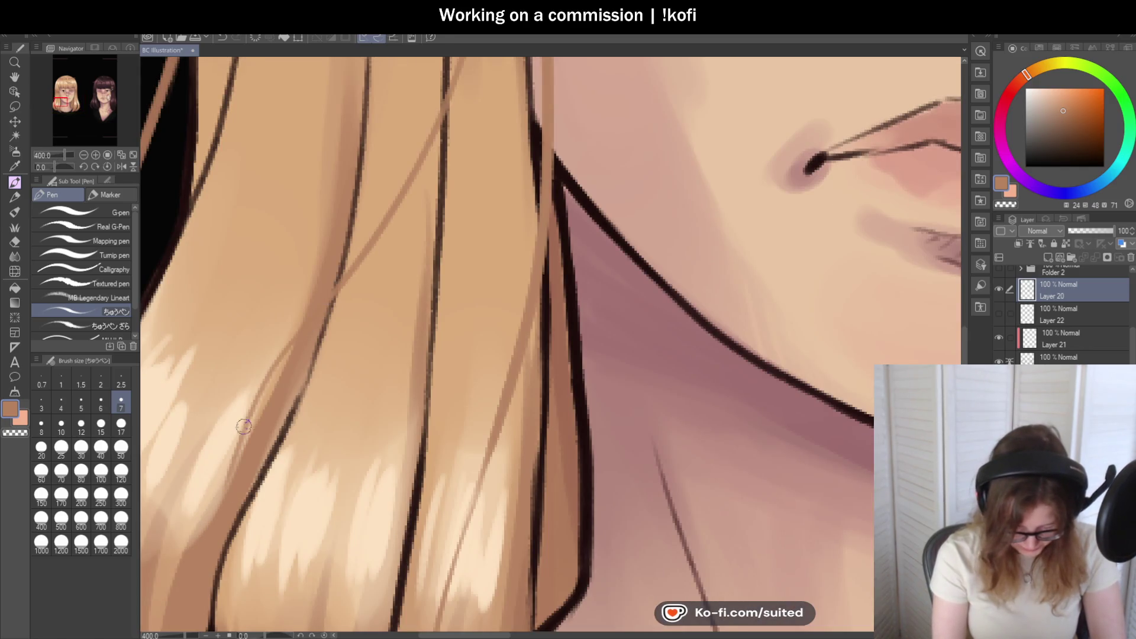
{"action": "scroll", "coordinate": [352, 287], "scroll_direction": "down", "scroll_amount": 3}
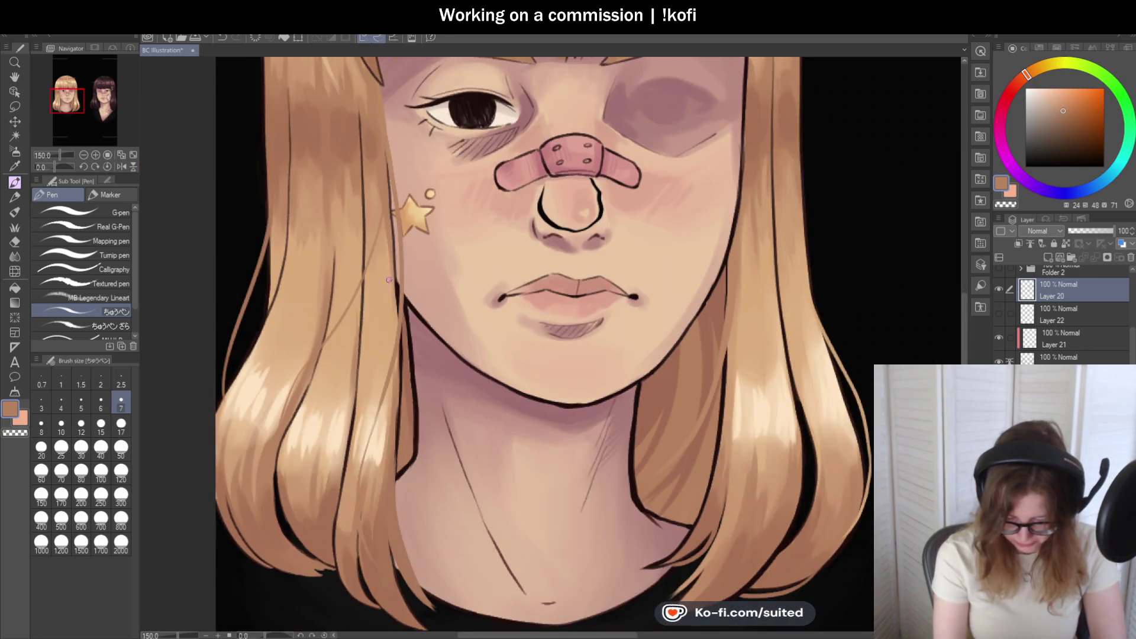
{"action": "scroll", "coordinate": [384, 216], "scroll_direction": "up", "scroll_amount": 1}
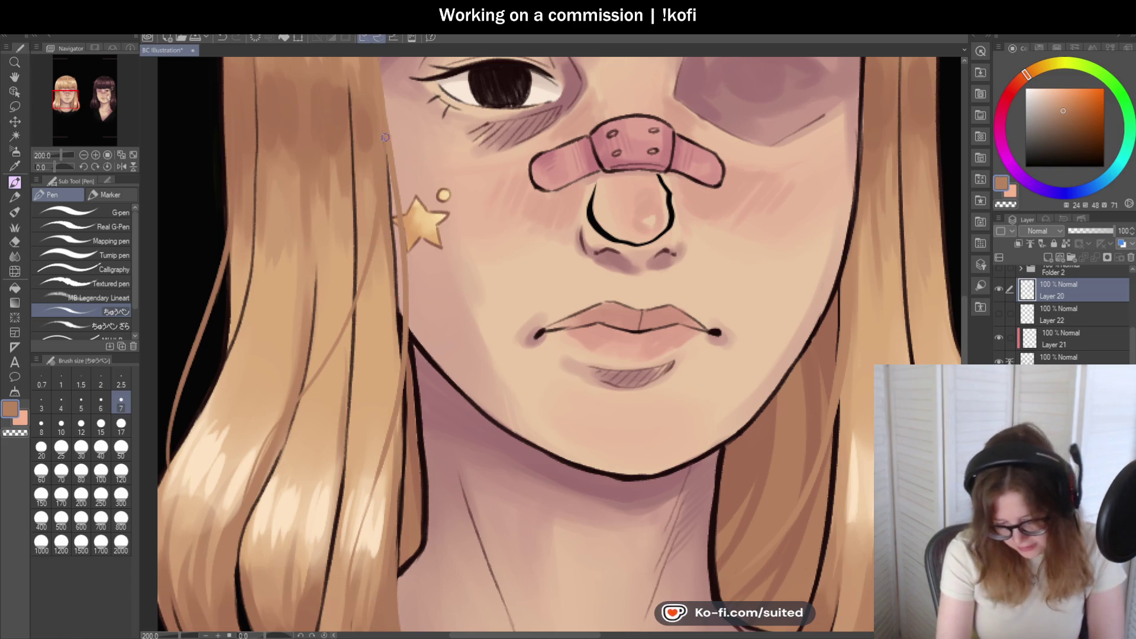
{"action": "scroll", "coordinate": [361, 268], "scroll_direction": "down", "scroll_amount": 1}
{"action": "scroll", "coordinate": [361, 268], "scroll_direction": "down", "scroll_amount": 3}
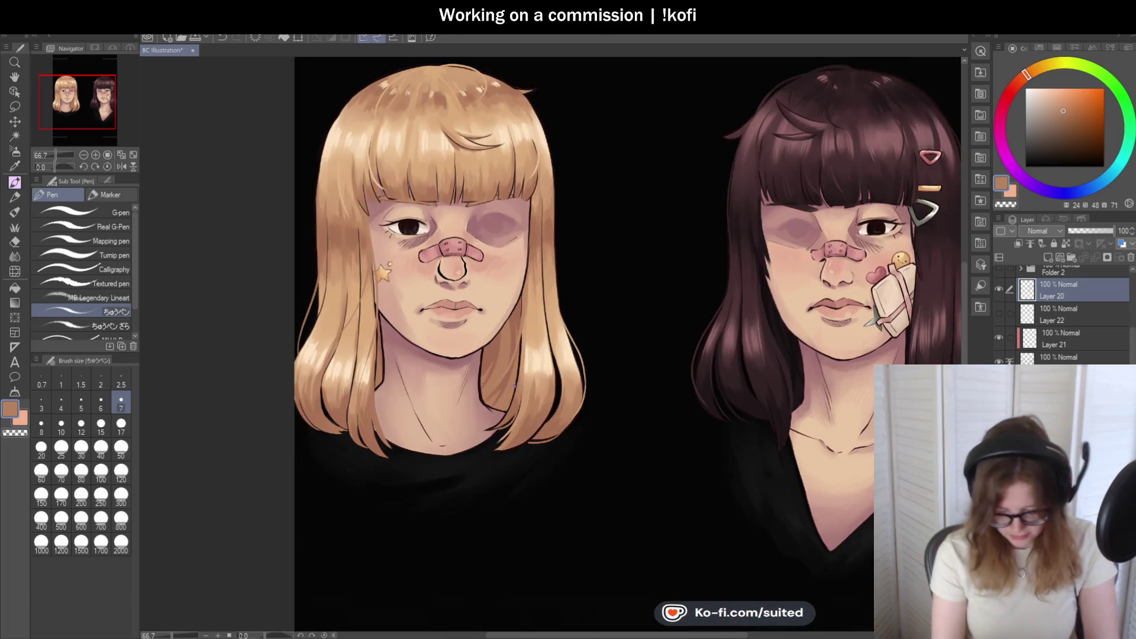
- Draw a thin, slightly darker strand along the right edge of the blonde girl's hair
{"action": "scroll", "coordinate": [749, 296], "scroll_direction": "up", "scroll_amount": 3}
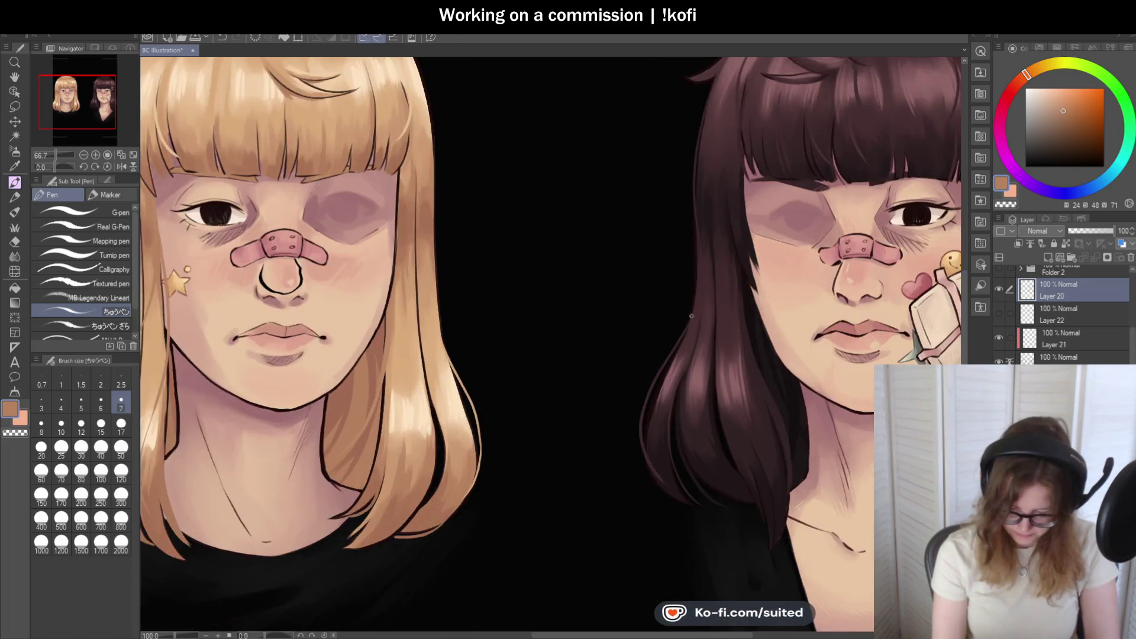
{"action": "left_click", "coordinate": [268, 168], "text": "alt"}
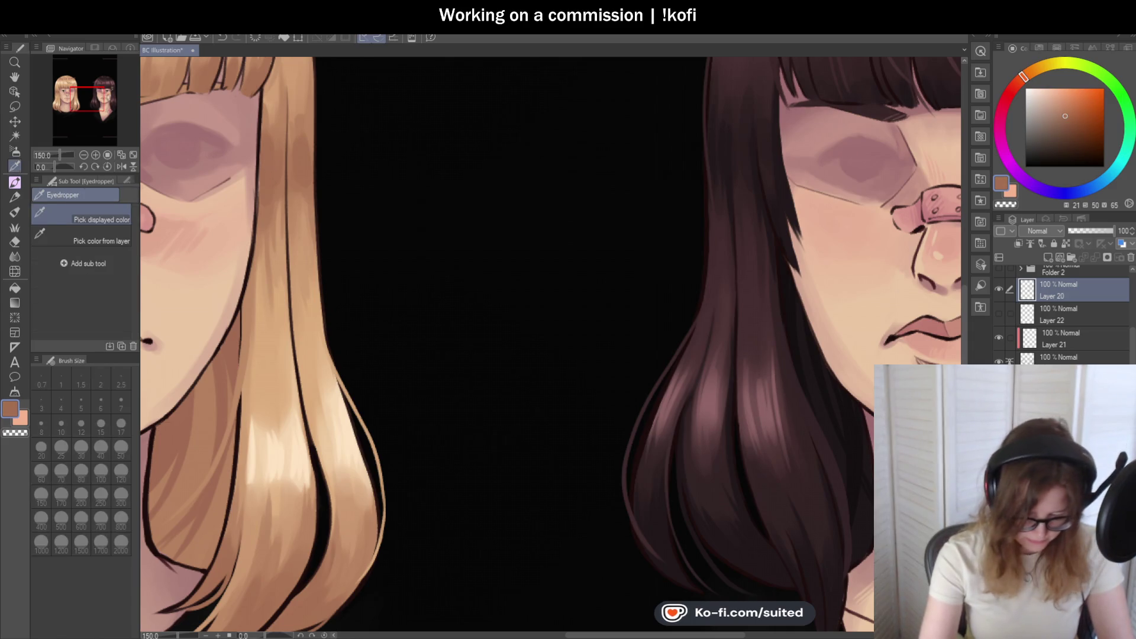
{"action": "left_click_drag", "start_coordinate": [275, 232], "coordinate": [356, 386]}
{"action": "key", "text": "ctrl+z"}
{"action": "left_click_drag", "start_coordinate": [279, 195], "coordinate": [355, 376]}
{"action": "scroll", "coordinate": [413, 355], "scroll_direction": "down", "scroll_amount": 3}
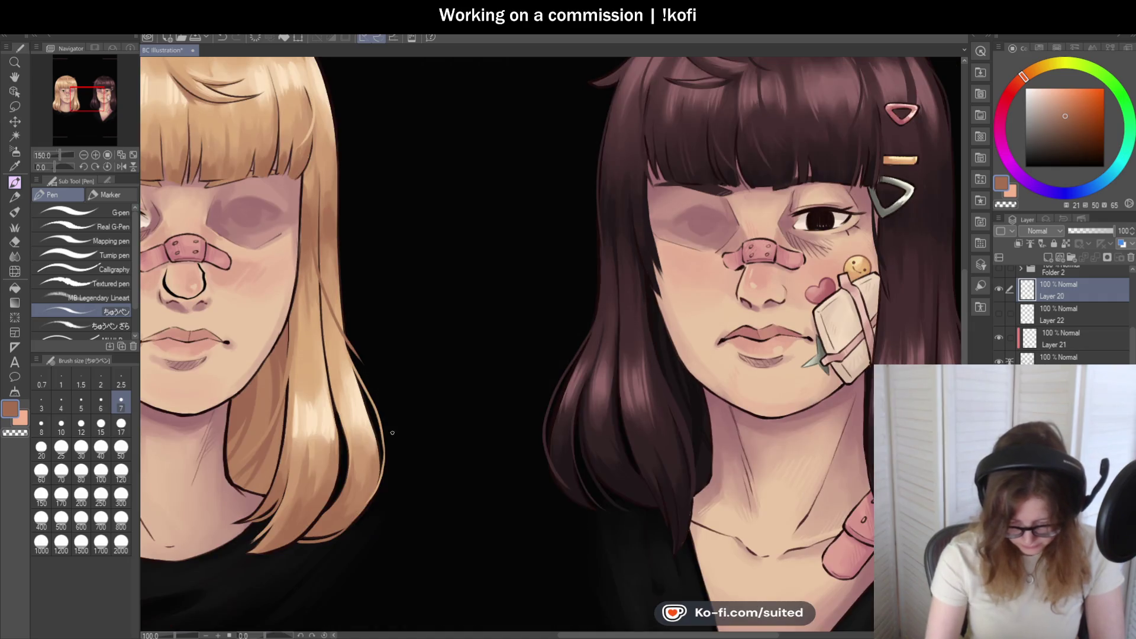
{"action": "scroll", "coordinate": [413, 390], "scroll_direction": "up", "scroll_amount": 3}
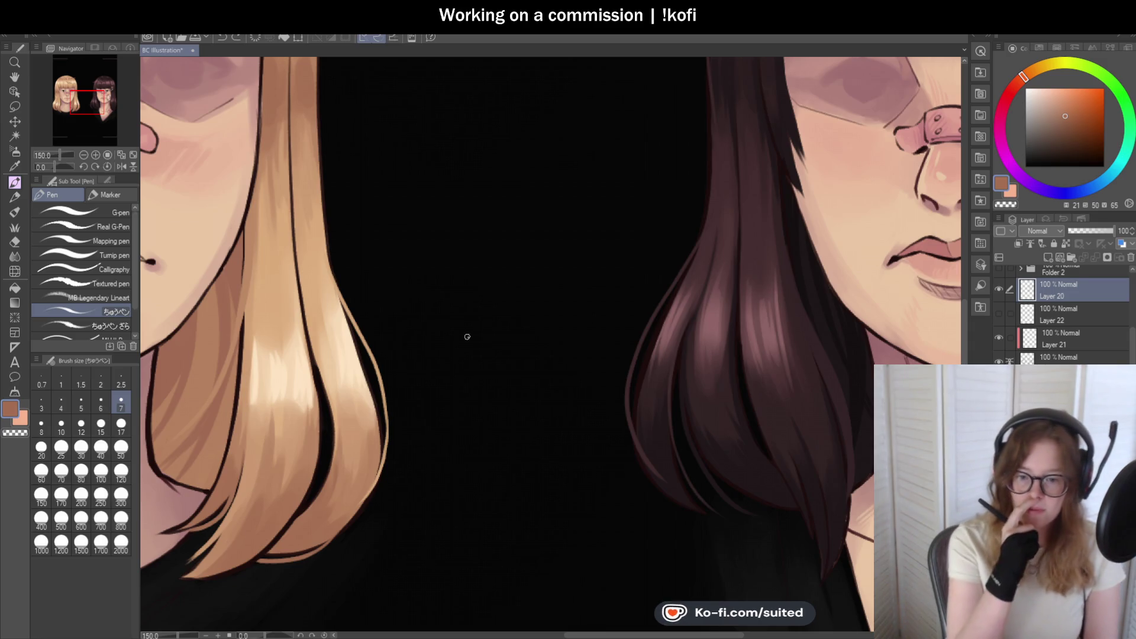
- Refit the view on the blonde girl's face and pick a light peach from her hair
{"action": "key", "text": "ctrl+0"}
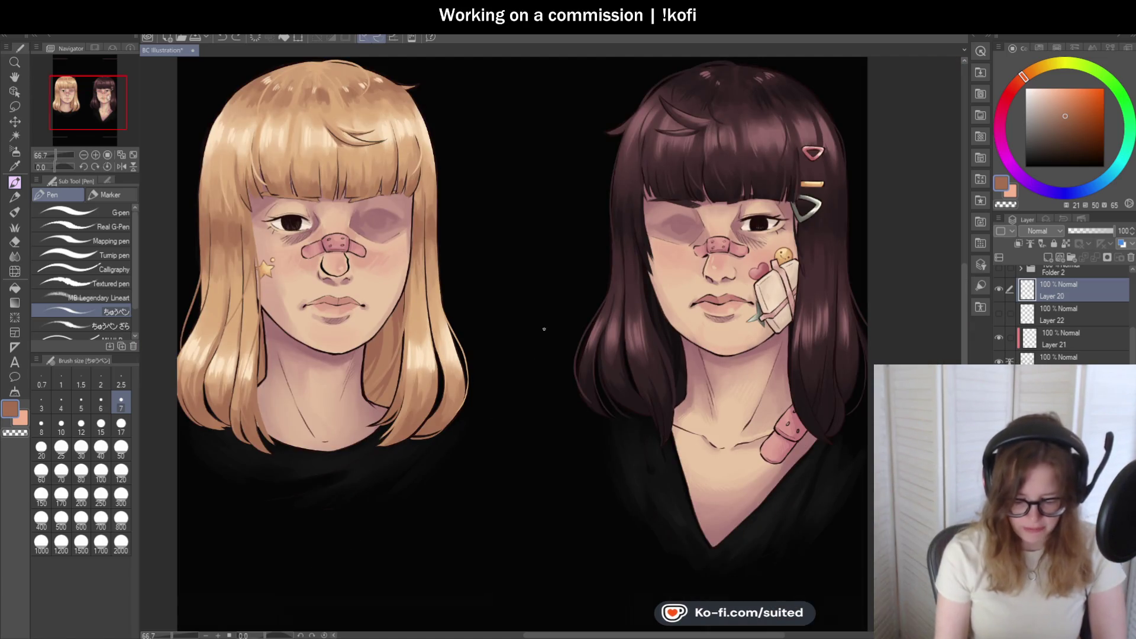
{"action": "key", "text": "ctrl+0"}
{"action": "key", "text": "i"}
{"action": "left_click", "coordinate": [349, 164], "text": "alt"}
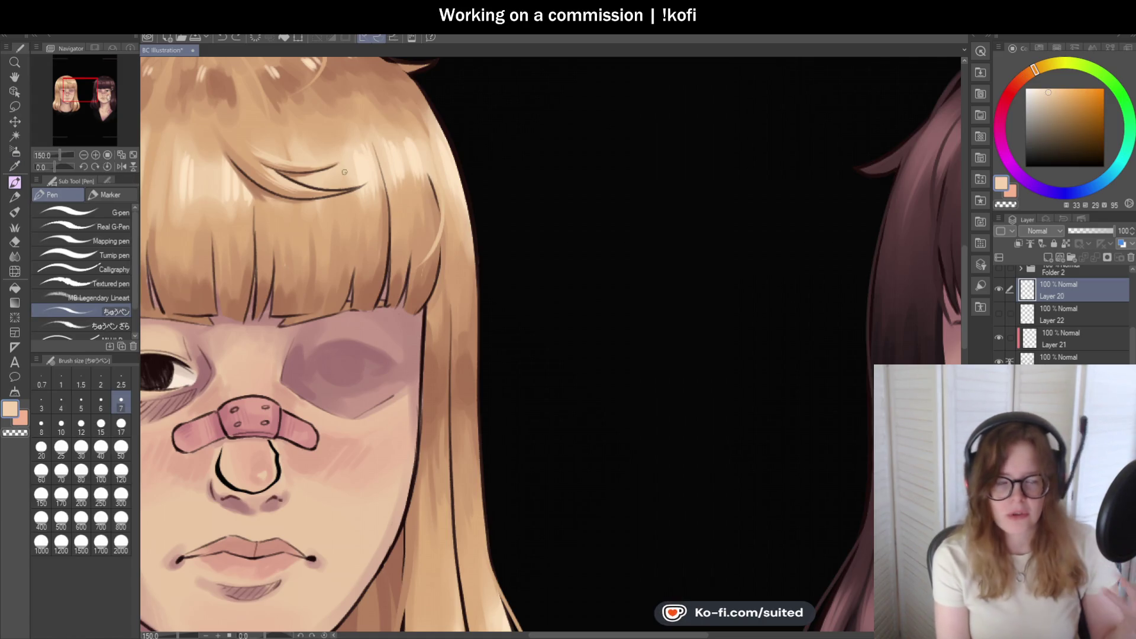
- Pick a darker peach from the bangs, zoom out to 66.7%, and save the file
{"action": "scroll", "coordinate": [364, 172], "scroll_direction": "up", "scroll_amount": 1}
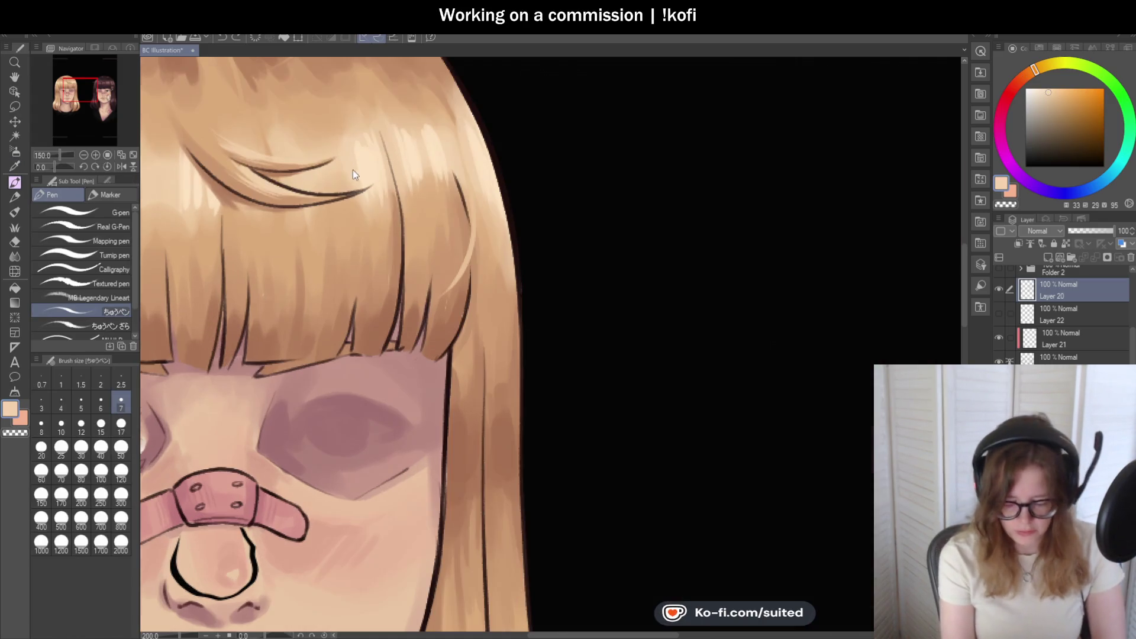
{"action": "left_click", "coordinate": [347, 217], "text": "alt"}
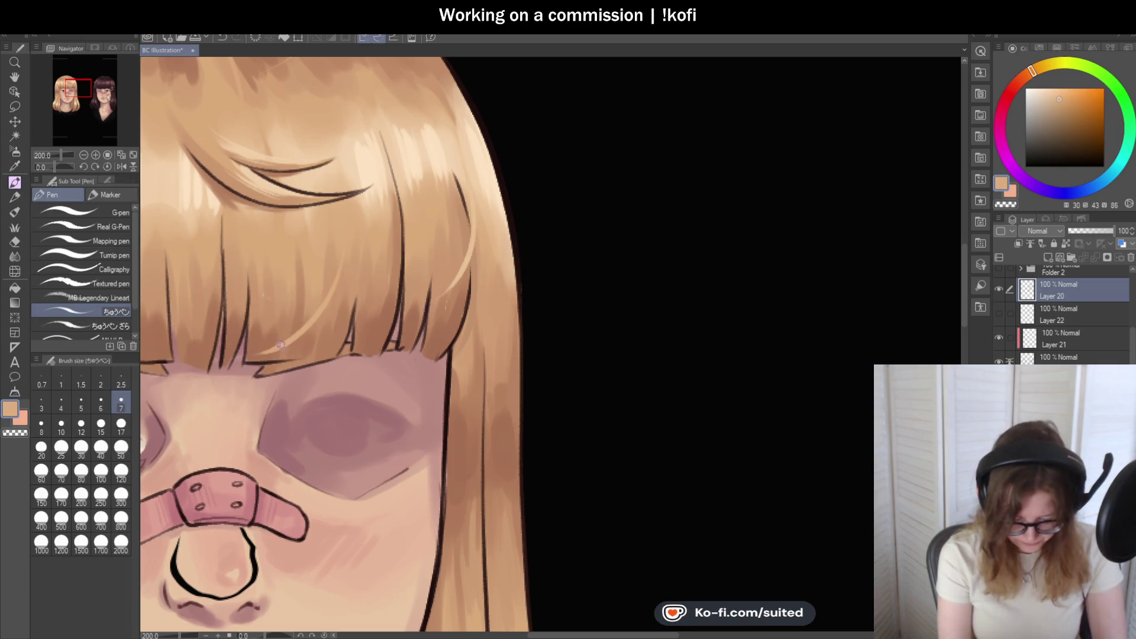
{"action": "scroll", "coordinate": [601, 273], "scroll_direction": "down", "scroll_amount": 3}
{"action": "scroll", "coordinate": [473, 305], "scroll_direction": "up", "scroll_amount": 3}
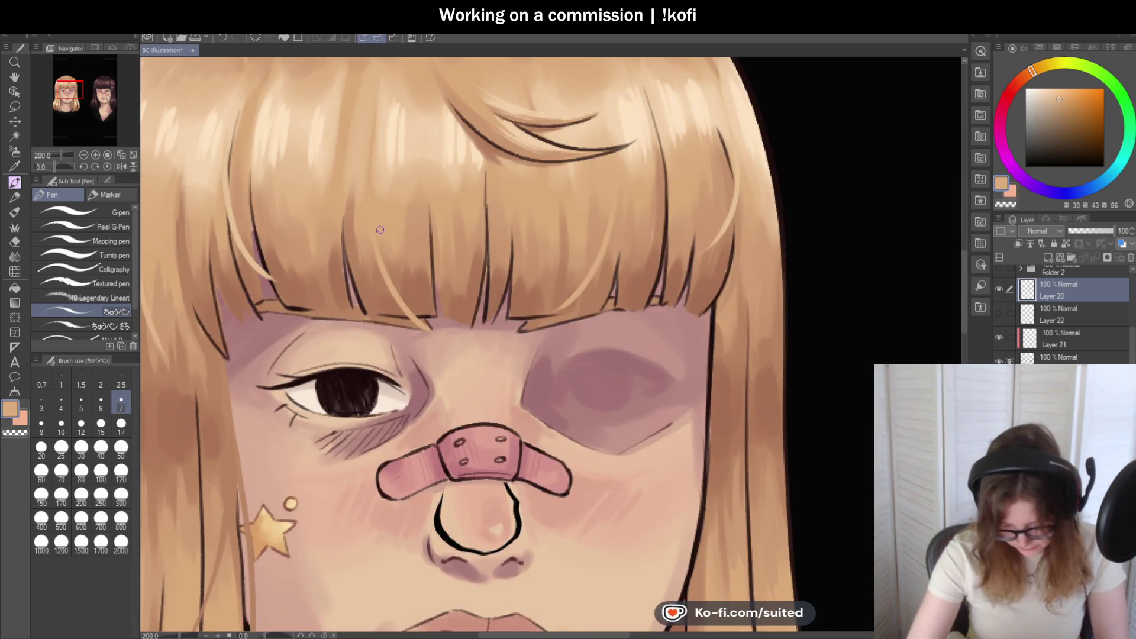
{"action": "scroll", "coordinate": [442, 254], "scroll_direction": "down", "scroll_amount": 4}
{"action": "key", "text": "ctrl+s"}
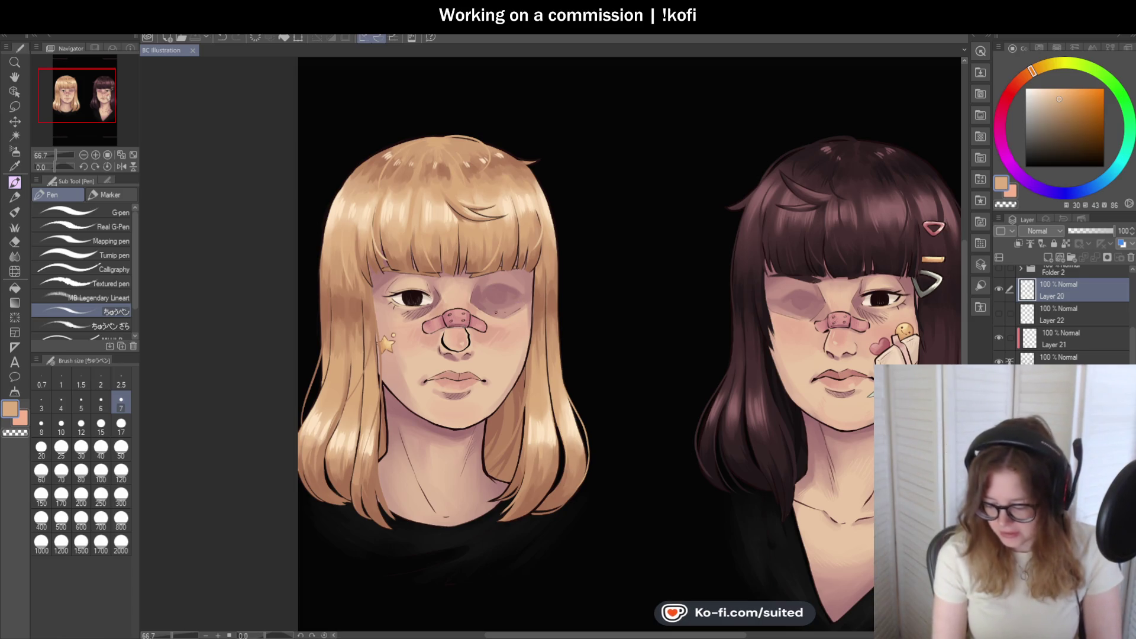
{"action": "left_click", "coordinate": [999, 270]}
{"action": "scroll", "coordinate": [632, 272], "scroll_direction": "down", "scroll_amount": 2}
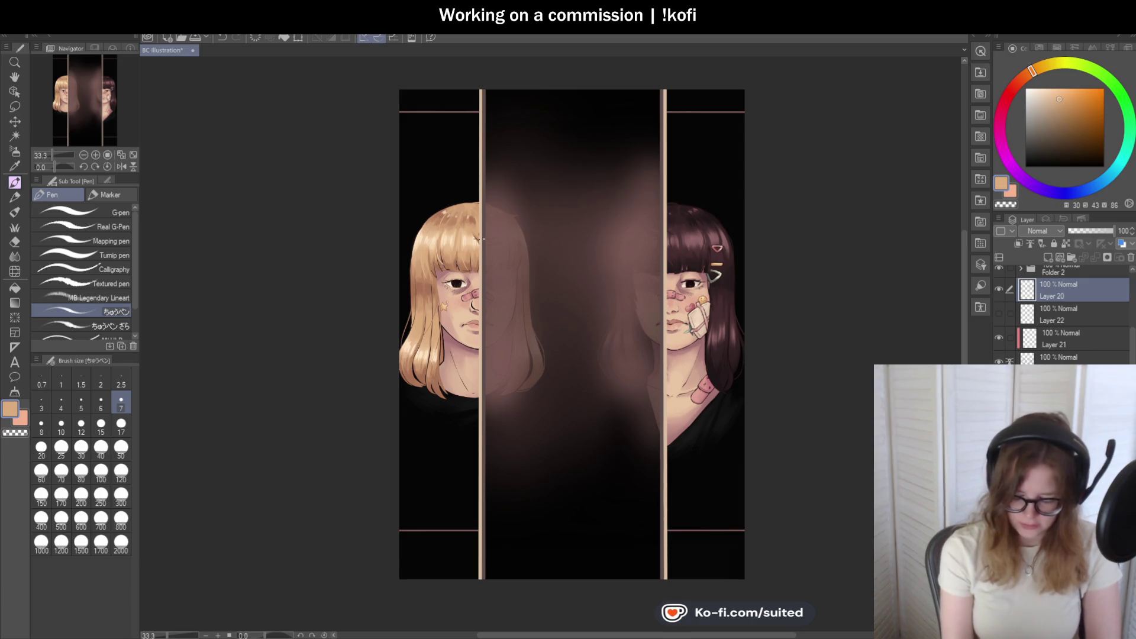
{"action": "scroll", "coordinate": [538, 326], "scroll_direction": "up", "scroll_amount": 2}
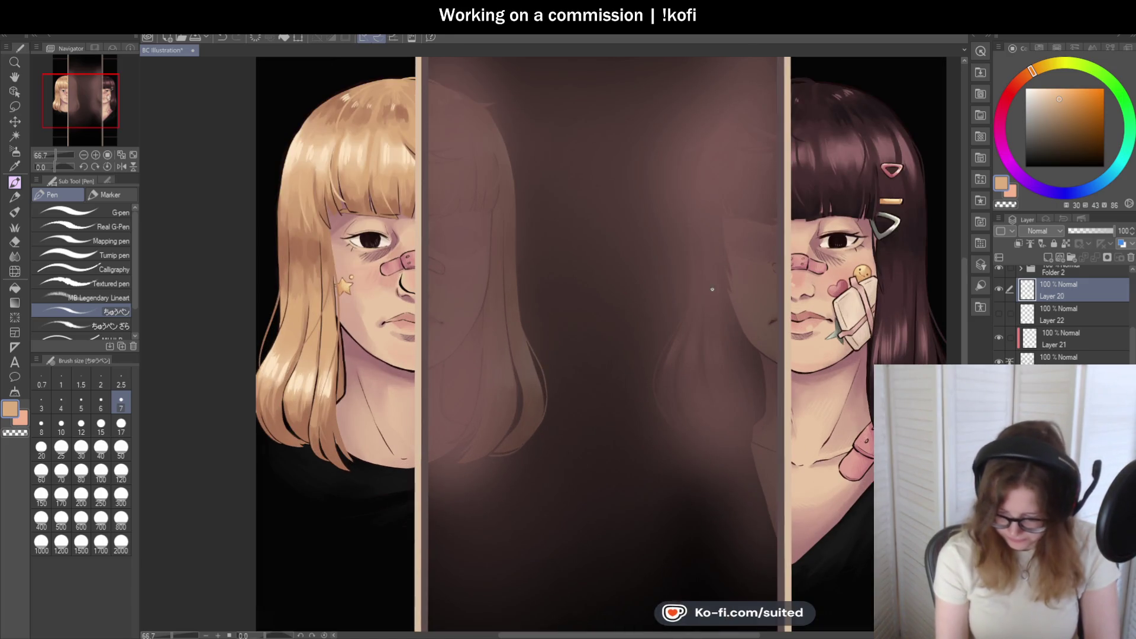
{"action": "left_click", "coordinate": [999, 270]}
{"action": "scroll", "coordinate": [446, 262], "scroll_direction": "up", "scroll_amount": 3}
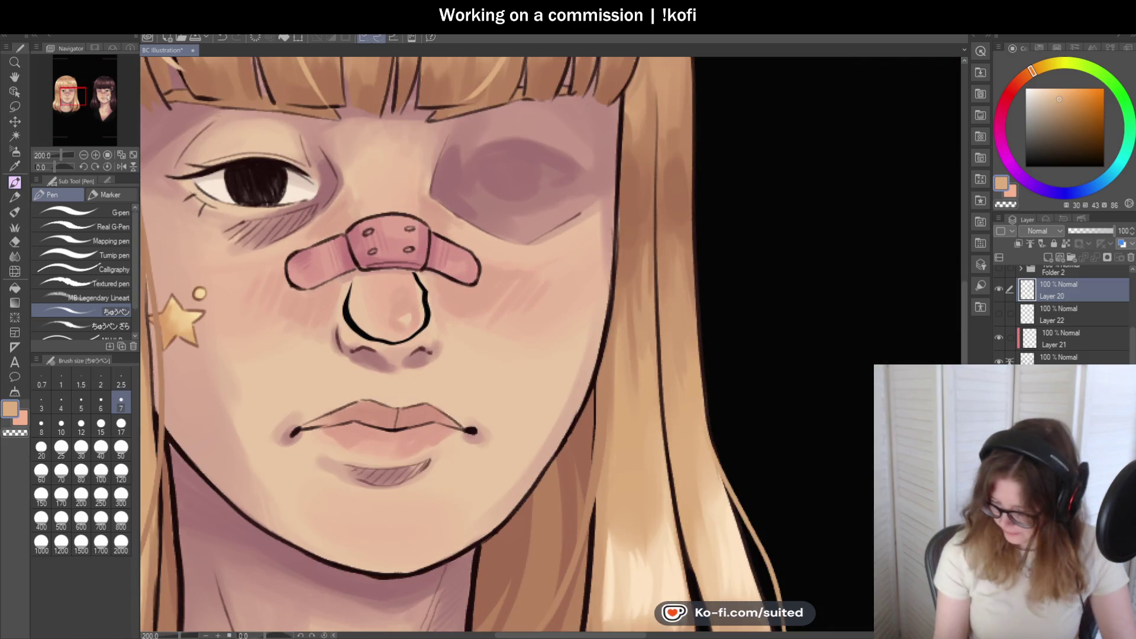
- Paint light skin over the nose side, erase the black nose line, then pick a muted pink
{"action": "scroll", "coordinate": [1065, 314], "scroll_direction": "down", "scroll_amount": 3}
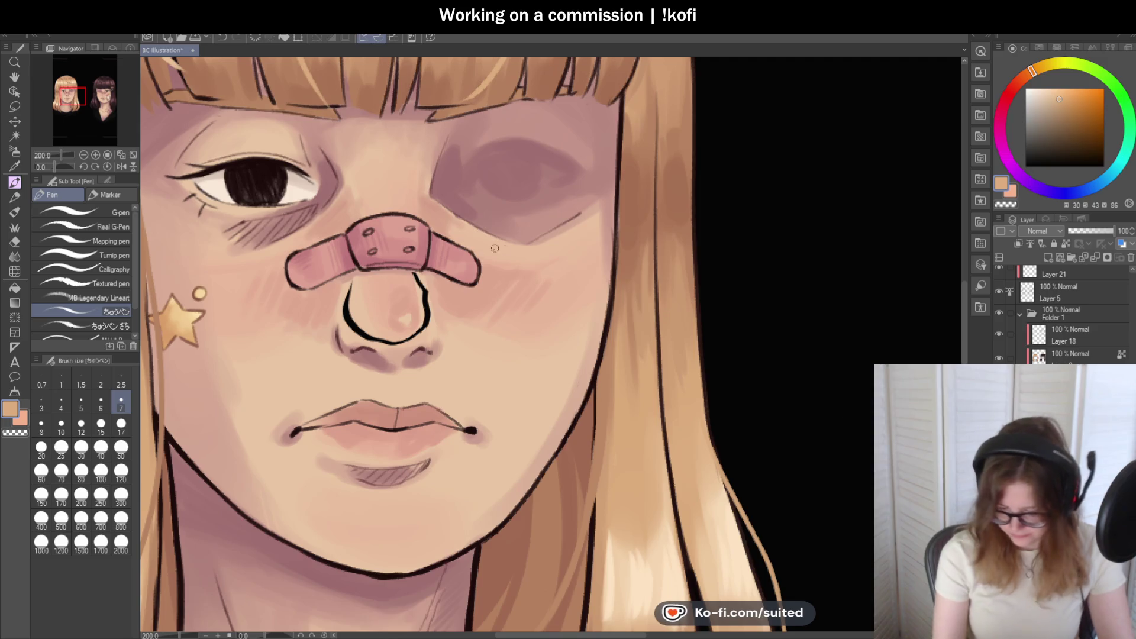
{"action": "left_click", "coordinate": [414, 274], "text": "alt"}
{"action": "left_click_drag", "start_coordinate": [424, 292], "coordinate": [426, 312]}
{"action": "mouse_move", "coordinate": [349, 283]}
{"action": "left_mouse_down"}
{"action": "mouse_move", "coordinate": [350, 326]}
{"action": "mouse_move", "coordinate": [368, 340]}
{"action": "mouse_move", "coordinate": [409, 341]}
{"action": "left_mouse_up"}
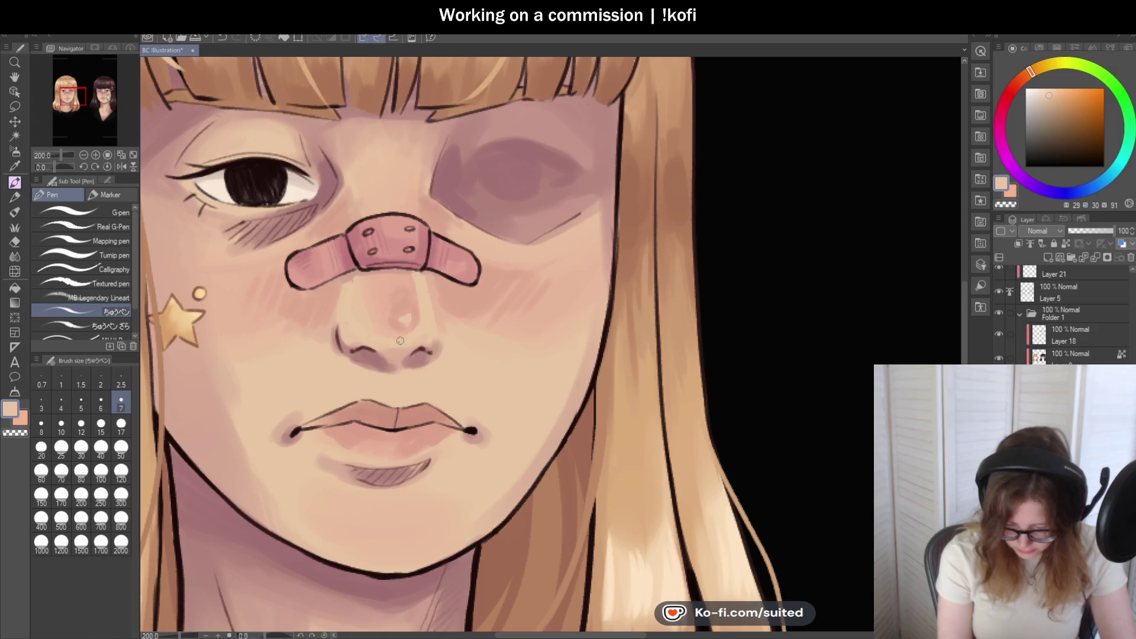
{"action": "left_click", "coordinate": [364, 267], "text": "alt"}
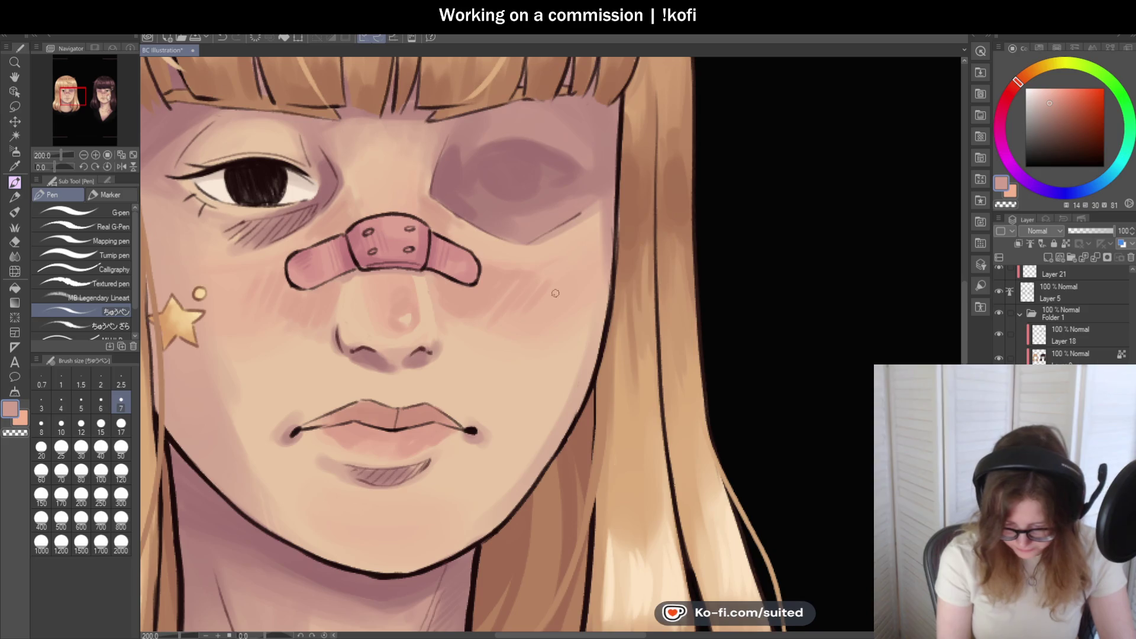
{"action": "scroll", "coordinate": [492, 269], "scroll_direction": "down", "scroll_amount": 4}
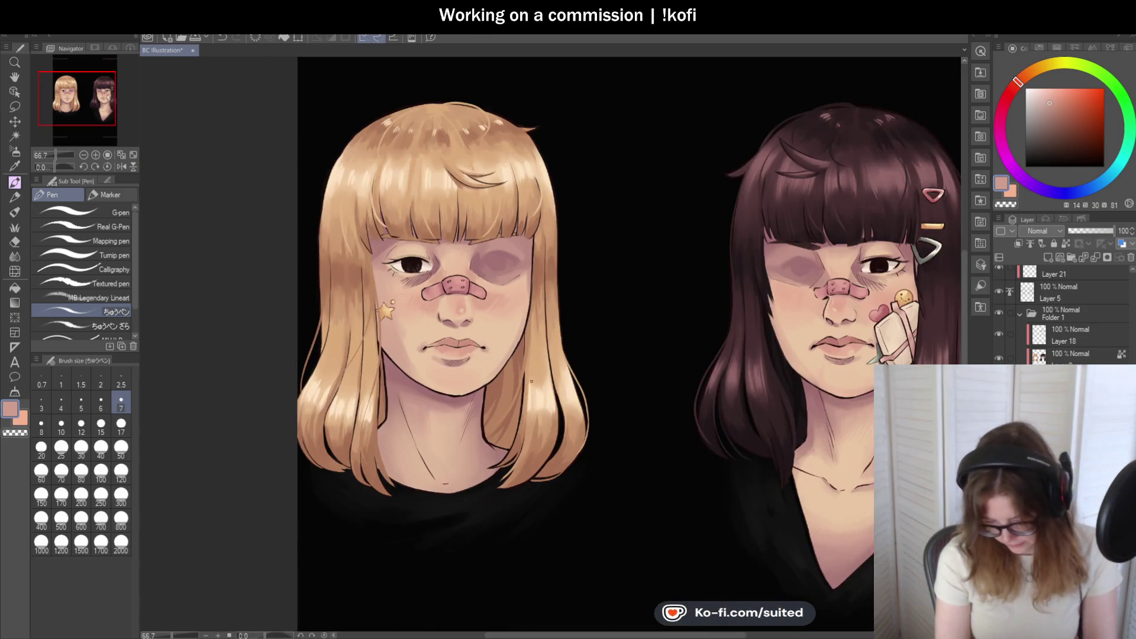
{"action": "scroll", "coordinate": [533, 332], "scroll_direction": "up", "scroll_amount": 1}
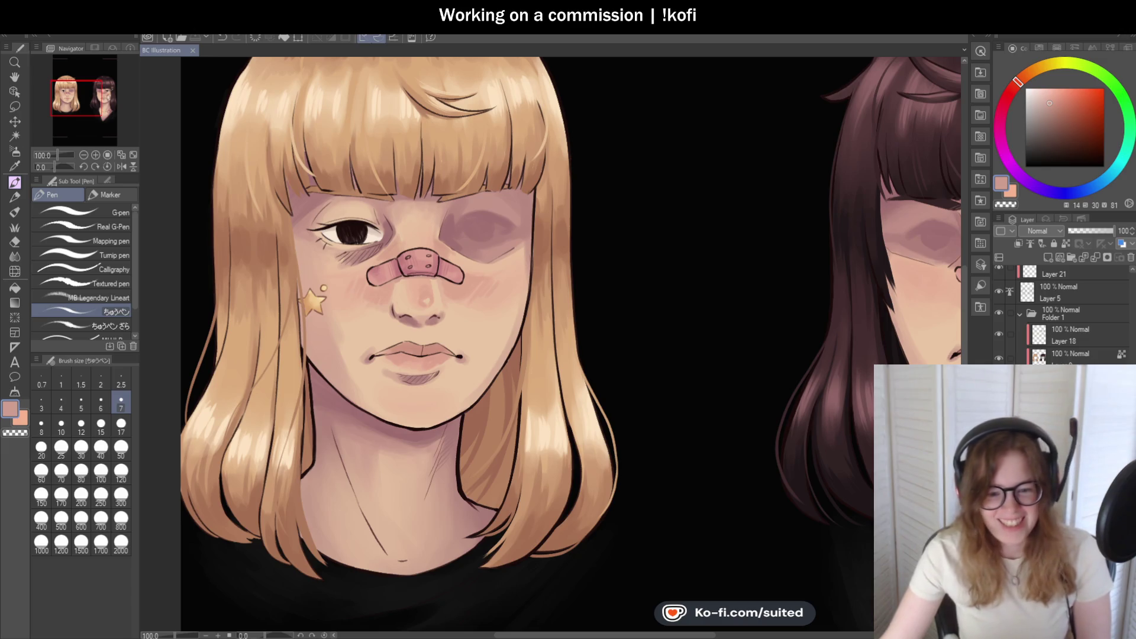
{"action": "scroll", "coordinate": [591, 301], "scroll_direction": "down", "scroll_amount": 5}
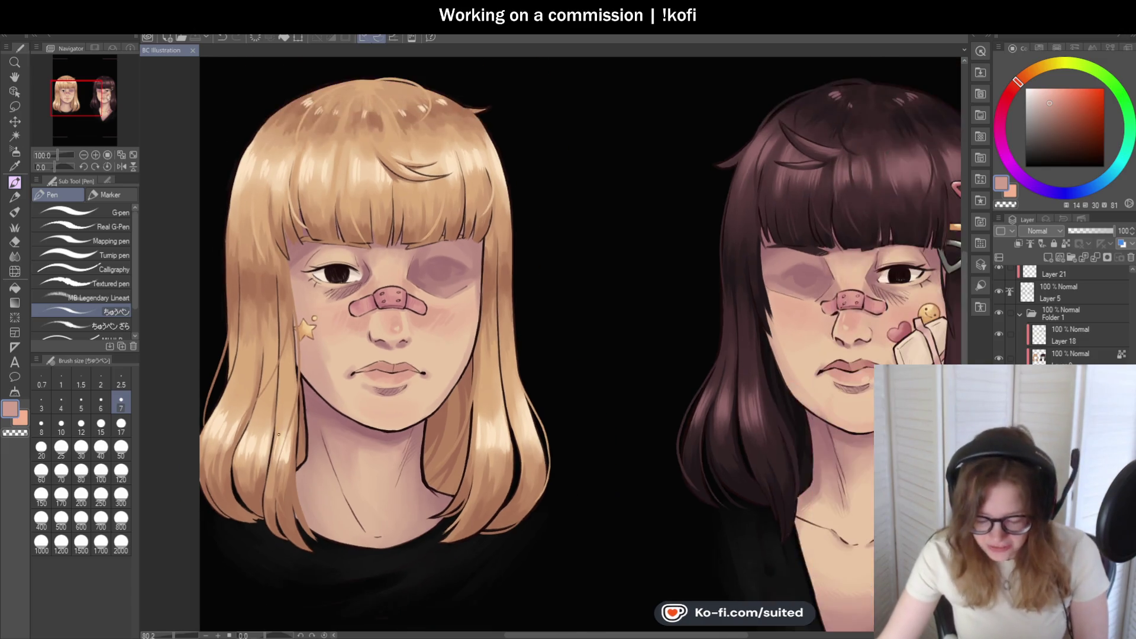
{"action": "scroll", "coordinate": [591, 300], "scroll_direction": "up", "scroll_amount": 2}
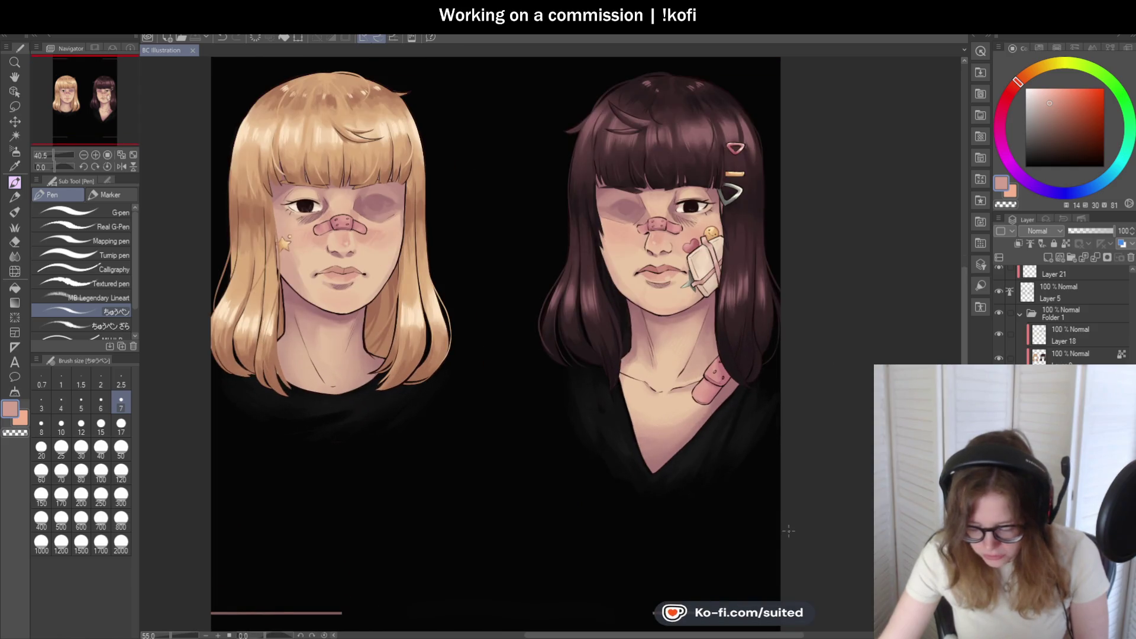
{"action": "scroll", "coordinate": [717, 462], "scroll_direction": "down", "scroll_amount": 1}
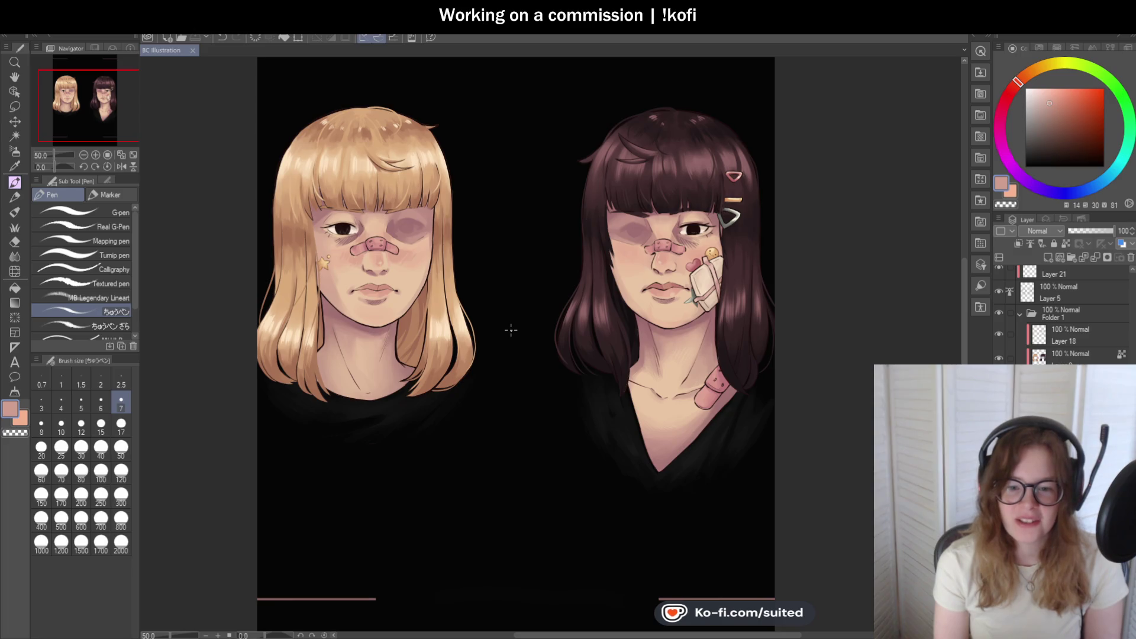
{"action": "scroll", "coordinate": [510, 330], "scroll_direction": "down", "scroll_amount": 1}
{"action": "scroll", "coordinate": [504, 313], "scroll_direction": "up", "scroll_amount": 2}
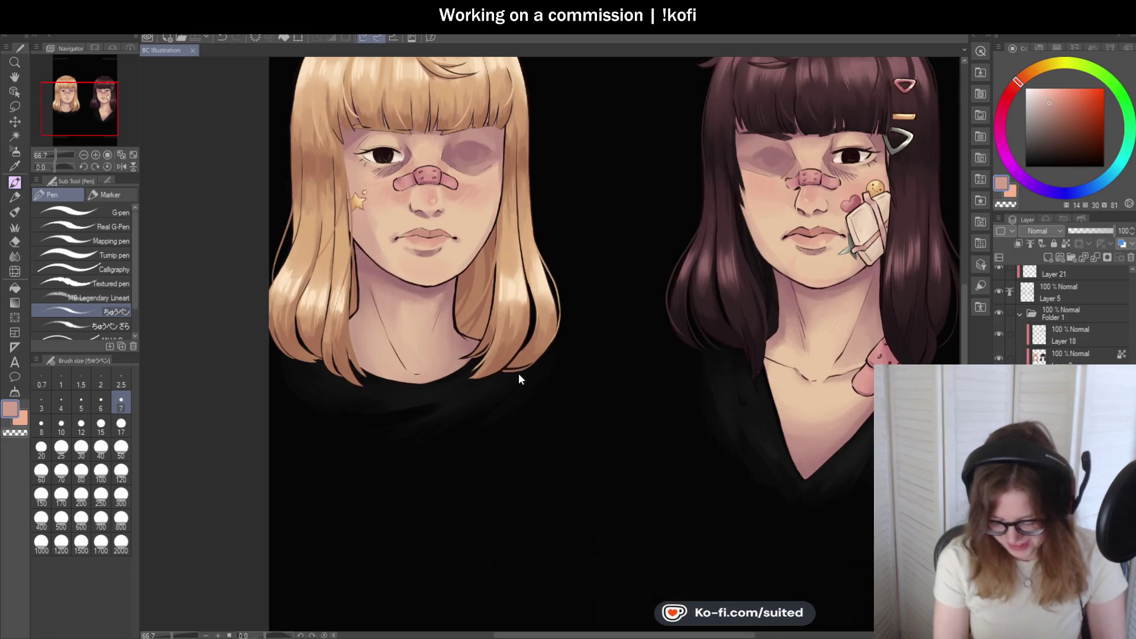
{"action": "scroll", "coordinate": [453, 331], "scroll_direction": "down", "scroll_amount": 1}
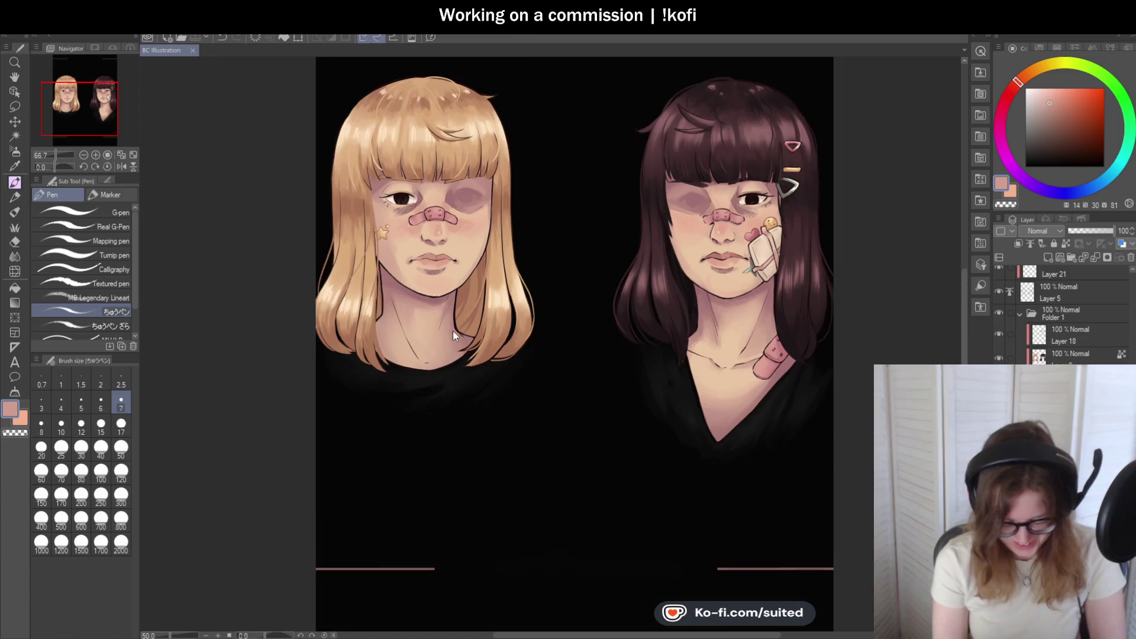
{"action": "scroll", "coordinate": [341, 236], "scroll_direction": "up", "scroll_amount": 4}
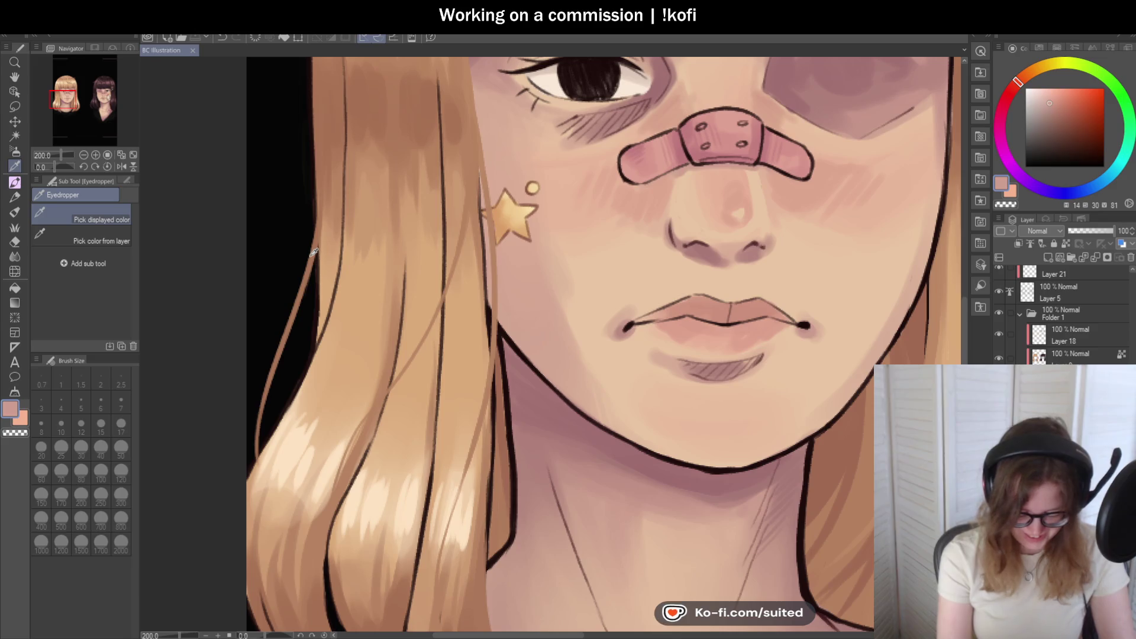
- Paint a medium brown stroke along the blonde girl's outer hair edge
{"action": "left_click", "coordinate": [315, 249], "text": "alt"}
{"action": "left_click_drag", "start_coordinate": [315, 255], "coordinate": [288, 326]}
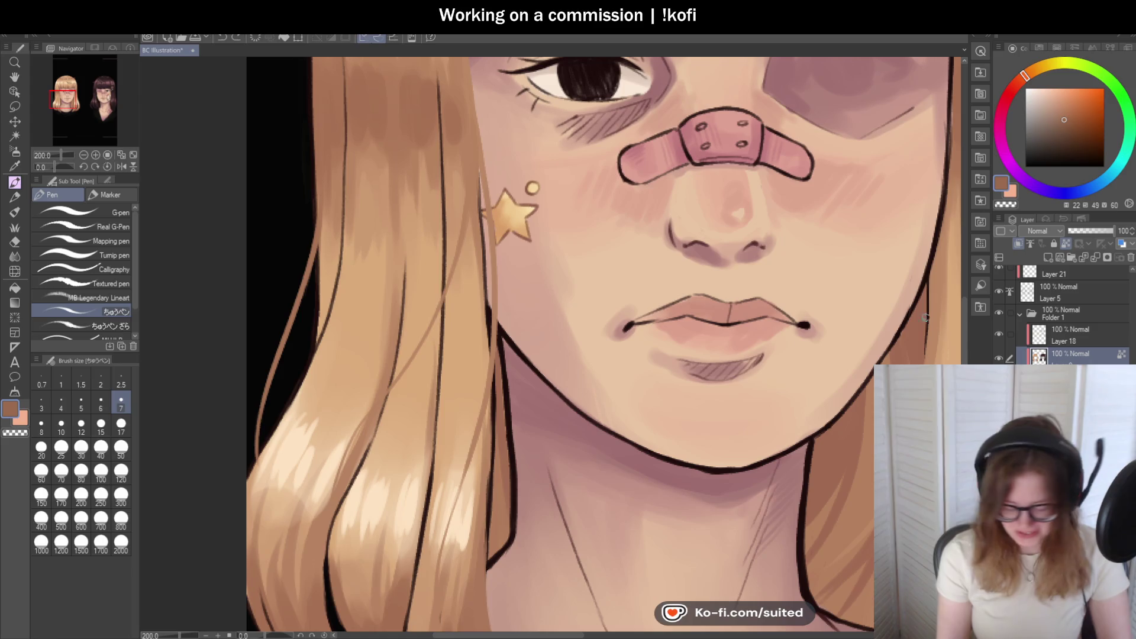
{"action": "key", "text": "alt"}
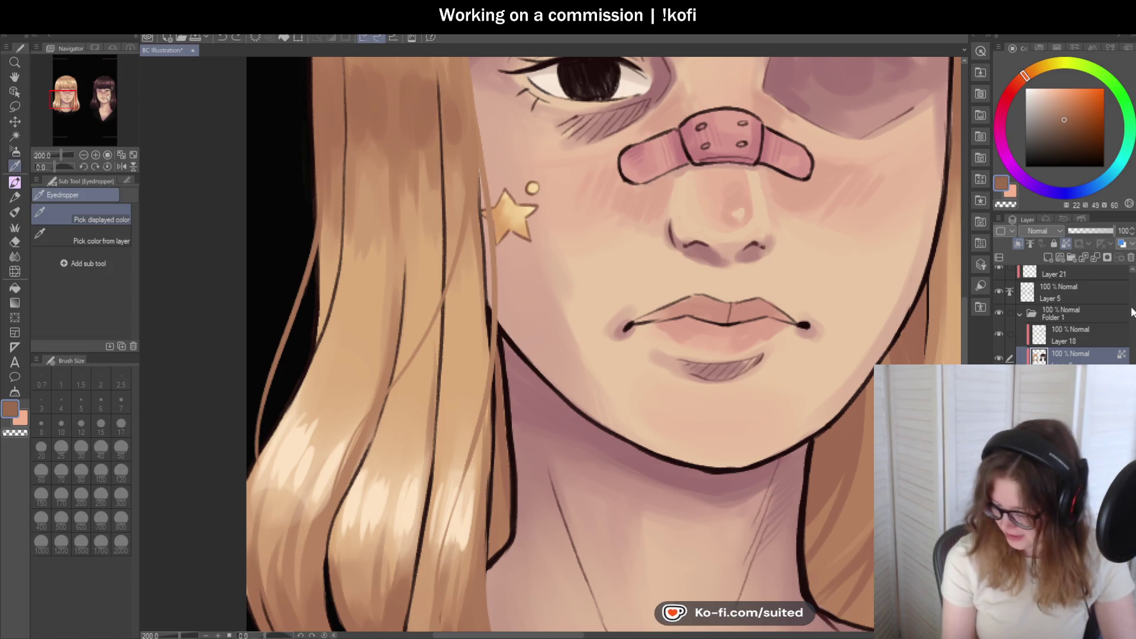
{"action": "scroll", "coordinate": [1101, 313], "scroll_direction": "up", "scroll_amount": 3}
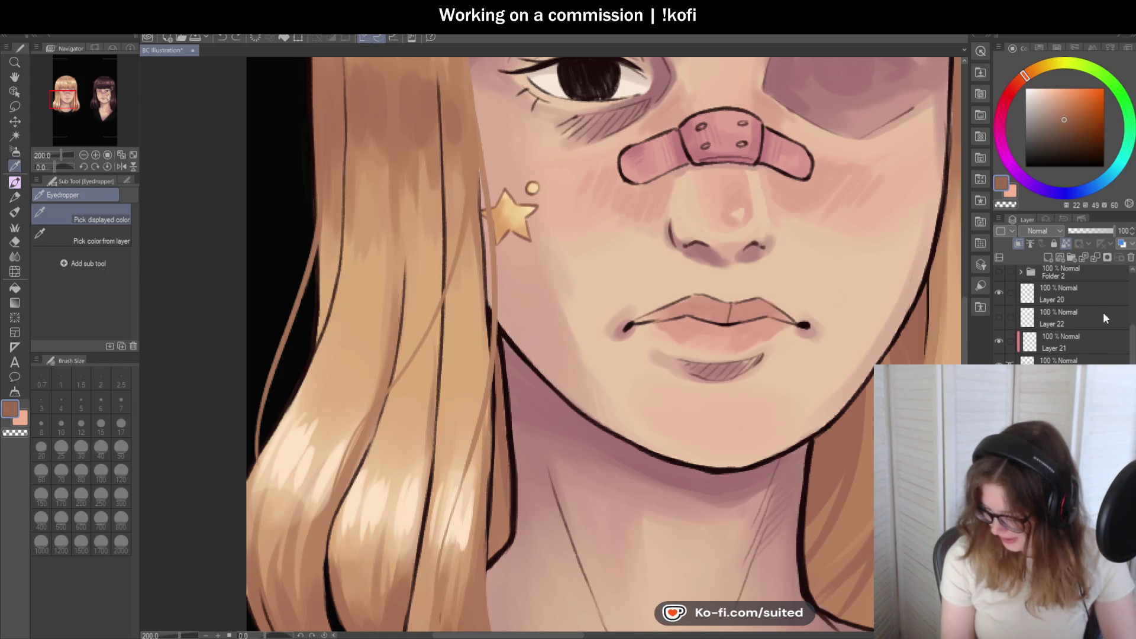
- Select Layer 20 and flip the canvas view horizontally in the Navigator to check proportions
{"action": "left_click", "coordinate": [1053, 294]}
{"action": "scroll", "coordinate": [568, 426], "scroll_direction": "down", "scroll_amount": 6}
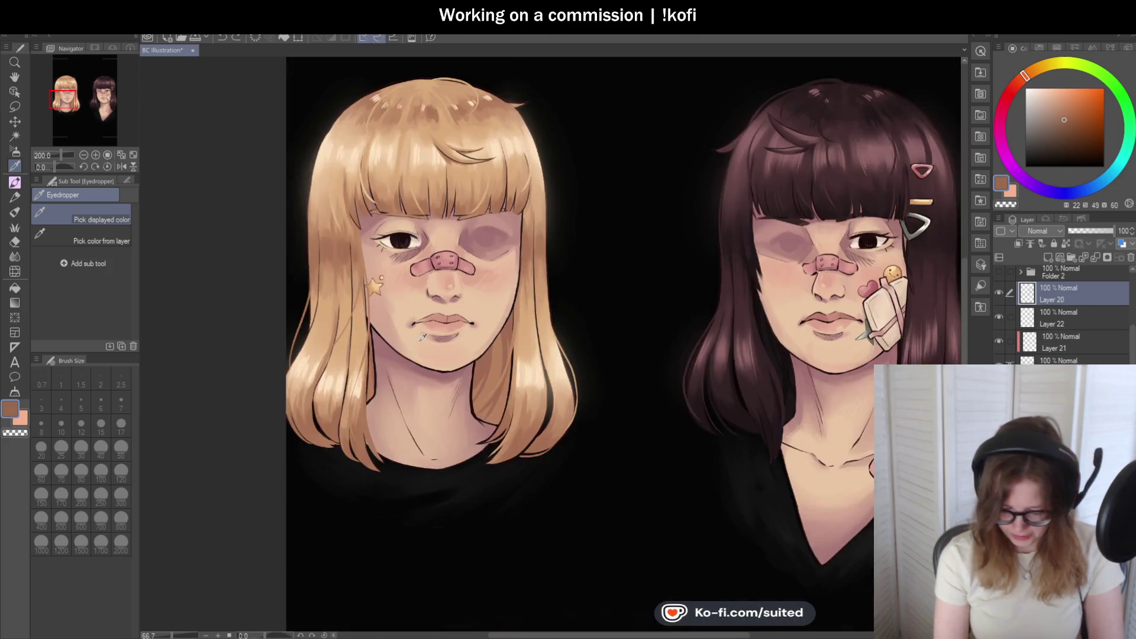
{"action": "scroll", "coordinate": [567, 436], "scroll_direction": "down", "scroll_amount": 1}
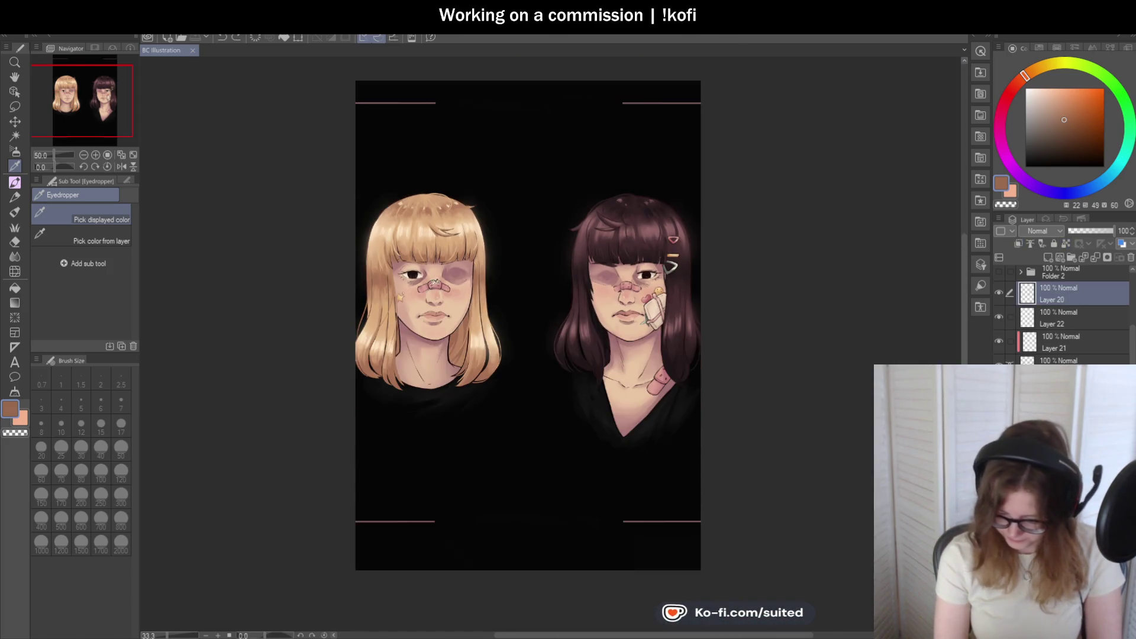
{"action": "scroll", "coordinate": [504, 467], "scroll_direction": "up", "scroll_amount": 1}
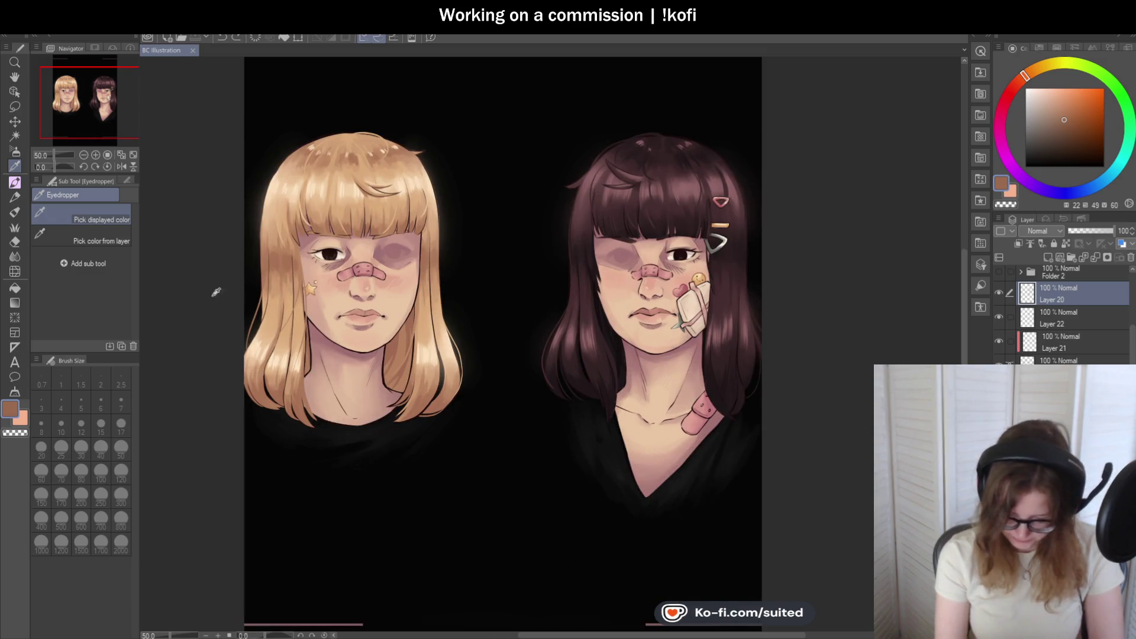
{"action": "left_click", "coordinate": [121, 167]}
{"action": "scroll", "coordinate": [632, 264], "scroll_direction": "down", "scroll_amount": 2}
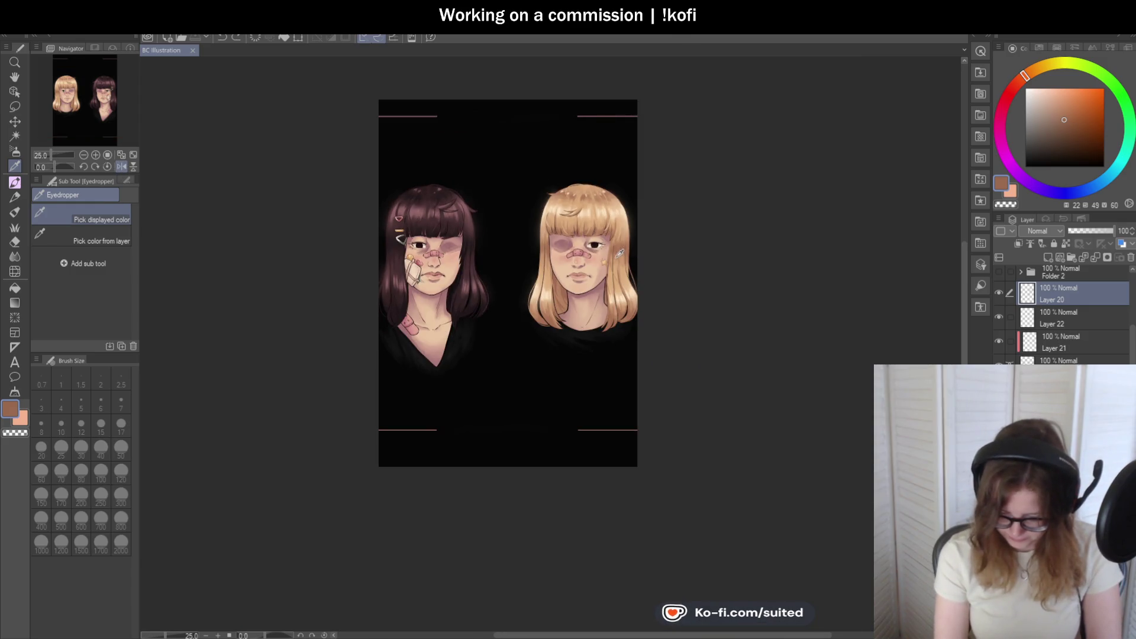
{"action": "scroll", "coordinate": [632, 263], "scroll_direction": "up", "scroll_amount": 2}
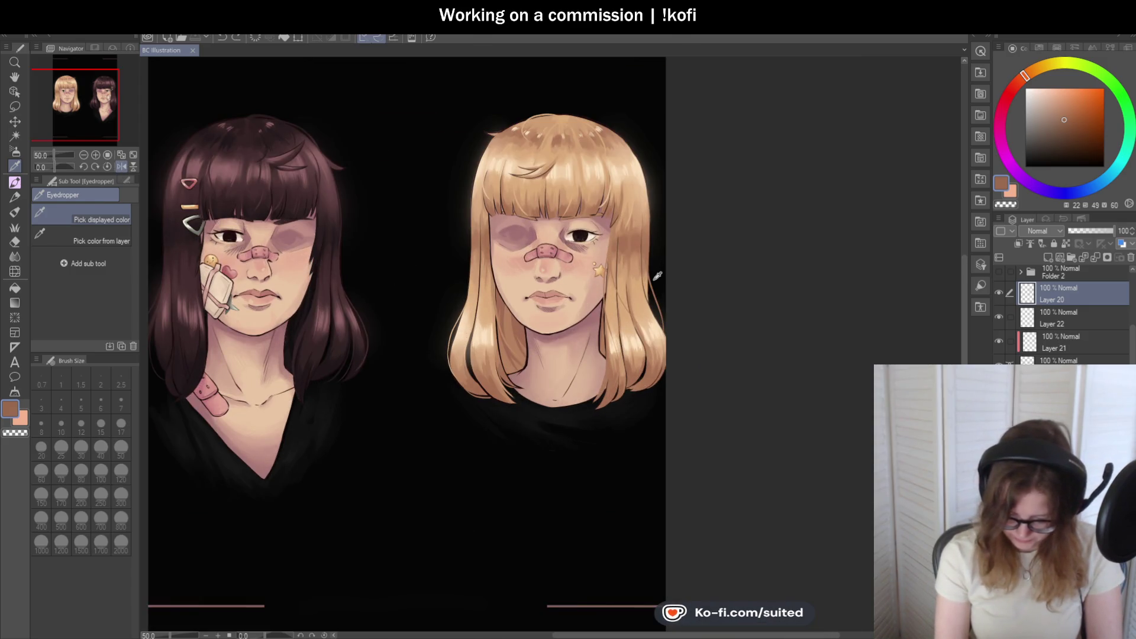
{"action": "scroll", "coordinate": [569, 276], "scroll_direction": "up", "scroll_amount": 2}
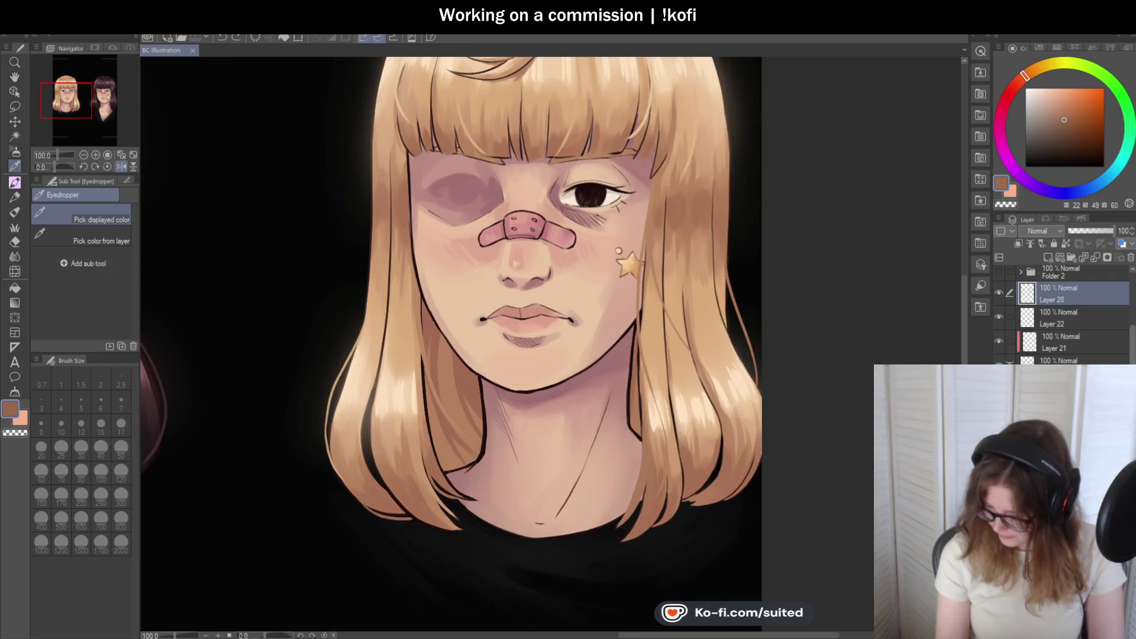
- Lasso-select the blonde girl's lower nose, mouth and chin area
{"action": "scroll", "coordinate": [1065, 313], "scroll_direction": "up", "scroll_amount": 1}
{"action": "key", "text": "alt+bracketleft"}
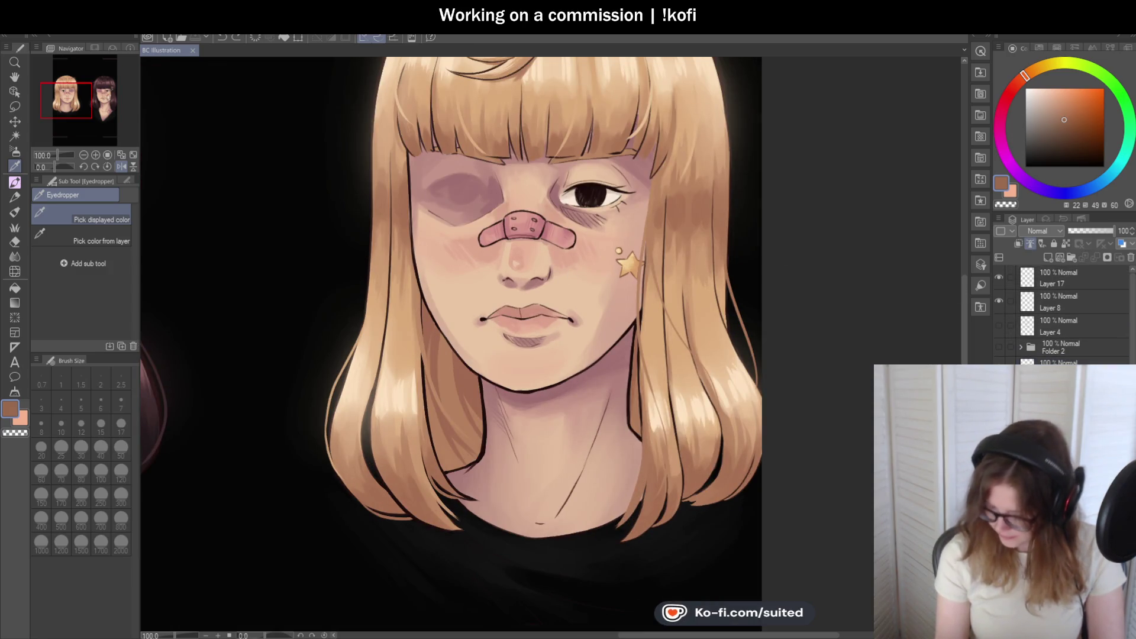
{"action": "scroll", "coordinate": [610, 335], "scroll_direction": "up", "scroll_amount": 3}
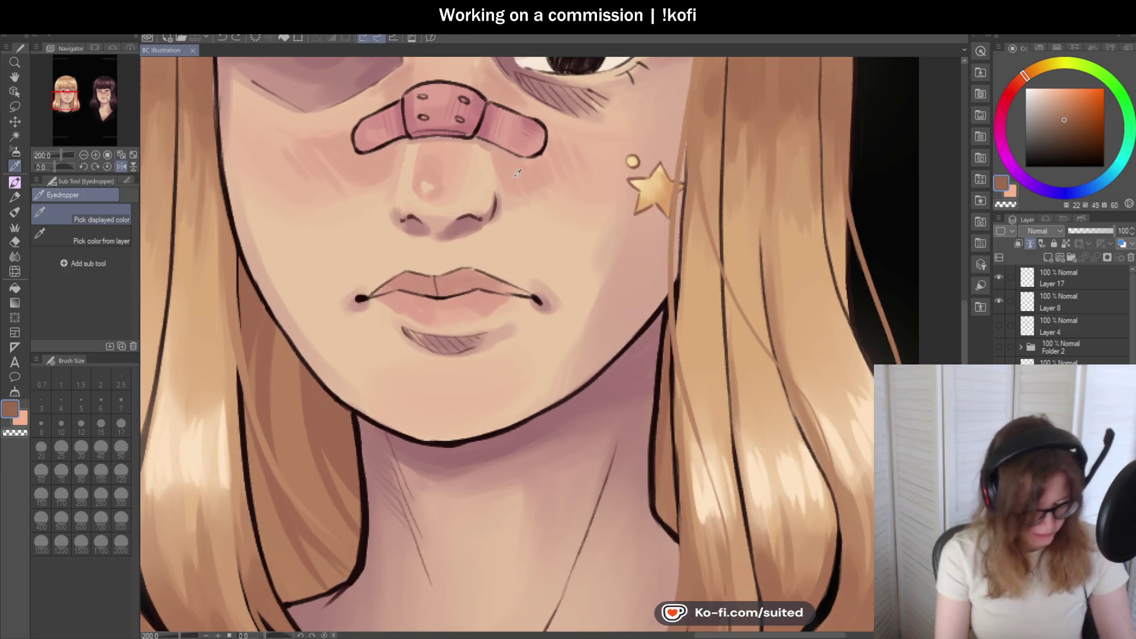
{"action": "key", "text": "m"}
{"action": "mouse_move", "coordinate": [449, 141]}
{"action": "left_mouse_down"}
{"action": "mouse_move", "coordinate": [393, 189]}
{"action": "mouse_move", "coordinate": [332, 325]}
{"action": "mouse_move", "coordinate": [508, 369]}
{"action": "left_mouse_up"}
{"action": "left_click_drag", "start_coordinate": [548, 222], "coordinate": [496, 165]}
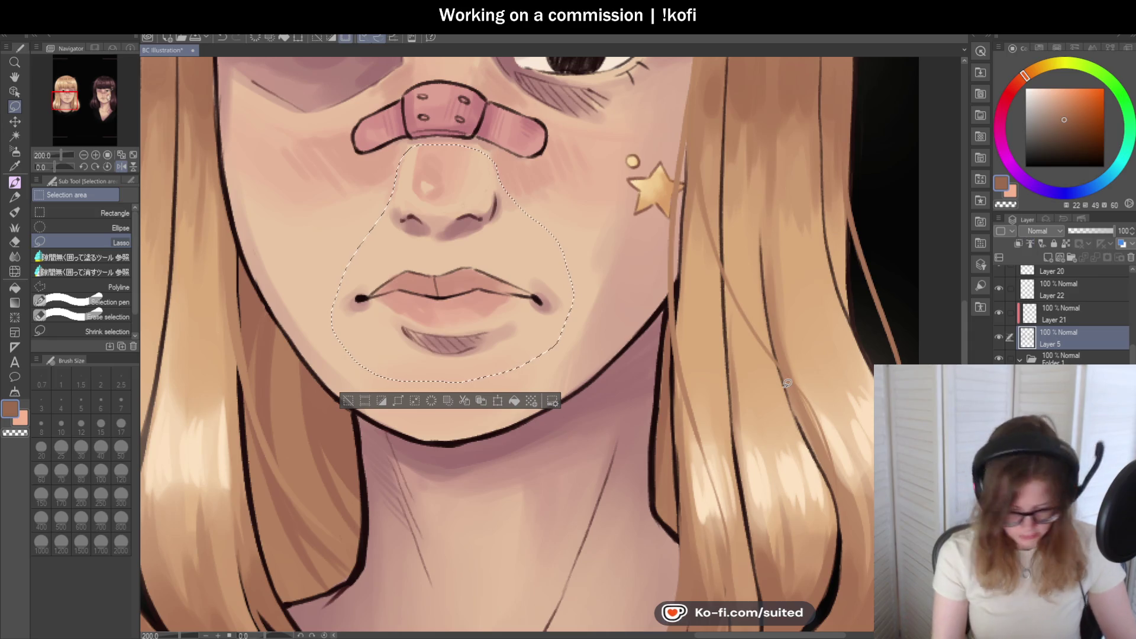
- Shift the selected face area slightly sideways, confirm it, and unflip the canvas view
{"action": "key", "text": "ctrl+t"}
{"action": "left_click_drag", "start_coordinate": [515, 302], "coordinate": [497, 328]}
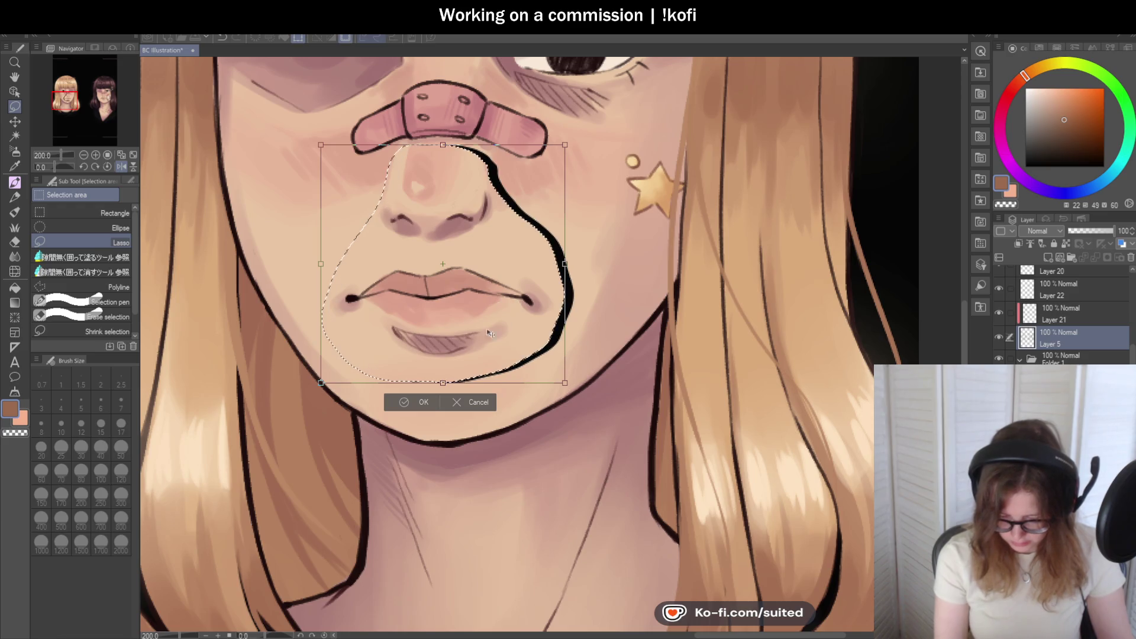
{"action": "left_click", "coordinate": [425, 405]}
{"action": "scroll", "coordinate": [392, 274], "scroll_direction": "down", "scroll_amount": 2}
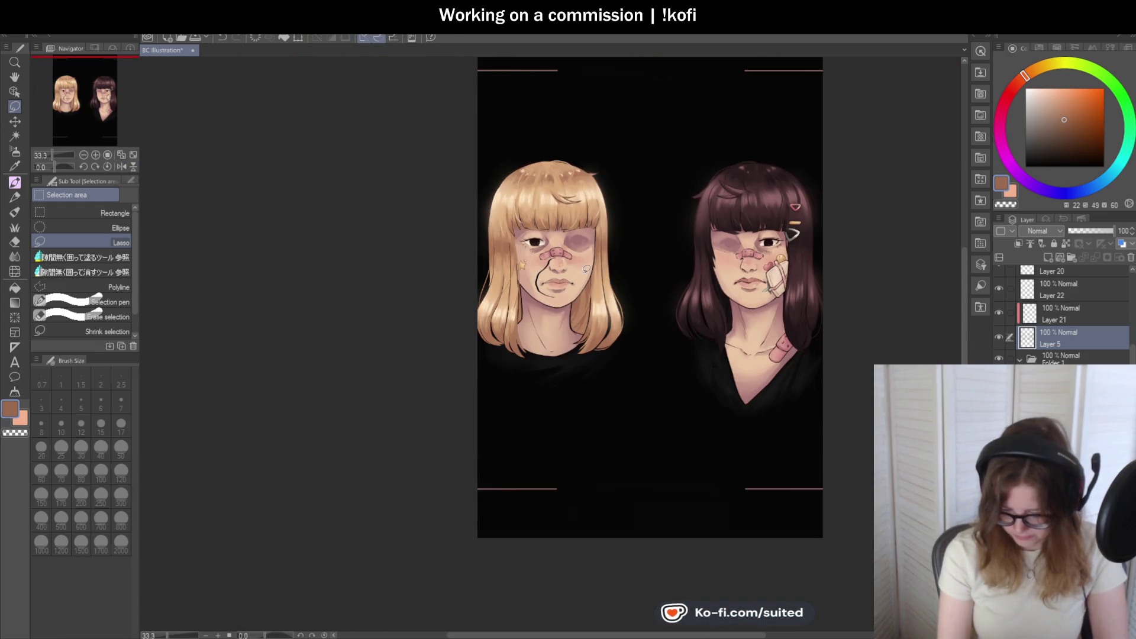
{"action": "left_click", "coordinate": [121, 166]}
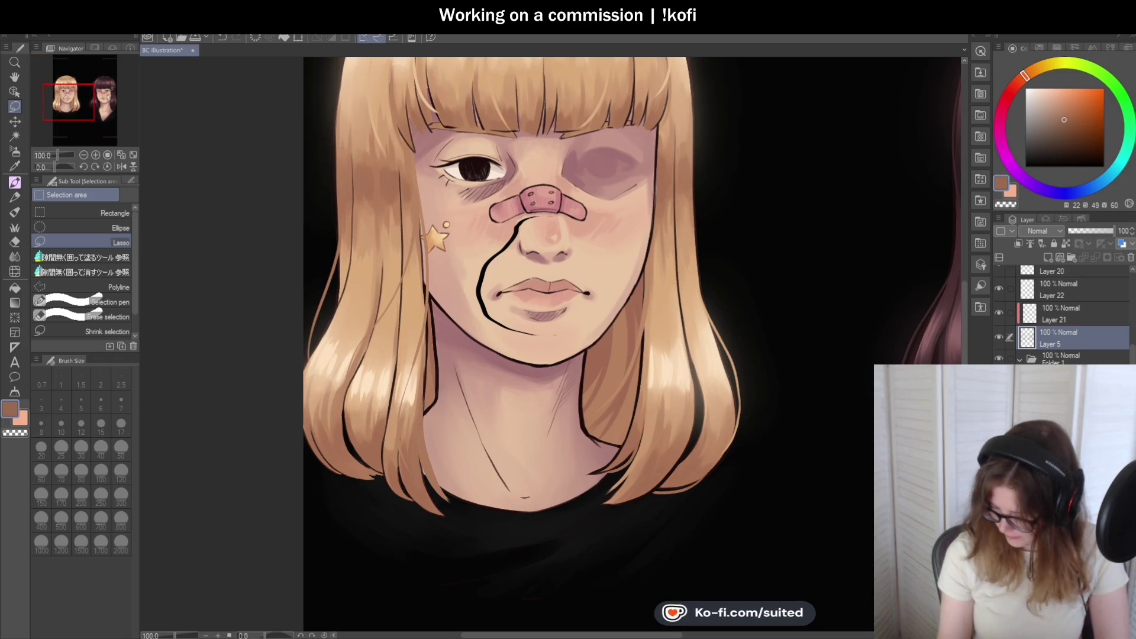
- Cover the stray black cheek line with sampled skin tone using the mixing brush
{"action": "scroll", "coordinate": [547, 206], "scroll_direction": "up", "scroll_amount": 2}
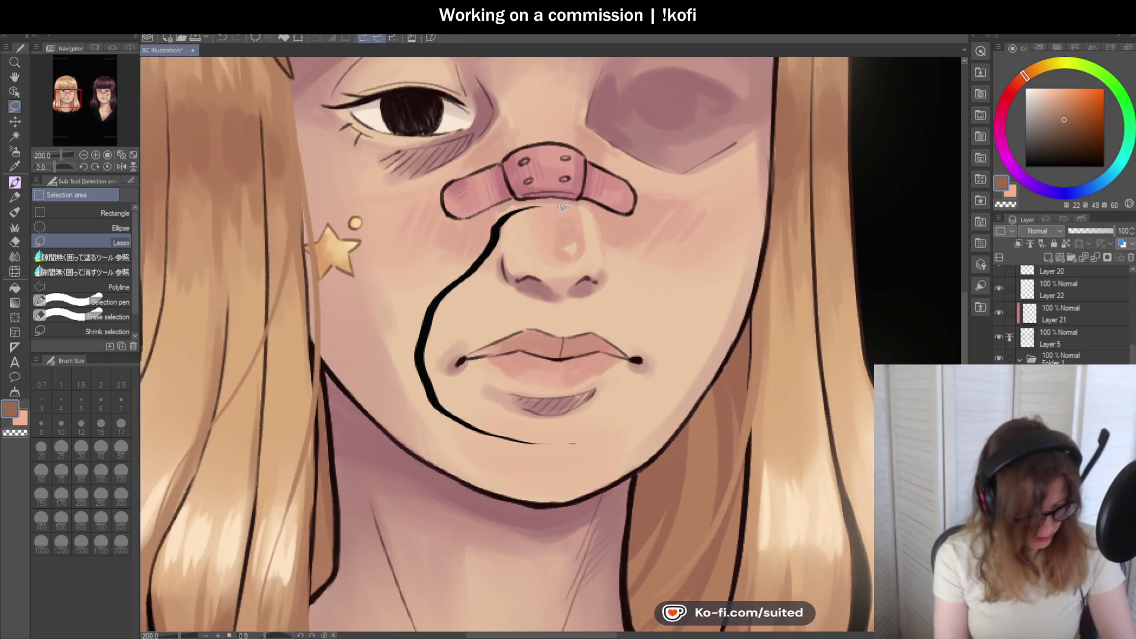
{"action": "key", "text": "i"}
{"action": "left_click", "coordinate": [557, 216]}
{"action": "key", "text": "p"}
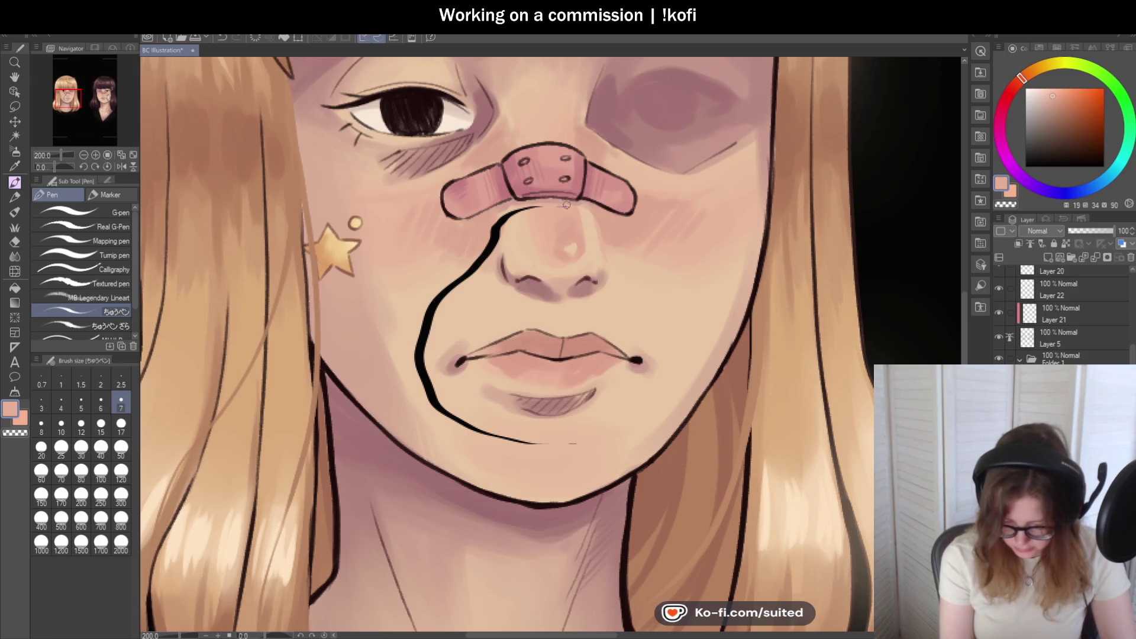
{"action": "key", "text": "b"}
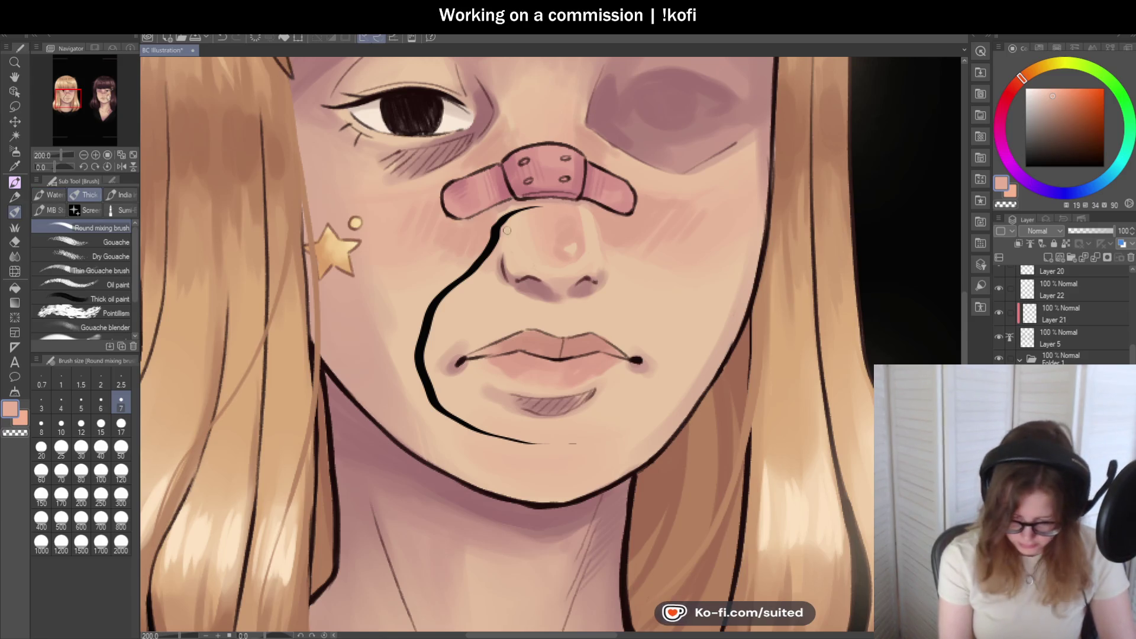
{"action": "left_click", "coordinate": [517, 218], "text": "alt"}
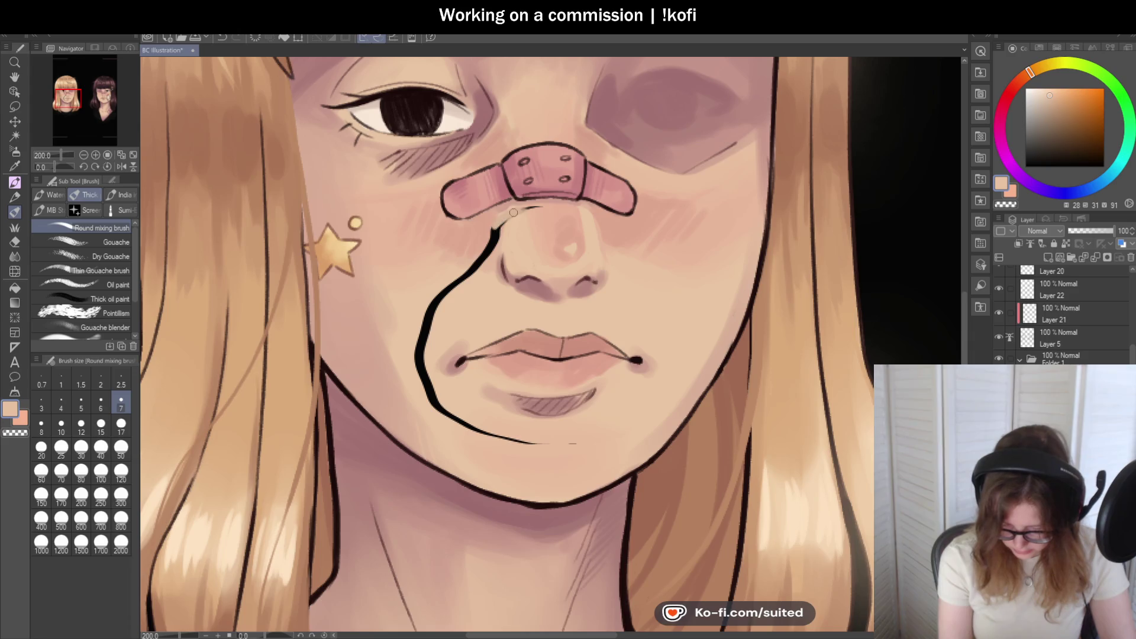
{"action": "left_click_drag", "start_coordinate": [483, 258], "coordinate": [478, 265]}
{"action": "mouse_move", "coordinate": [439, 302]}
{"action": "left_mouse_down"}
{"action": "mouse_move", "coordinate": [418, 355]}
{"action": "mouse_move", "coordinate": [463, 274]}
{"action": "left_mouse_up"}
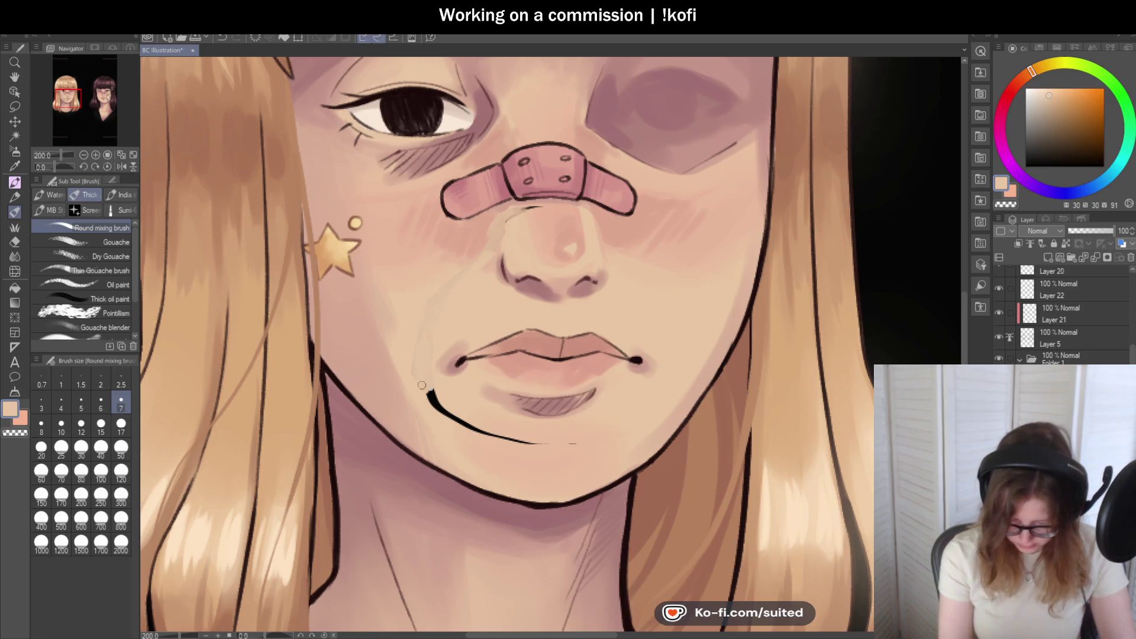
- Paint over the chin end of the stroke and smooth under the bandage at brush size 50
{"action": "left_click", "coordinate": [530, 414], "text": "alt"}
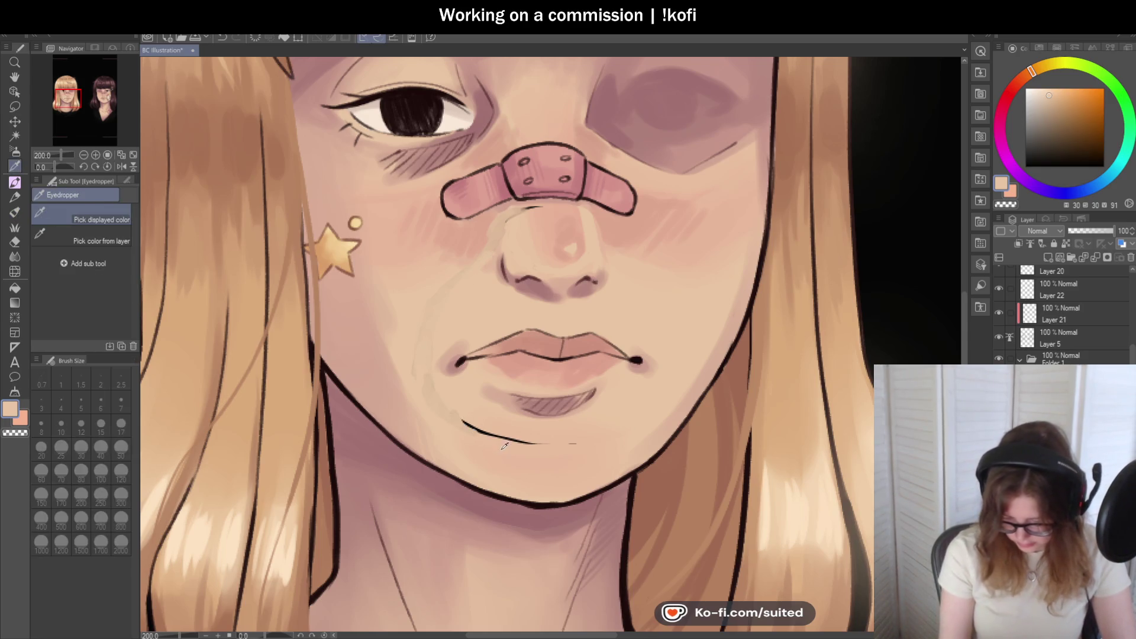
{"action": "left_click_drag", "start_coordinate": [520, 436], "coordinate": [502, 435]}
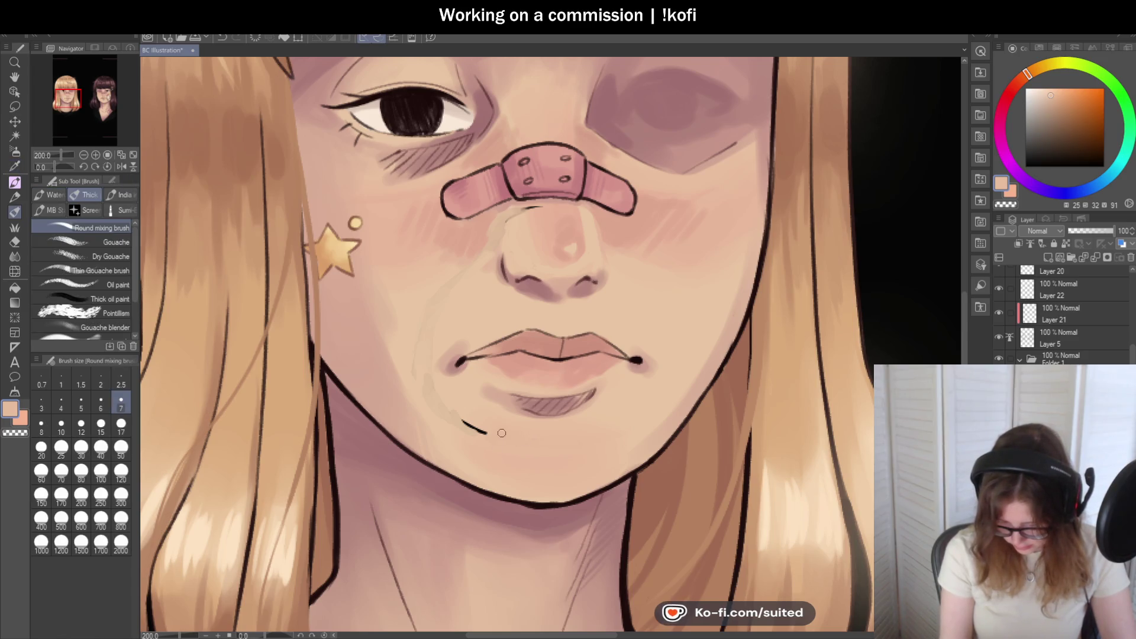
{"action": "left_click", "coordinate": [460, 428], "text": "alt"}
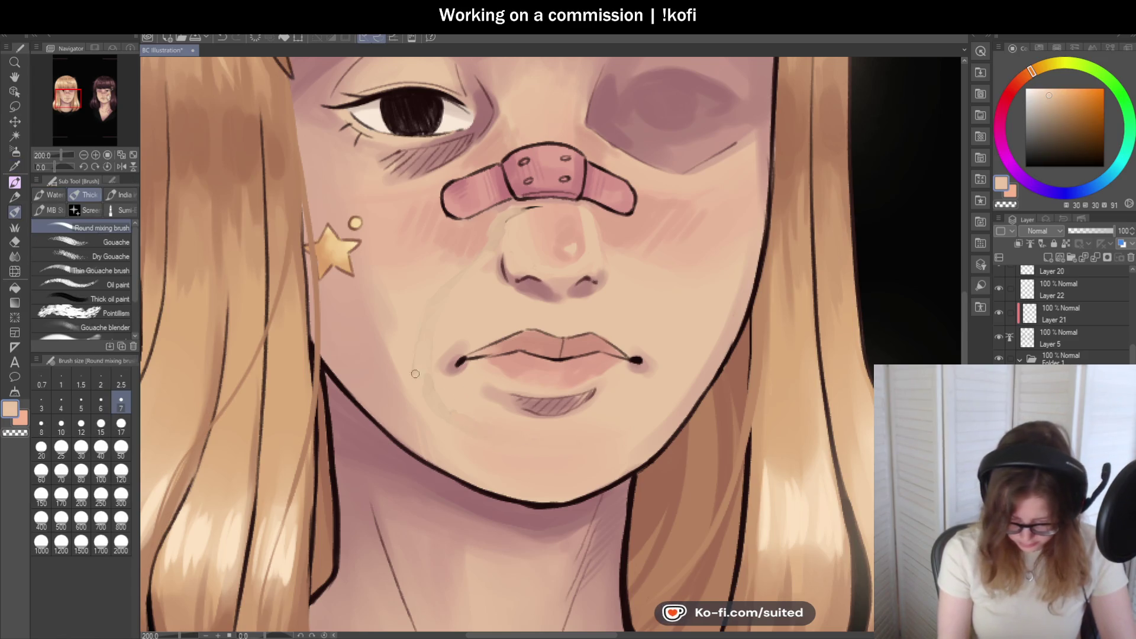
{"action": "left_click", "coordinate": [120, 448]}
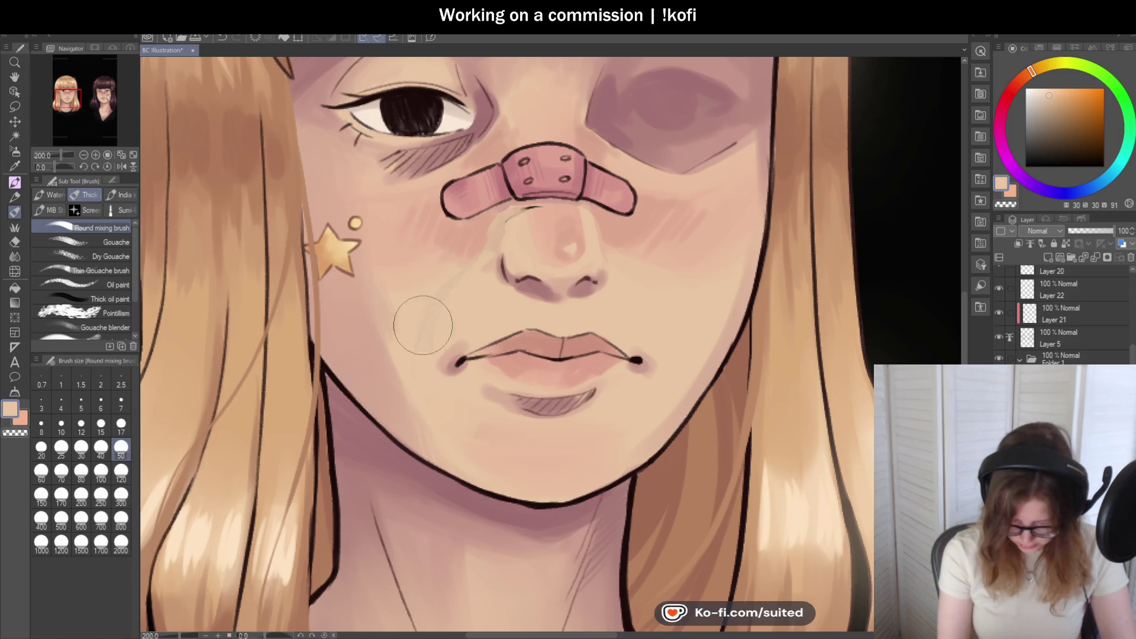
{"action": "left_click", "coordinate": [491, 236], "text": "alt"}
{"action": "left_click_drag", "start_coordinate": [491, 237], "coordinate": [544, 212]}
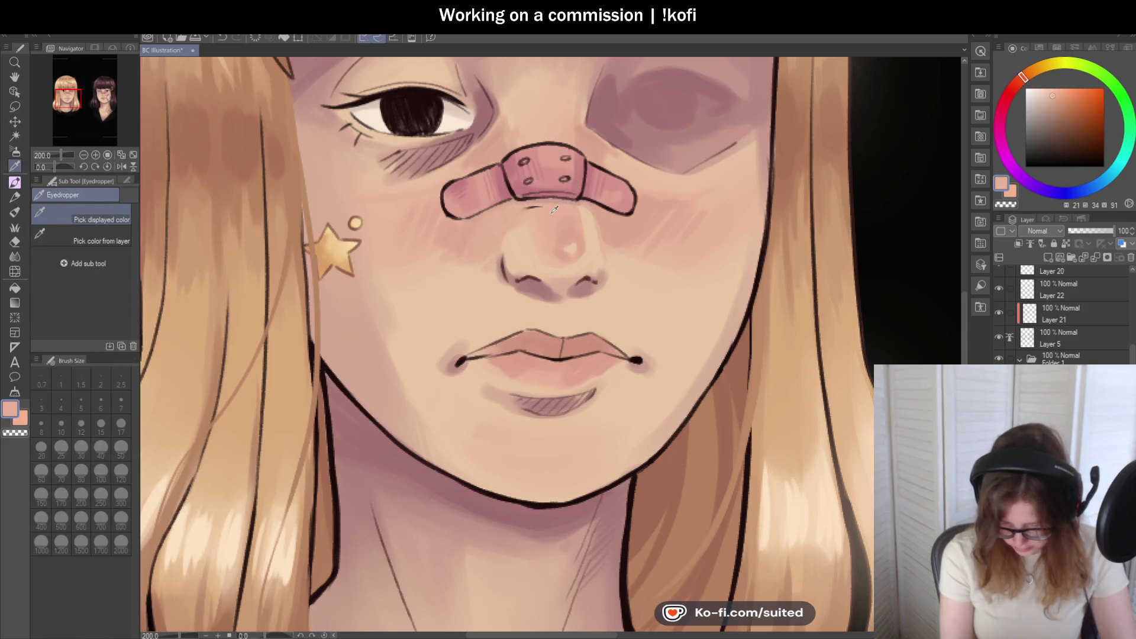
{"action": "left_click", "coordinate": [520, 240], "text": "alt"}
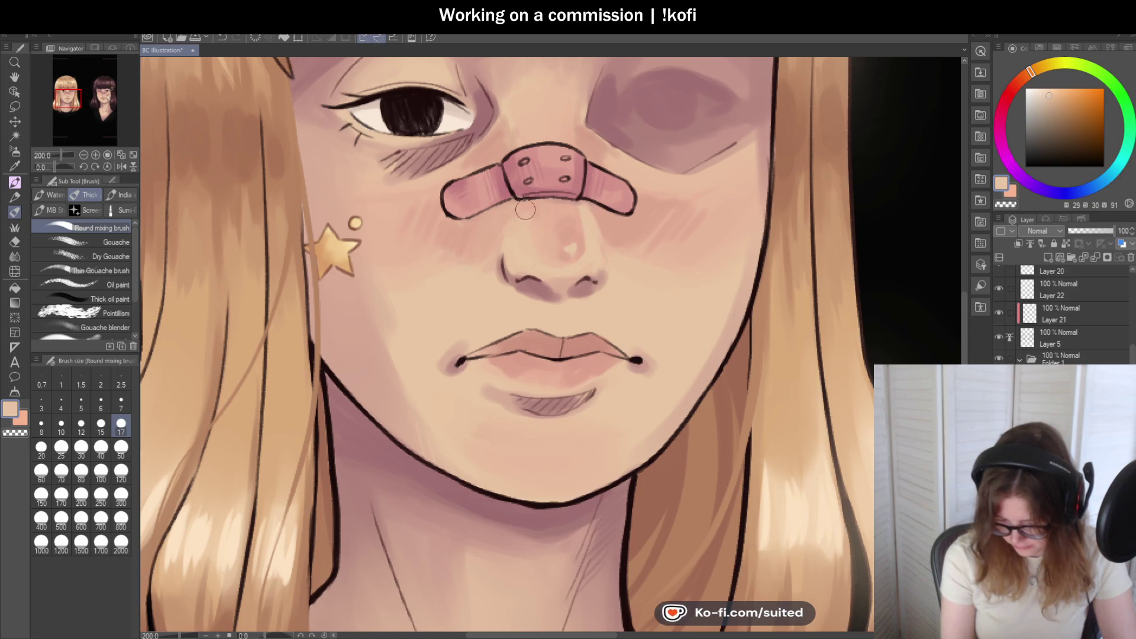
- Zoom out to both girls, collapse Folder 1, and turn on Folder 2's visibility
{"action": "scroll", "coordinate": [390, 219], "scroll_direction": "down", "scroll_amount": 1}
{"action": "scroll", "coordinate": [429, 273], "scroll_direction": "down", "scroll_amount": 3}
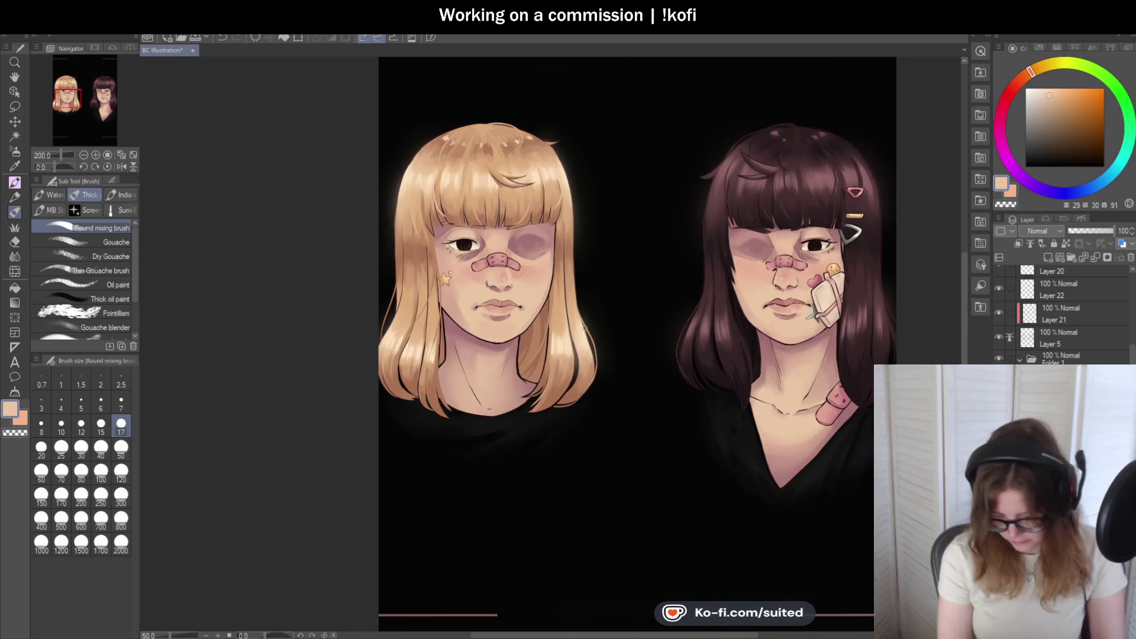
{"action": "scroll", "coordinate": [576, 315], "scroll_direction": "up", "scroll_amount": 2}
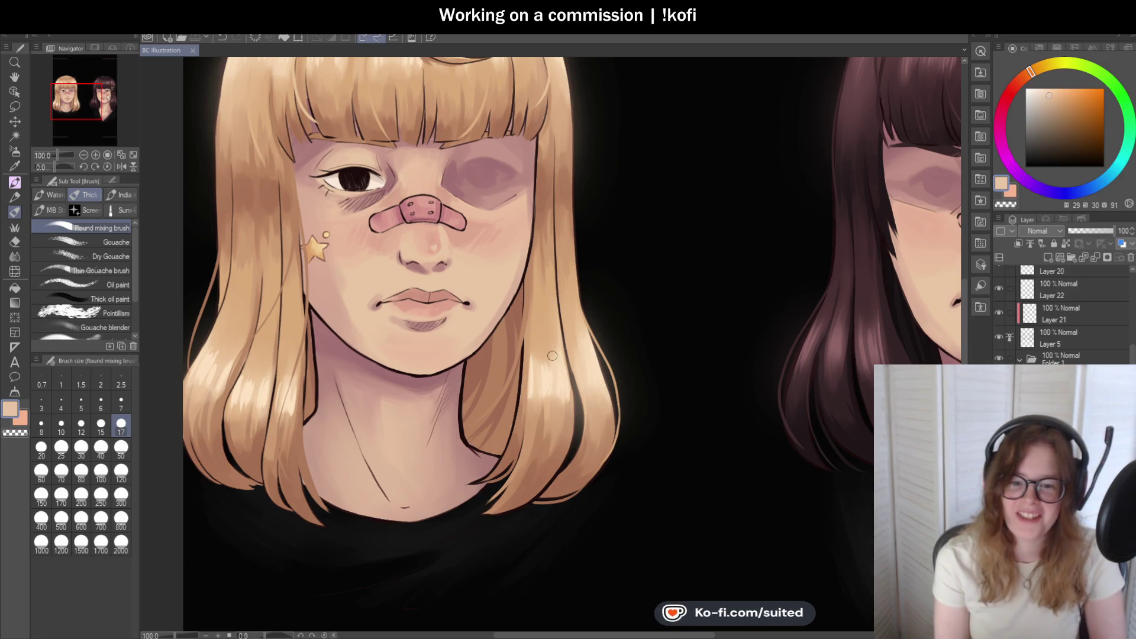
{"action": "scroll", "coordinate": [526, 348], "scroll_direction": "down", "scroll_amount": 3}
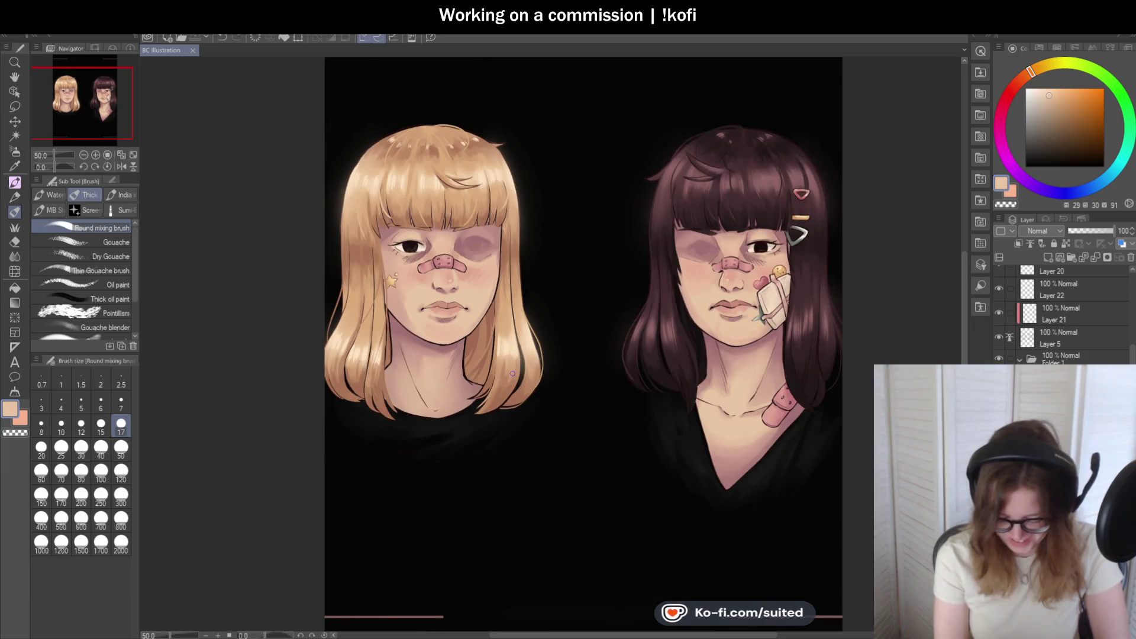
{"action": "scroll", "coordinate": [525, 314], "scroll_direction": "up", "scroll_amount": 1}
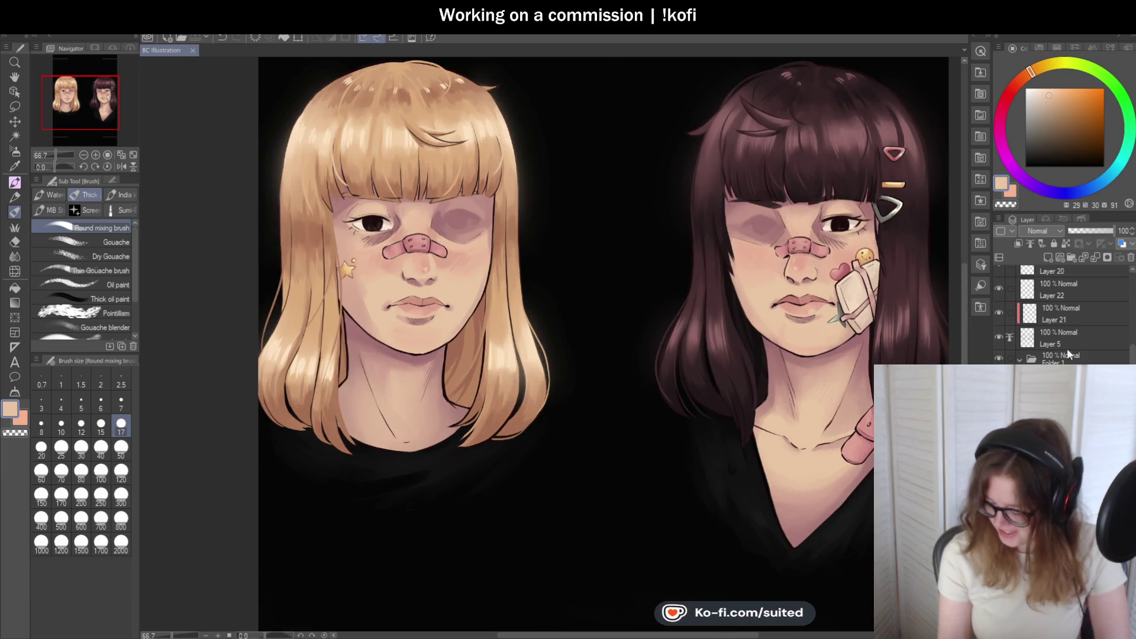
{"action": "left_click", "coordinate": [1021, 359]}
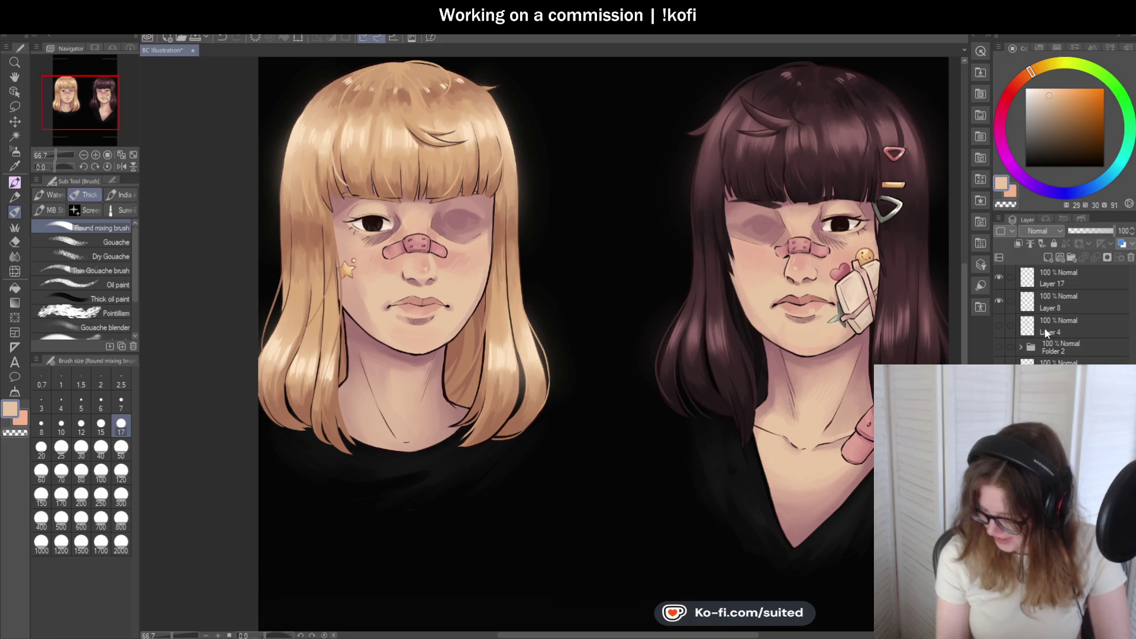
{"action": "left_click", "coordinate": [999, 345]}
- Expand Folder 2 in the Layer panel to list its layers
{"action": "scroll", "coordinate": [479, 319], "scroll_direction": "down", "scroll_amount": 2}
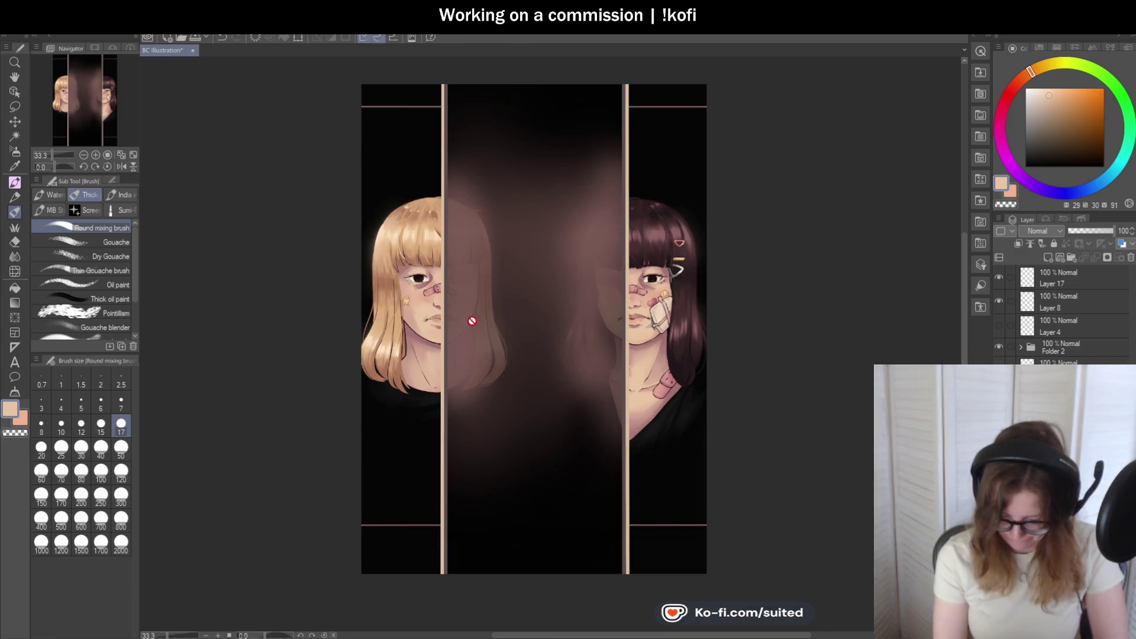
{"action": "scroll", "coordinate": [659, 390], "scroll_direction": "down", "scroll_amount": 1}
{"action": "left_click", "coordinate": [1020, 347]}
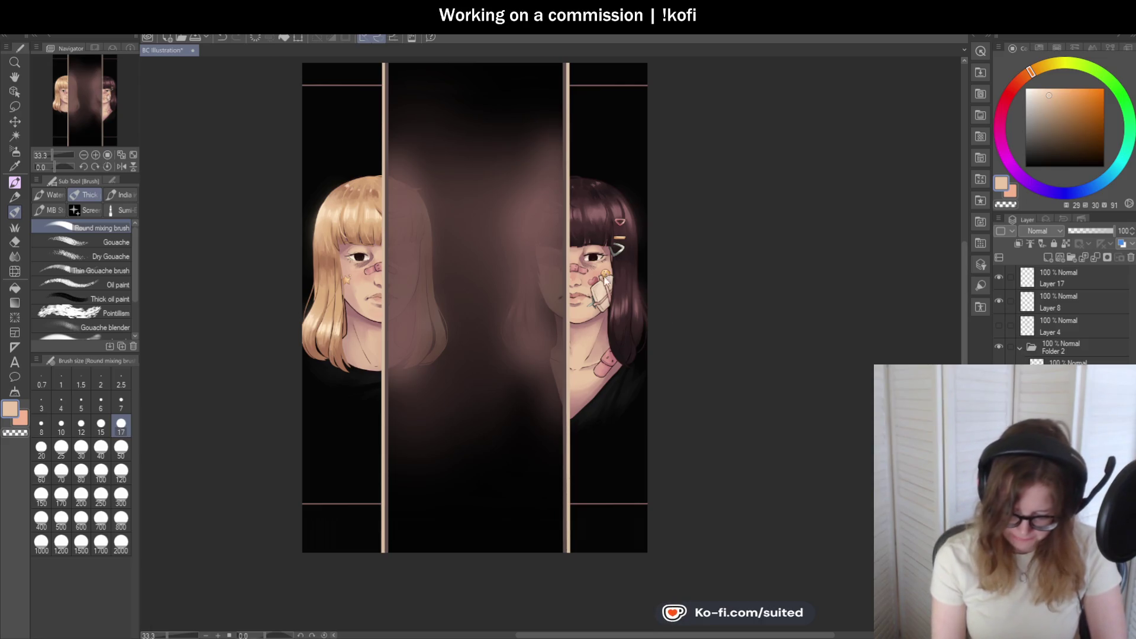
{"action": "scroll", "coordinate": [618, 271], "scroll_direction": "up", "scroll_amount": 2}
{"action": "scroll", "coordinate": [639, 209], "scroll_direction": "down", "scroll_amount": 1}
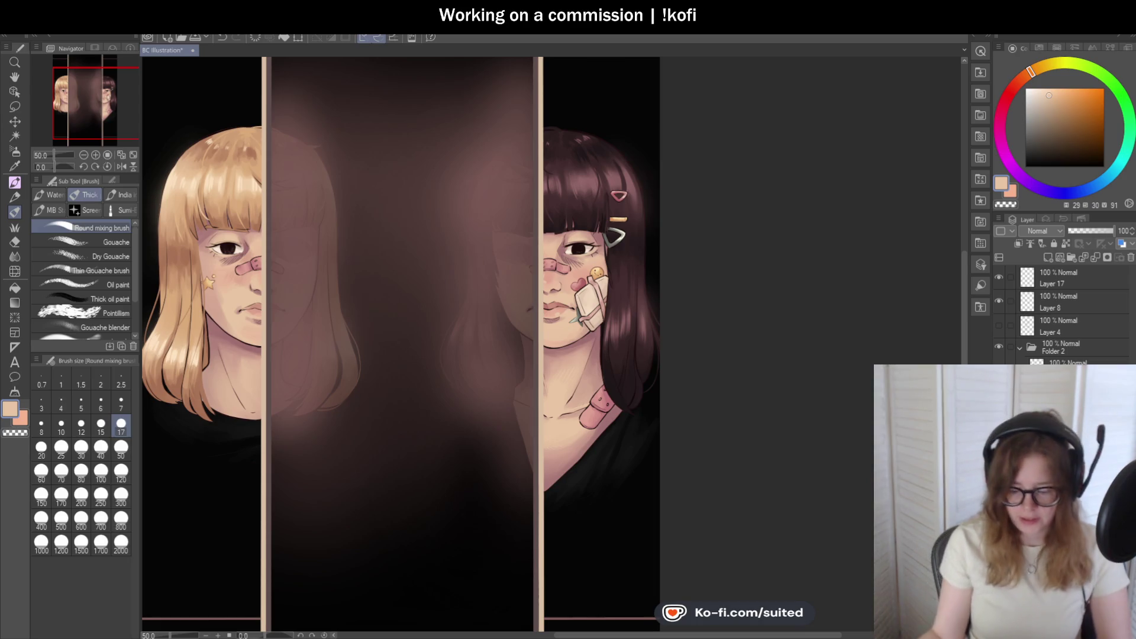
- Sample a dark brown from the central panel and set the mixing brush to size 30
{"action": "key", "text": "ctrl+plus"}
{"action": "key", "text": "i"}
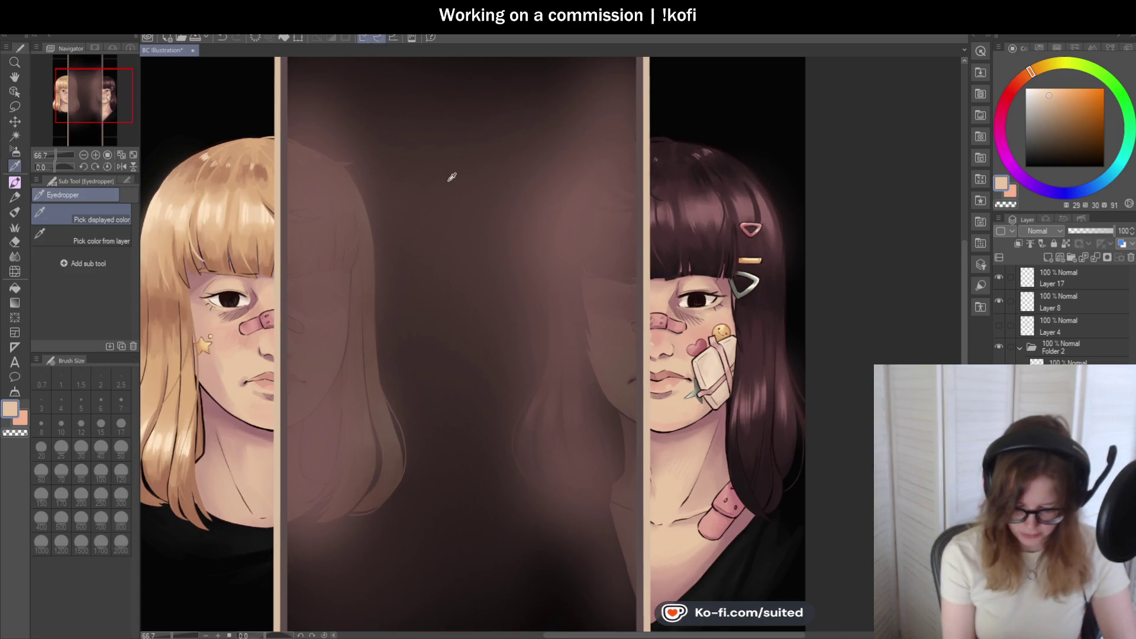
{"action": "left_click", "coordinate": [405, 63]}
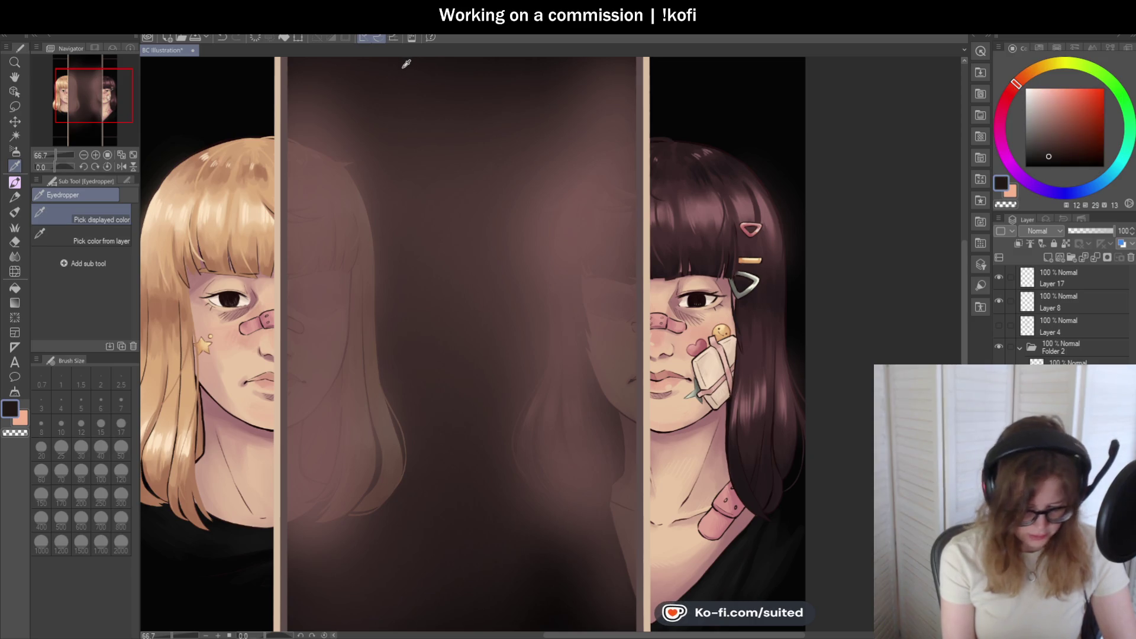
{"action": "key", "text": "b"}
{"action": "left_click", "coordinate": [121, 448]}
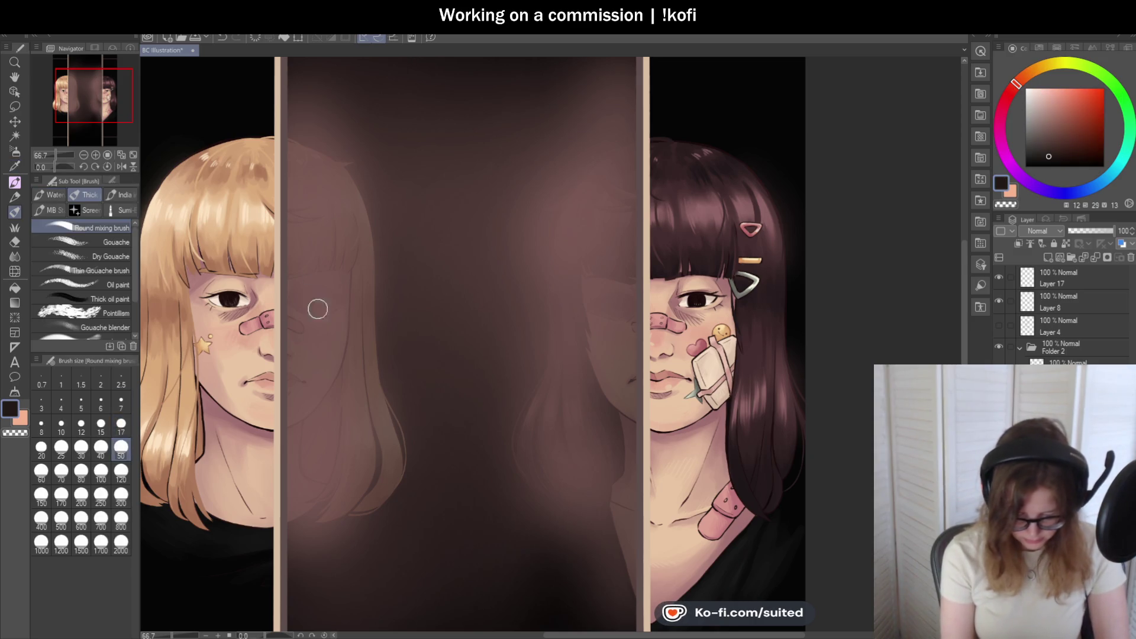
{"action": "scroll", "coordinate": [312, 308], "scroll_direction": "up", "scroll_amount": 1}
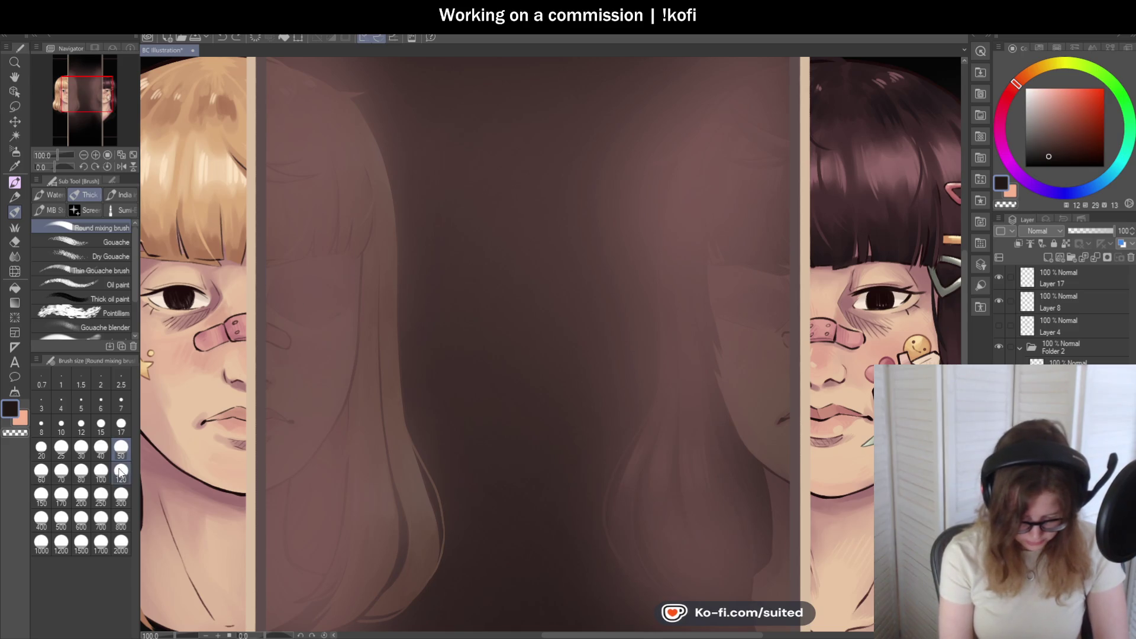
{"action": "left_click", "coordinate": [81, 448]}
- Paint a dark eyebrow on the ghost face, undoing the misplaced strokes
{"action": "mouse_move", "coordinate": [302, 284]}
{"action": "left_mouse_down"}
{"action": "mouse_move", "coordinate": [310, 279]}
{"action": "mouse_move", "coordinate": [303, 304]}
{"action": "left_mouse_up"}
{"action": "key", "text": "ctrl+z"}
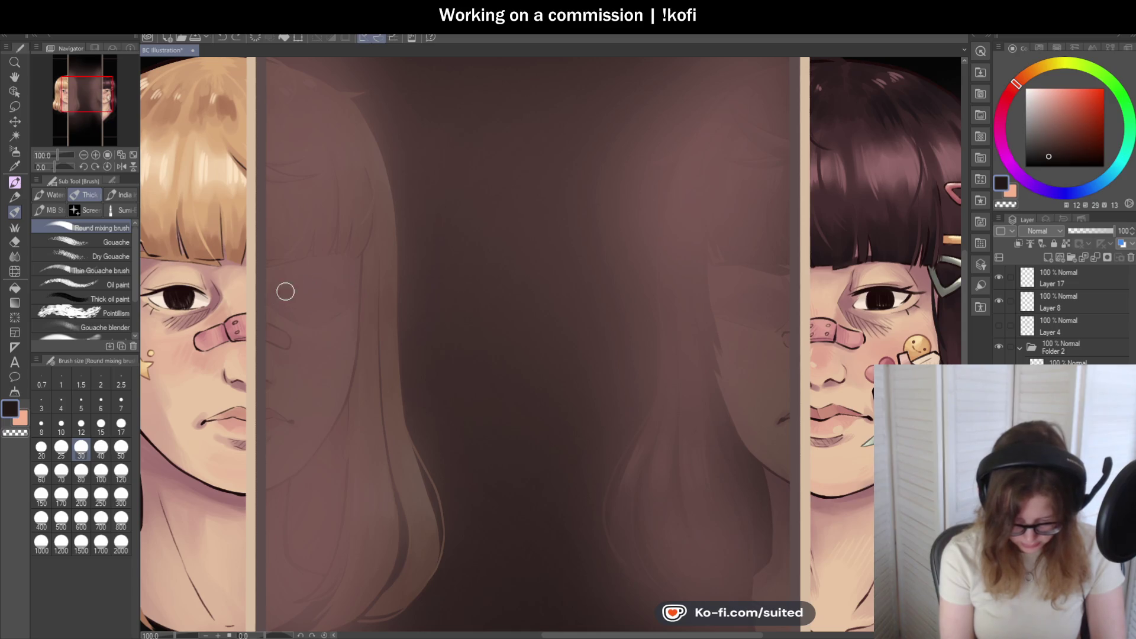
{"action": "left_click_drag", "start_coordinate": [330, 292], "coordinate": [301, 294]}
{"action": "key", "text": "ctrl+z"}
{"action": "scroll", "coordinate": [659, 236], "scroll_direction": "down", "scroll_amount": 3}
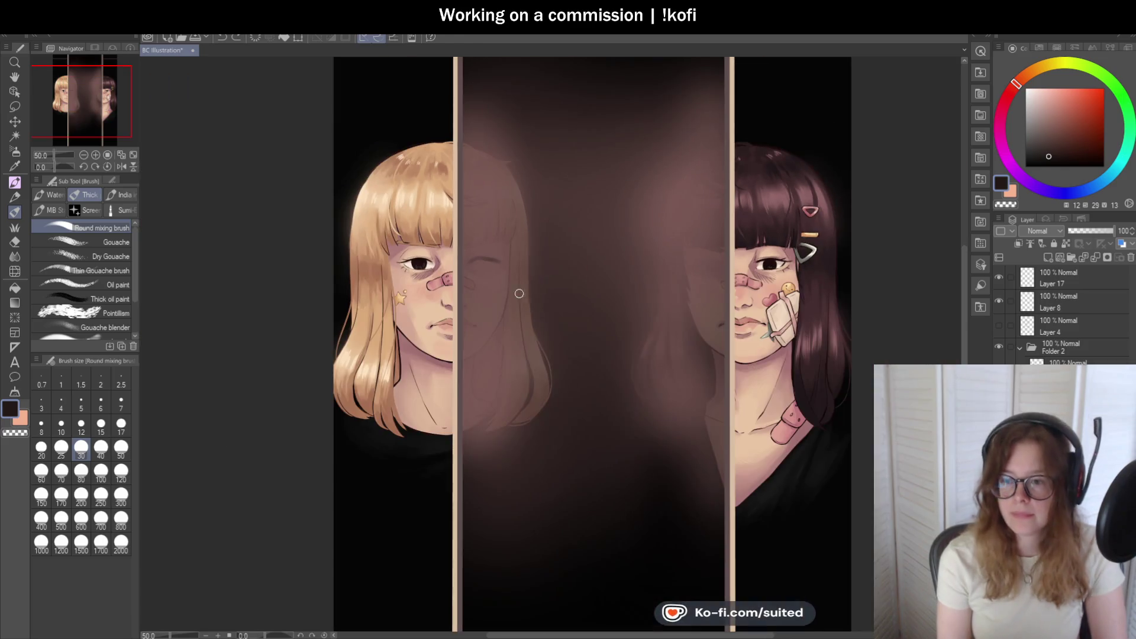
{"action": "scroll", "coordinate": [515, 236], "scroll_direction": "up", "scroll_amount": 3}
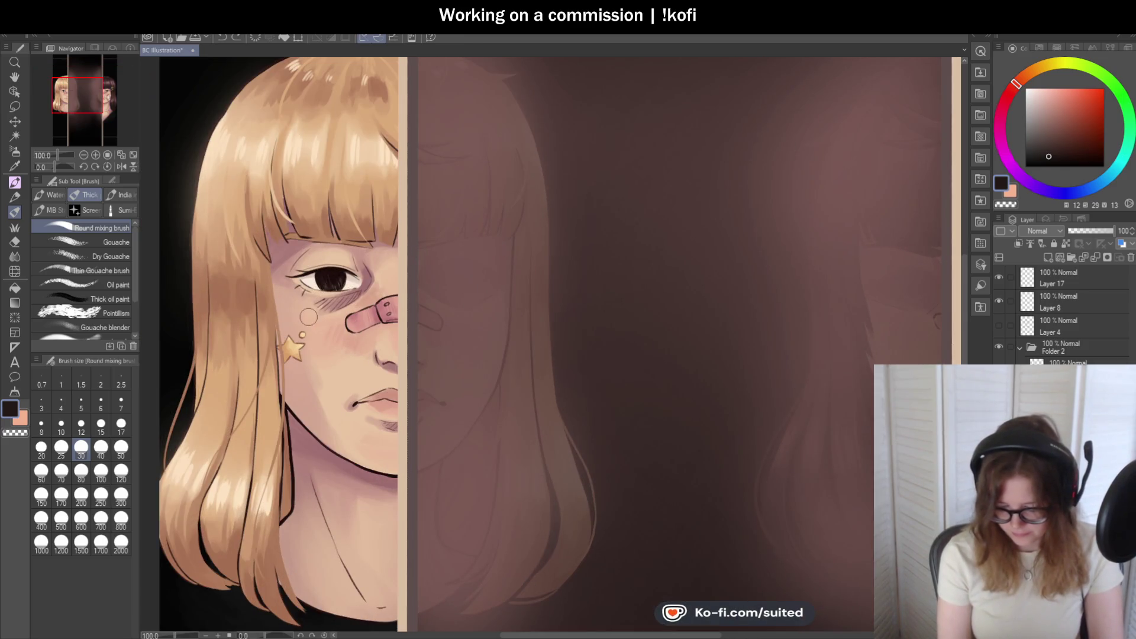
{"action": "scroll", "coordinate": [308, 317], "scroll_direction": "down", "scroll_amount": 1}
{"action": "scroll", "coordinate": [355, 307], "scroll_direction": "down", "scroll_amount": 1}
{"action": "scroll", "coordinate": [501, 304], "scroll_direction": "up", "scroll_amount": 1}
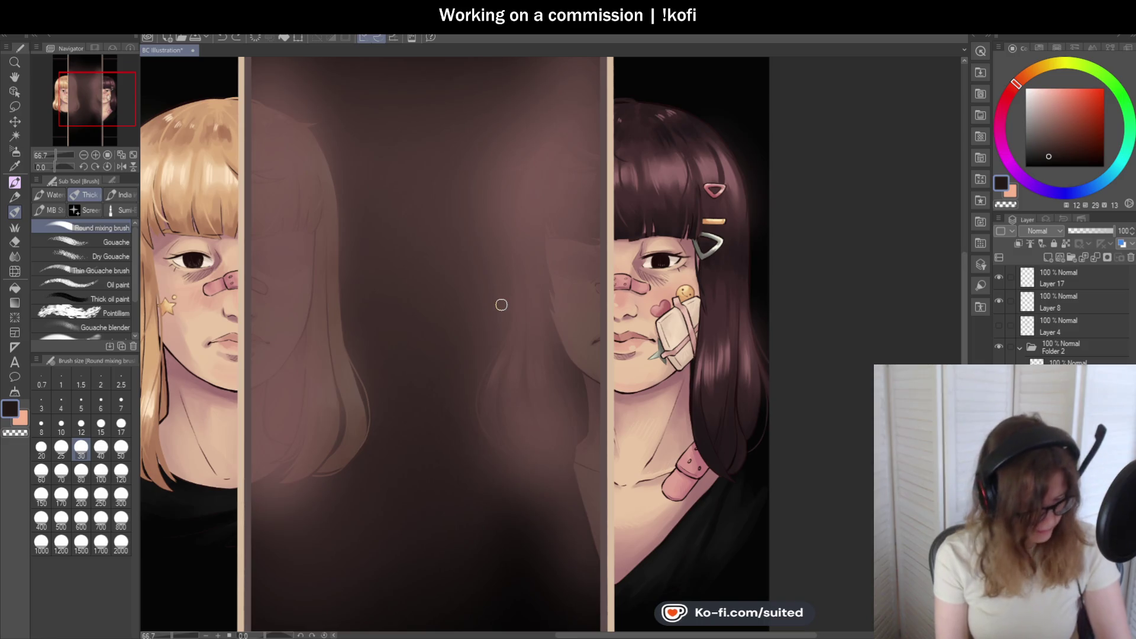
- Resample a brown from the central panel and return to the mixing brush
{"action": "key", "text": "i"}
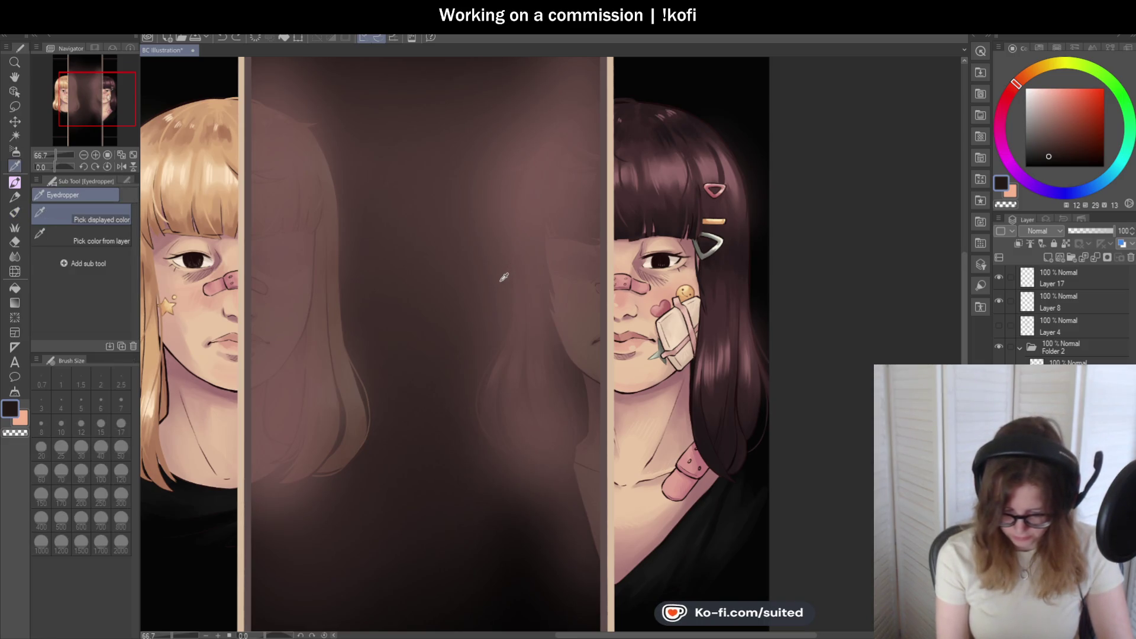
{"action": "left_click", "coordinate": [501, 275]}
{"action": "key", "text": "b"}
{"action": "scroll", "coordinate": [585, 257], "scroll_direction": "up", "scroll_amount": 1}
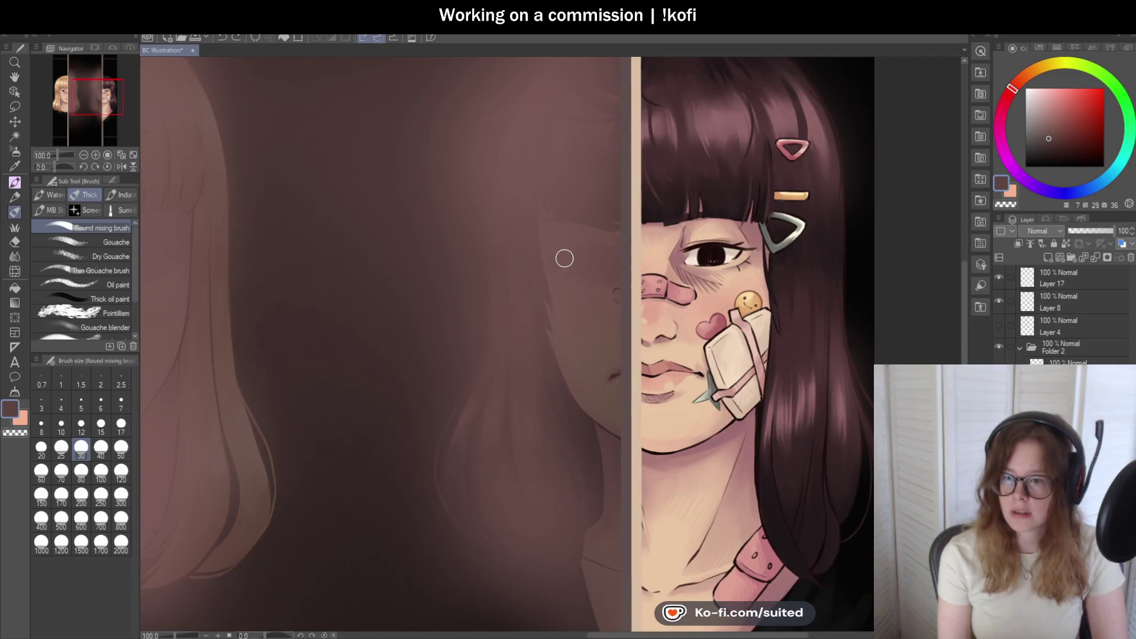
- Sample a muted brown from the ghost face and switch back to the blending brush
{"action": "scroll", "coordinate": [619, 230], "scroll_direction": "up", "scroll_amount": 1}
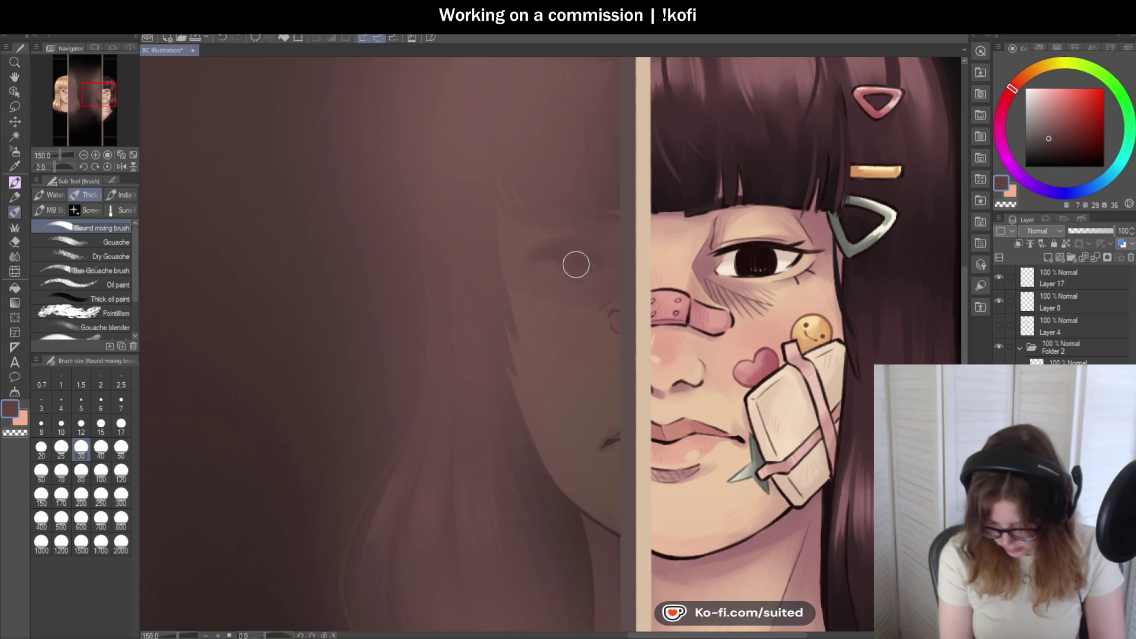
{"action": "scroll", "coordinate": [614, 265], "scroll_direction": "down", "scroll_amount": 5}
{"action": "scroll", "coordinate": [565, 218], "scroll_direction": "up", "scroll_amount": 5}
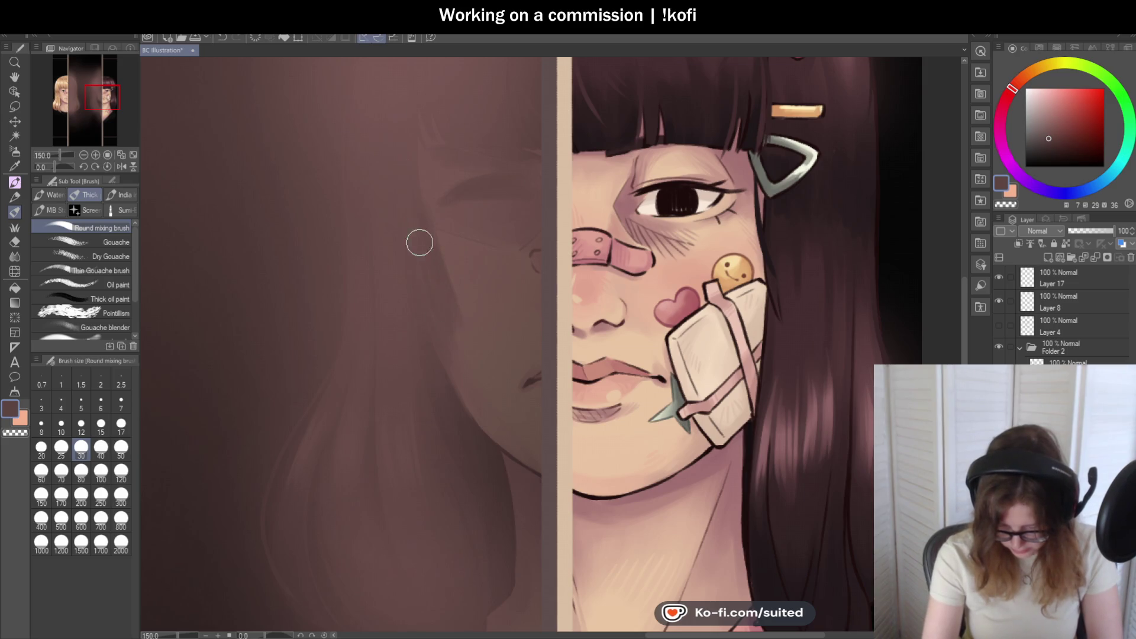
{"action": "scroll", "coordinate": [420, 285], "scroll_direction": "down", "scroll_amount": 3}
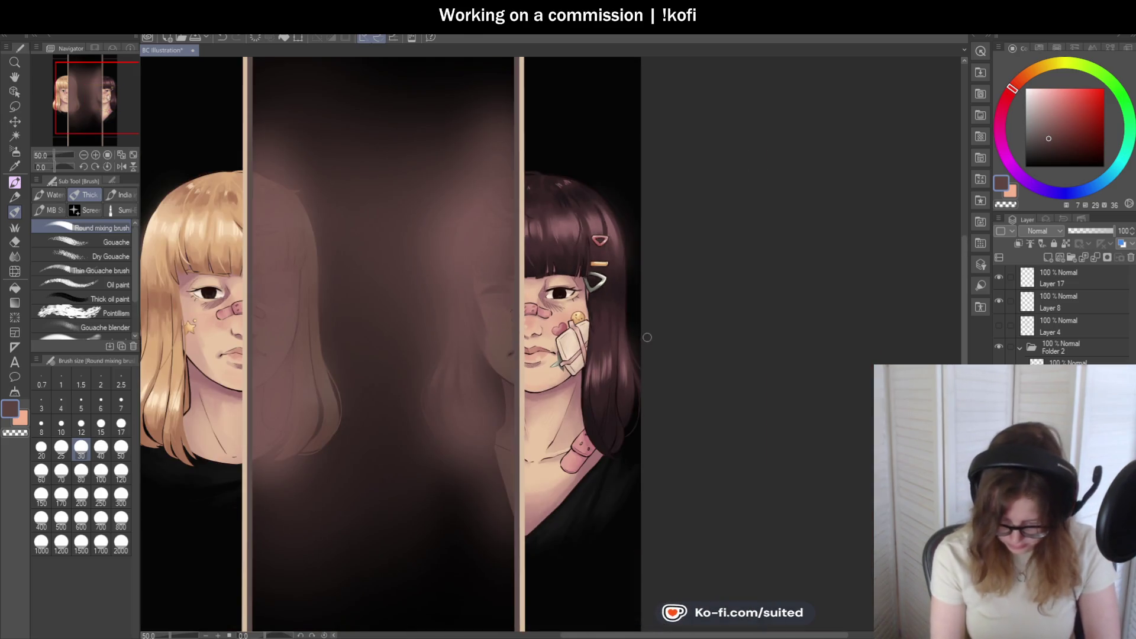
{"action": "scroll", "coordinate": [682, 348], "scroll_direction": "down", "scroll_amount": 1}
{"action": "scroll", "coordinate": [553, 272], "scroll_direction": "up", "scroll_amount": 5}
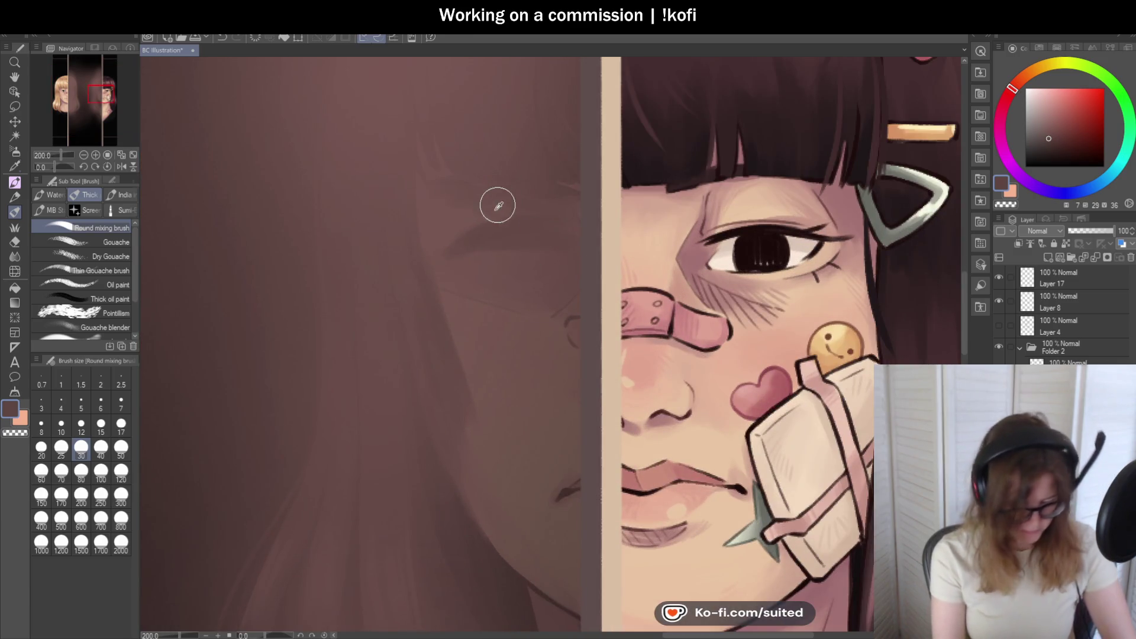
{"action": "key", "text": "i"}
{"action": "left_click", "coordinate": [466, 214]}
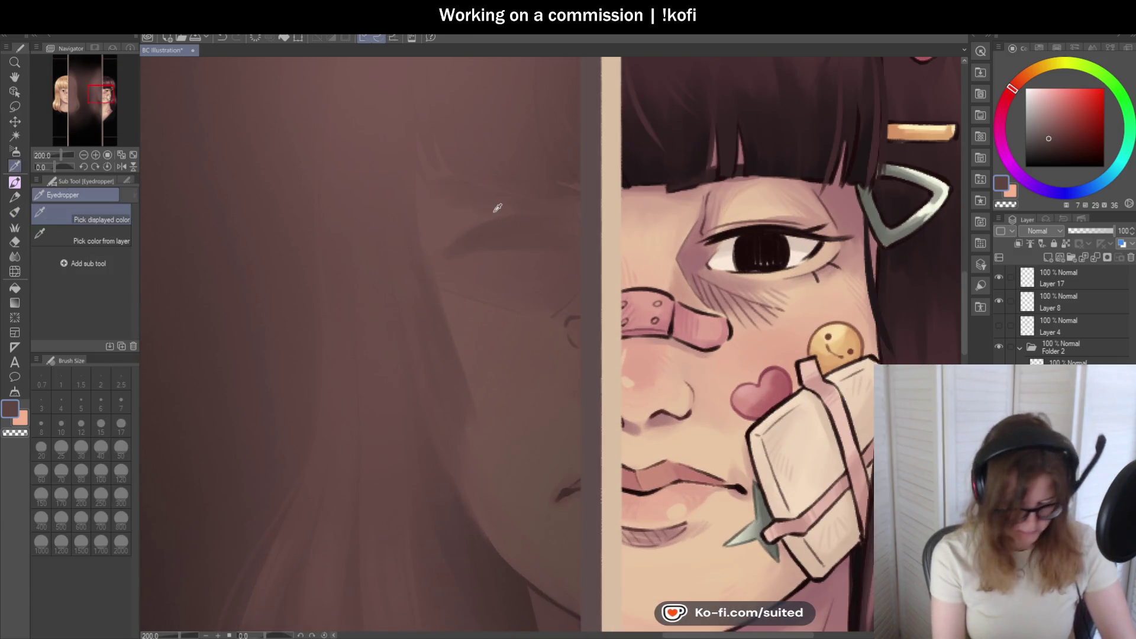
{"action": "key", "text": "b"}
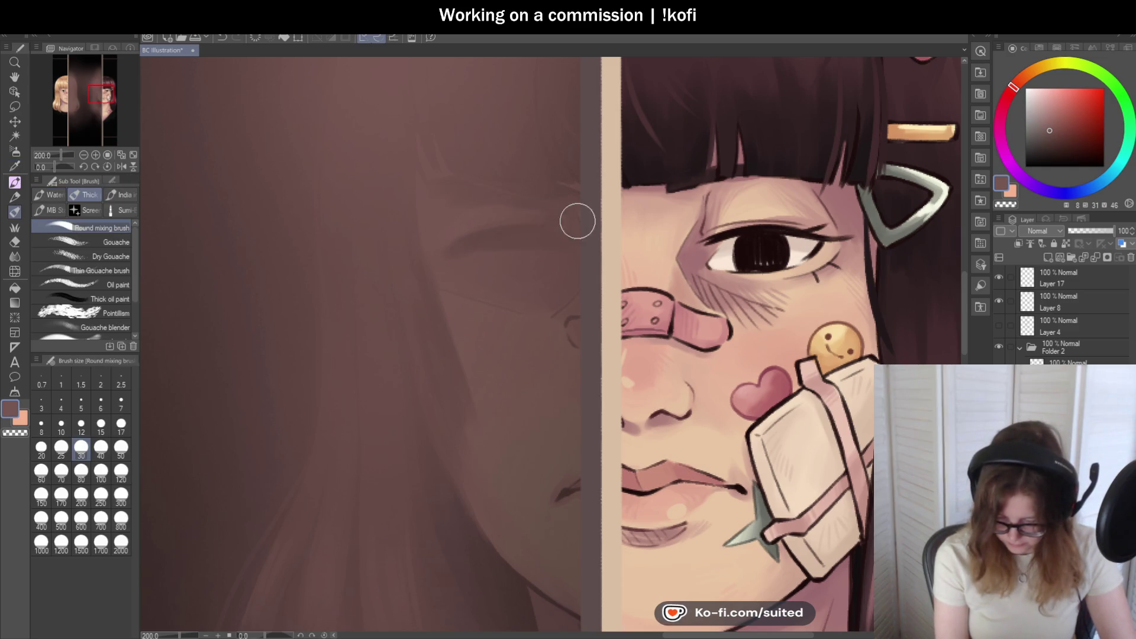
- Blend the ghost face's eye area with slightly darker browns sampled nearby
{"action": "left_click", "coordinate": [525, 196], "text": "alt"}
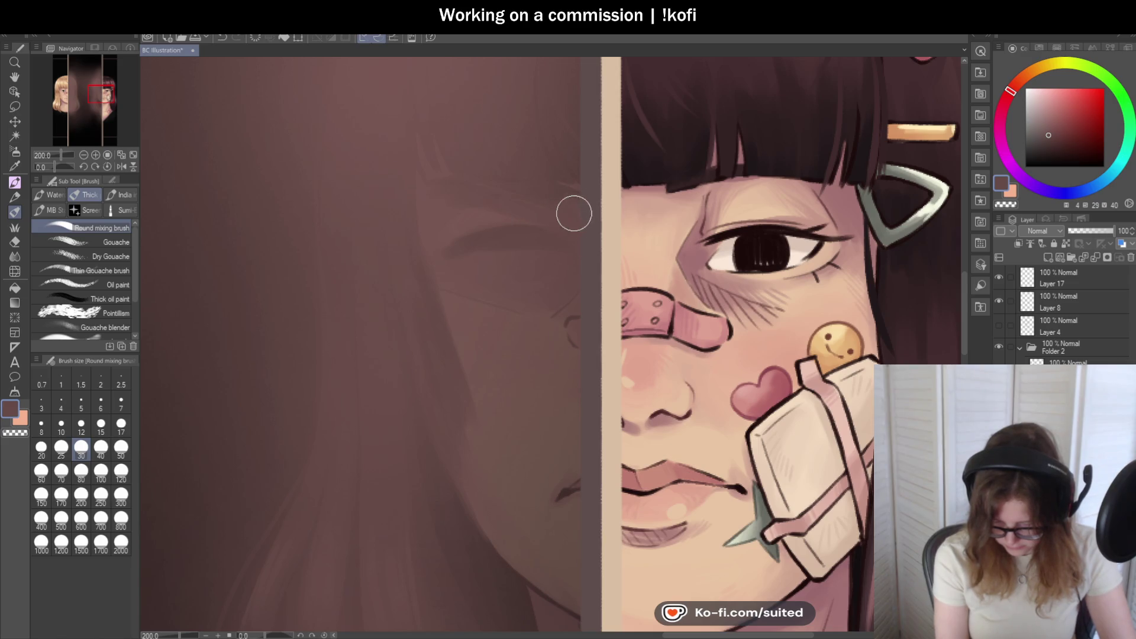
{"action": "left_click", "coordinate": [552, 241], "text": "alt"}
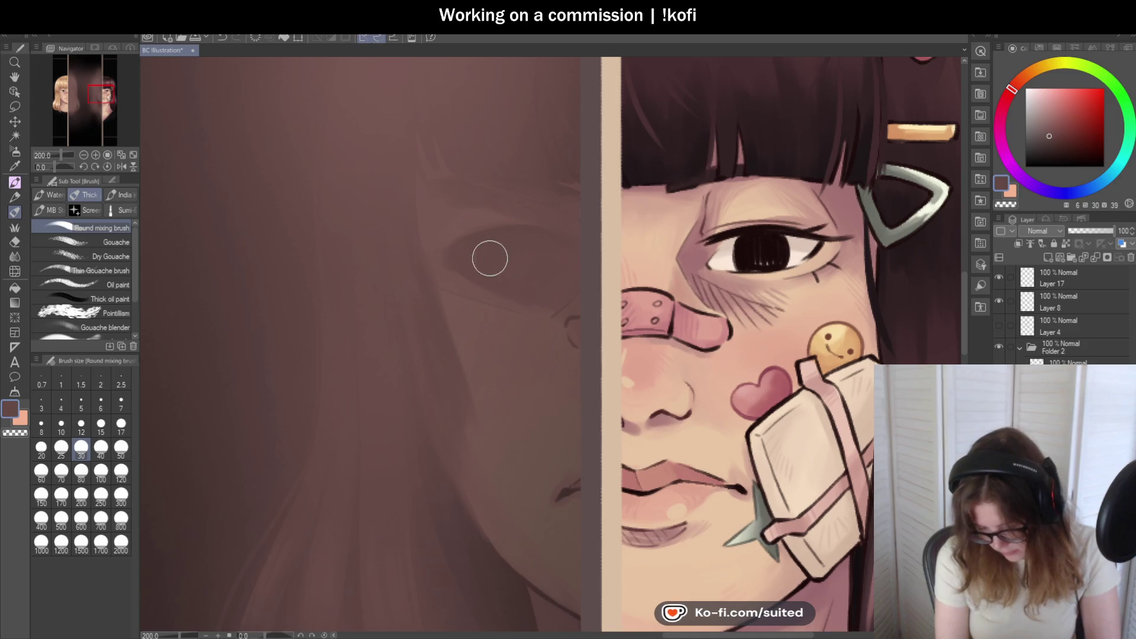
{"action": "scroll", "coordinate": [571, 248], "scroll_direction": "down", "scroll_amount": 4}
{"action": "scroll", "coordinate": [700, 346], "scroll_direction": "down", "scroll_amount": 3}
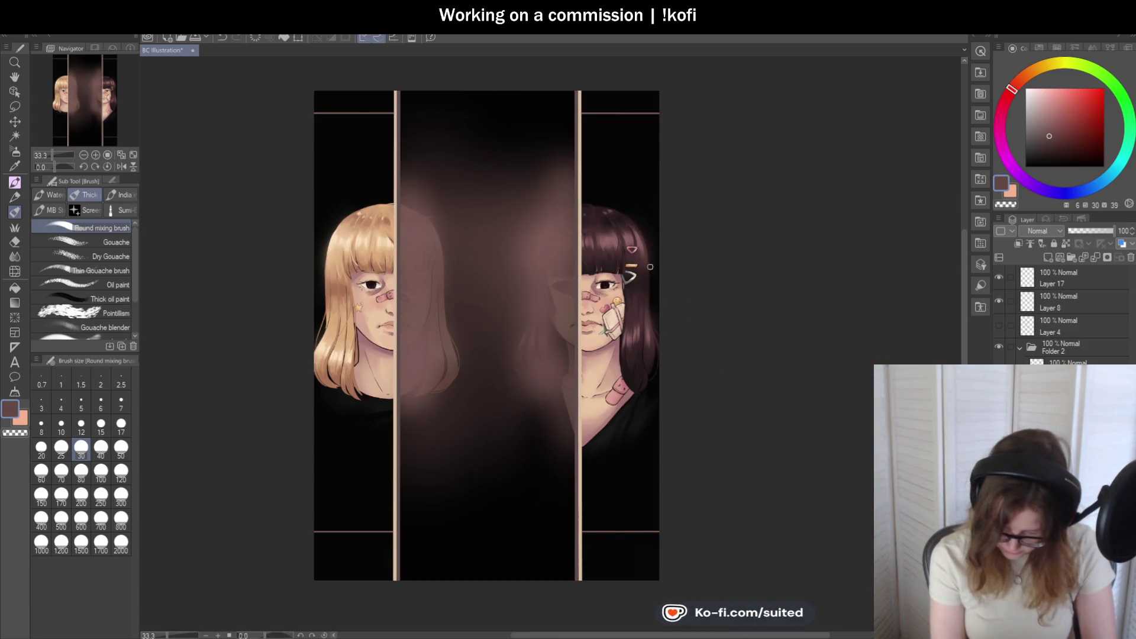
- Sample a nearby canvas colour and shrink the mixing brush to size 17
{"action": "scroll", "coordinate": [667, 391], "scroll_direction": "up", "scroll_amount": 6}
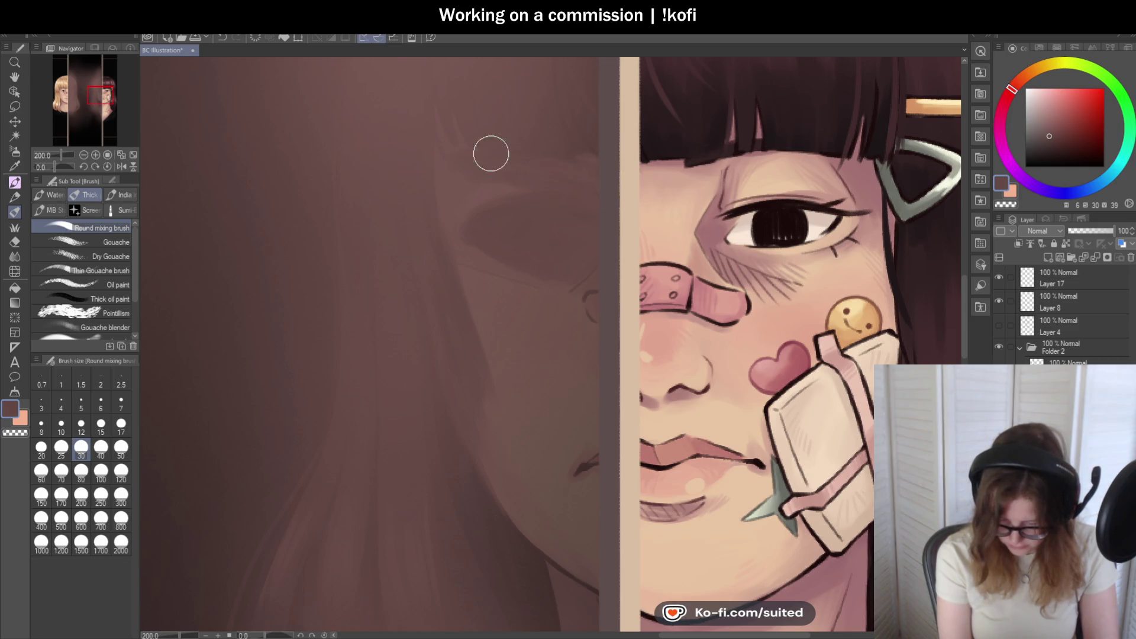
{"action": "scroll", "coordinate": [415, 260], "scroll_direction": "down", "scroll_amount": 1}
{"action": "scroll", "coordinate": [415, 260], "scroll_direction": "down", "scroll_amount": 1}
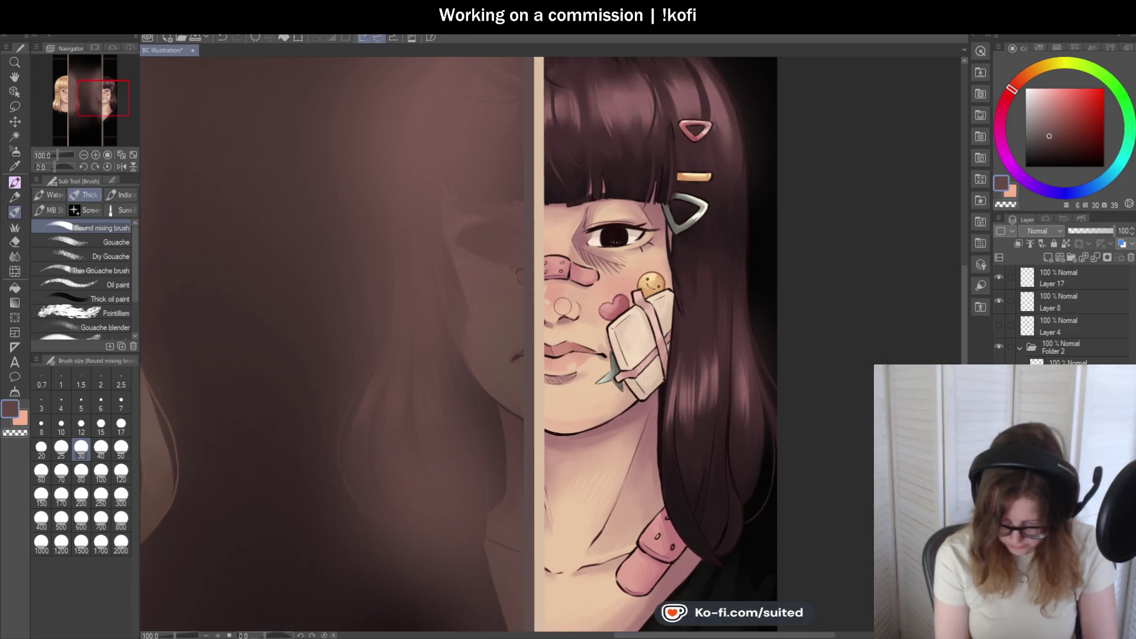
{"action": "scroll", "coordinate": [491, 229], "scroll_direction": "up", "scroll_amount": 2}
{"action": "left_click", "coordinate": [423, 205], "text": "alt"}
{"action": "left_click", "coordinate": [119, 430]}
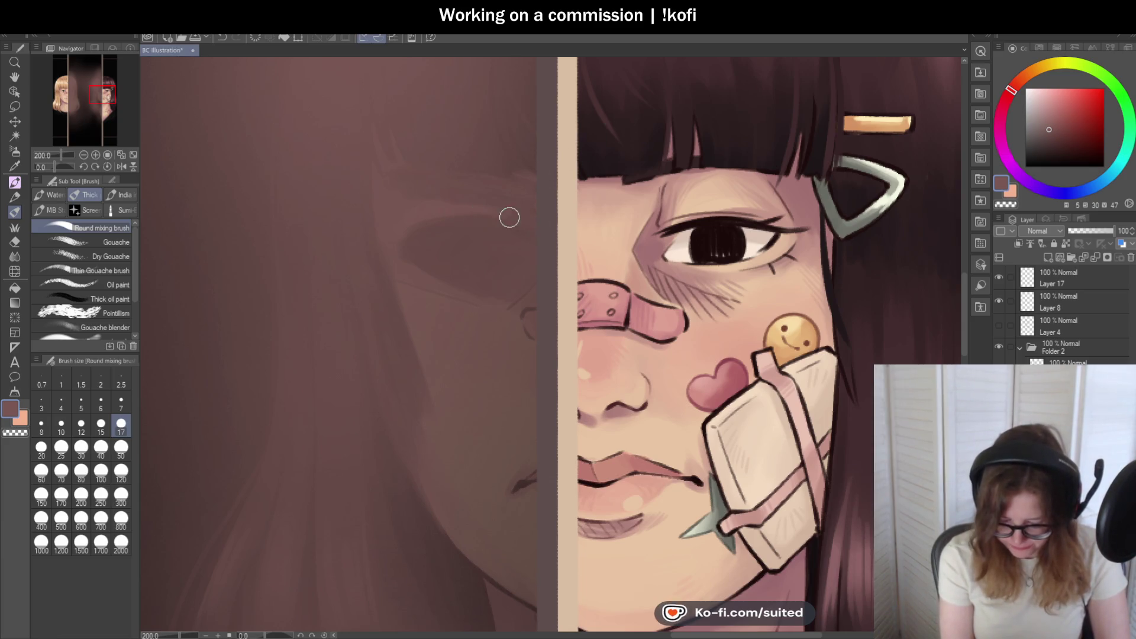
- Shade the ghost face's brow and eye with closely matched darker and lighter browns
{"action": "left_click", "coordinate": [485, 223], "text": "alt"}
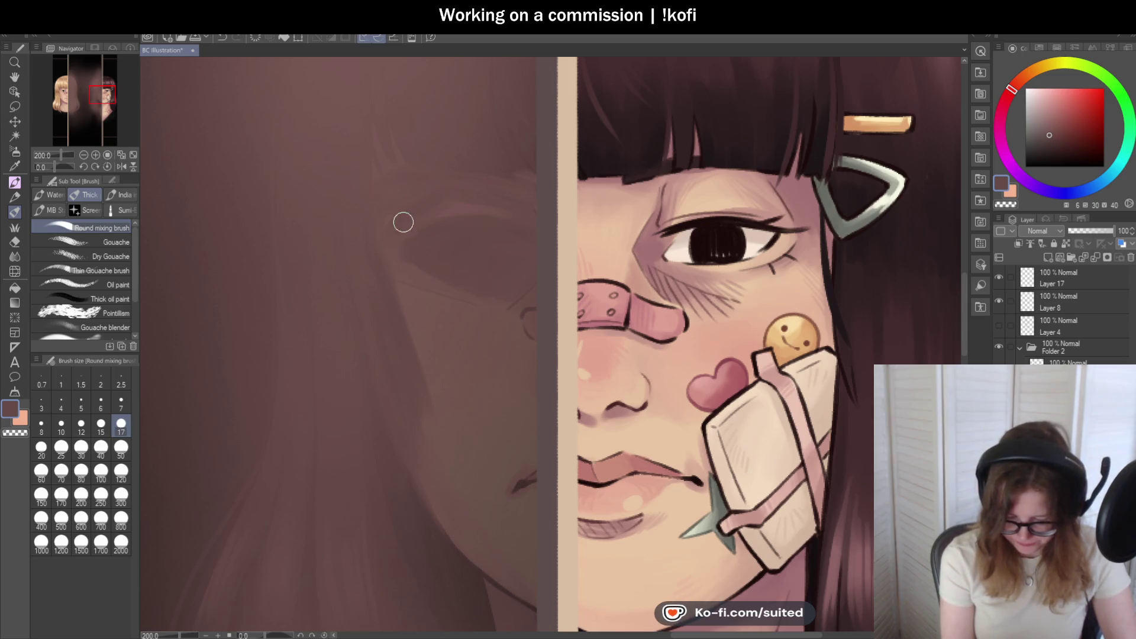
{"action": "left_click", "coordinate": [473, 203], "text": "alt"}
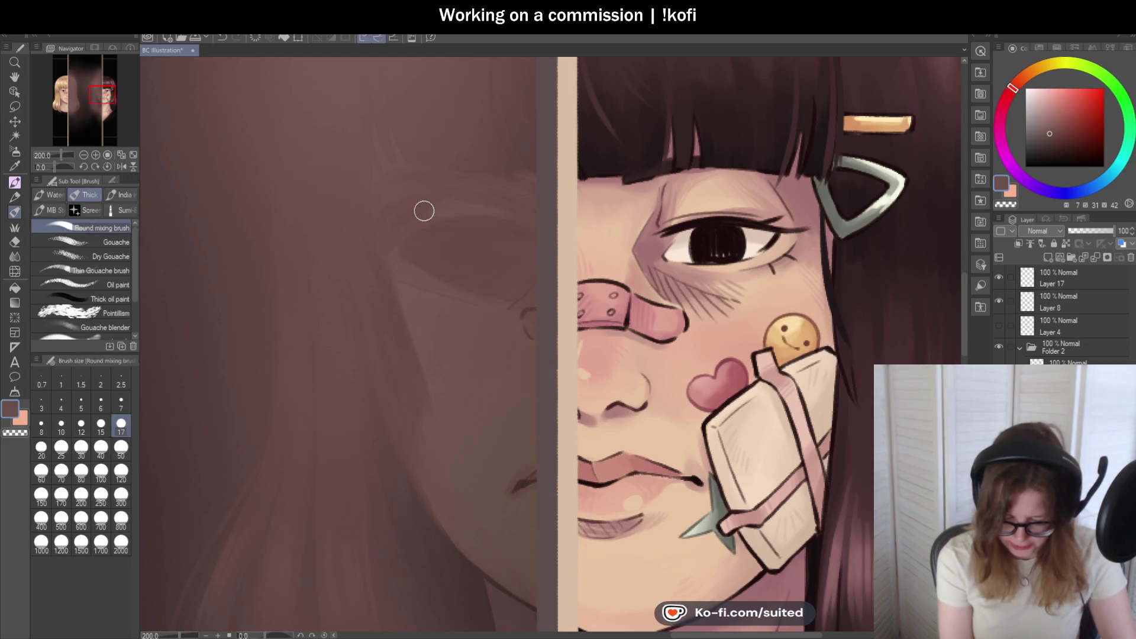
{"action": "left_click", "coordinate": [400, 203], "text": "alt"}
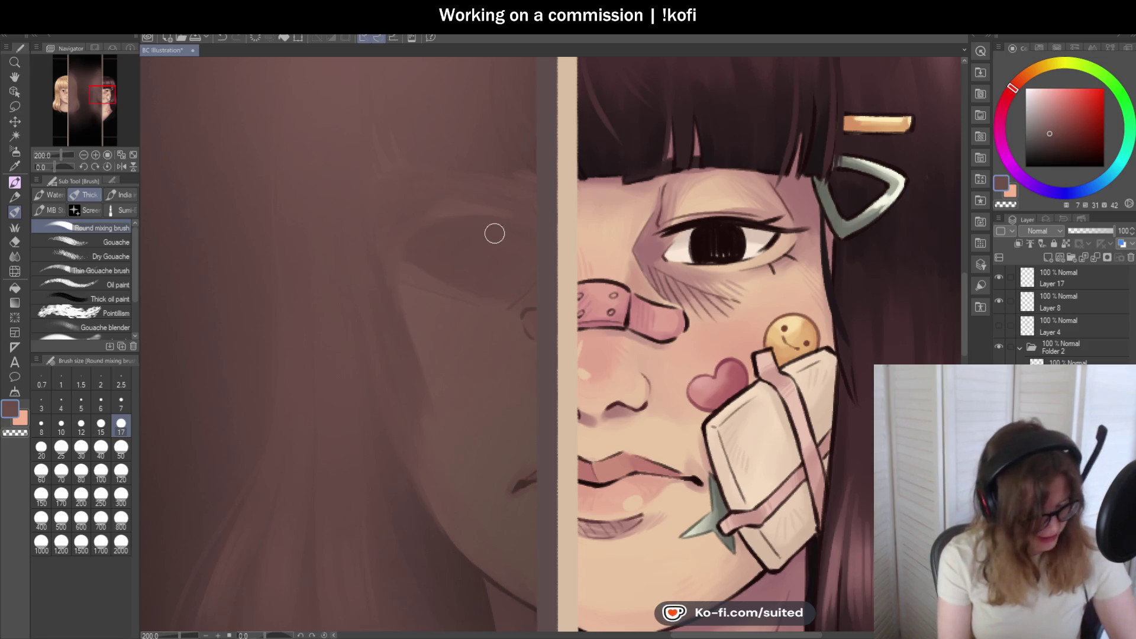
{"action": "left_click", "coordinate": [516, 228], "text": "alt"}
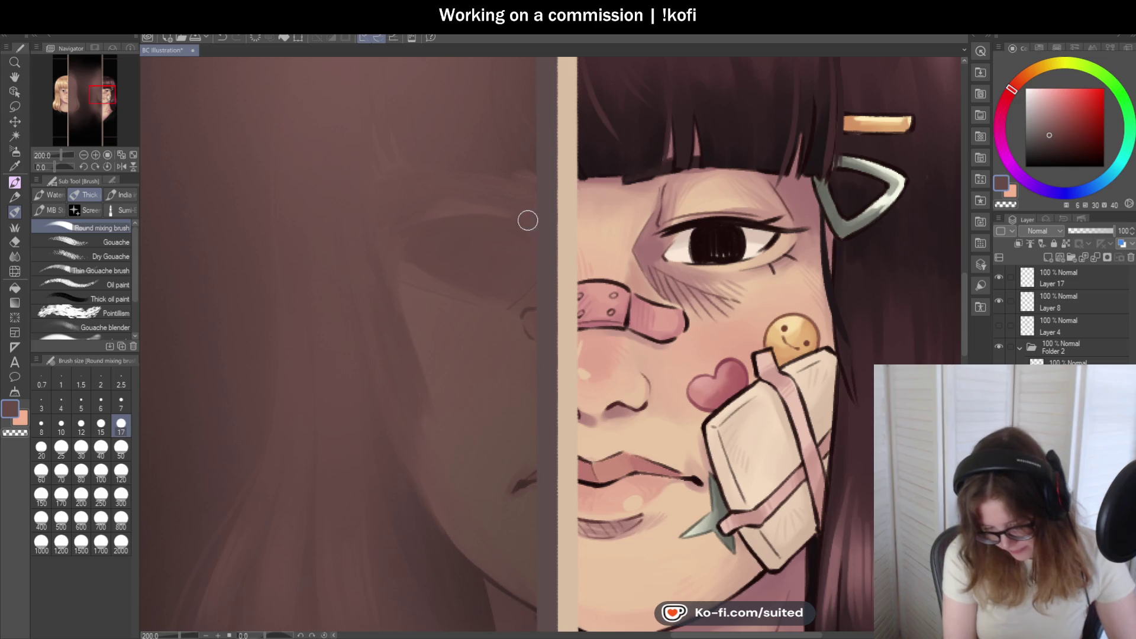
{"action": "key", "text": "alt"}
{"action": "left_click", "coordinate": [447, 212], "text": "alt"}
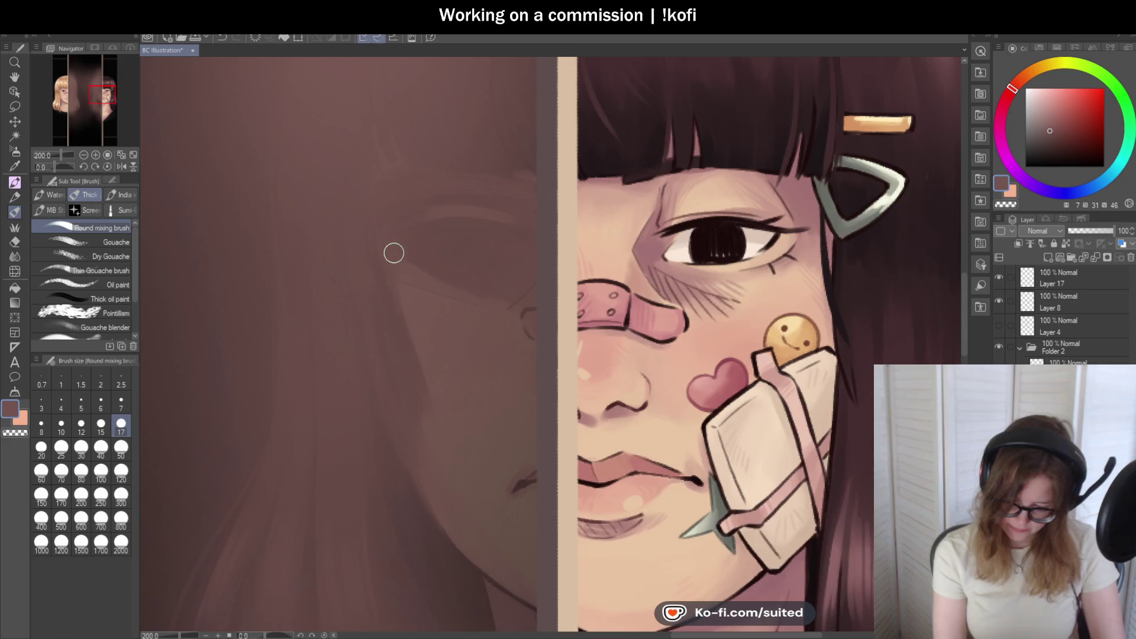
{"action": "scroll", "coordinate": [398, 253], "scroll_direction": "down", "scroll_amount": 5}
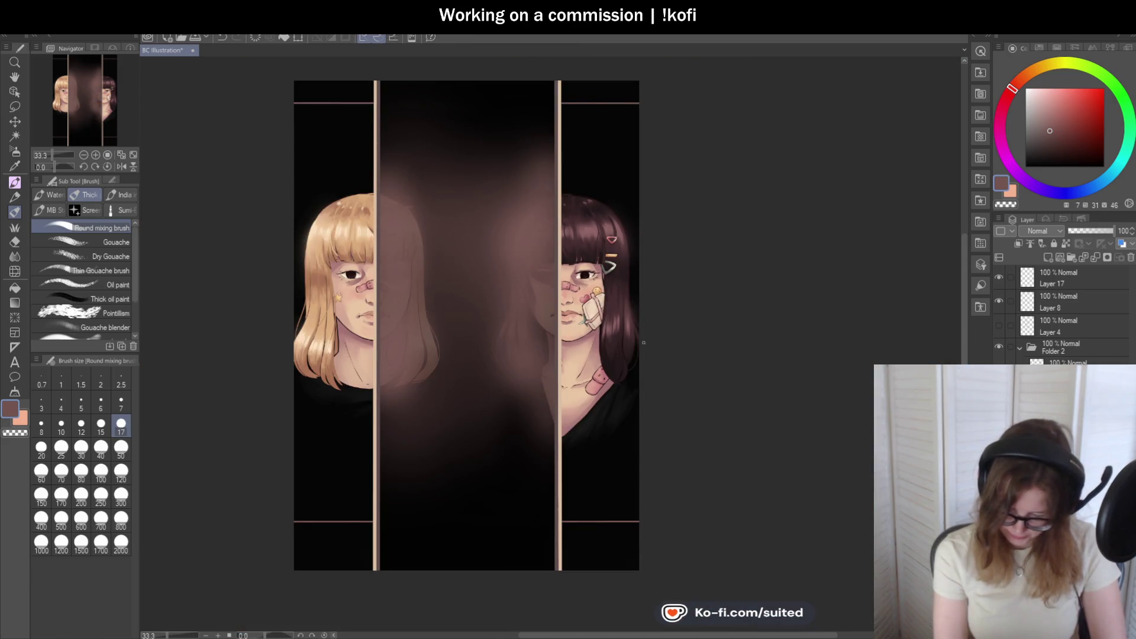
- Blend the ghost face's eye with warm and darker browns sampled from the canvas
{"action": "scroll", "coordinate": [550, 278], "scroll_direction": "up", "scroll_amount": 5}
{"action": "left_click", "coordinate": [469, 317], "text": "alt"}
{"action": "left_click", "coordinate": [459, 233], "text": "alt"}
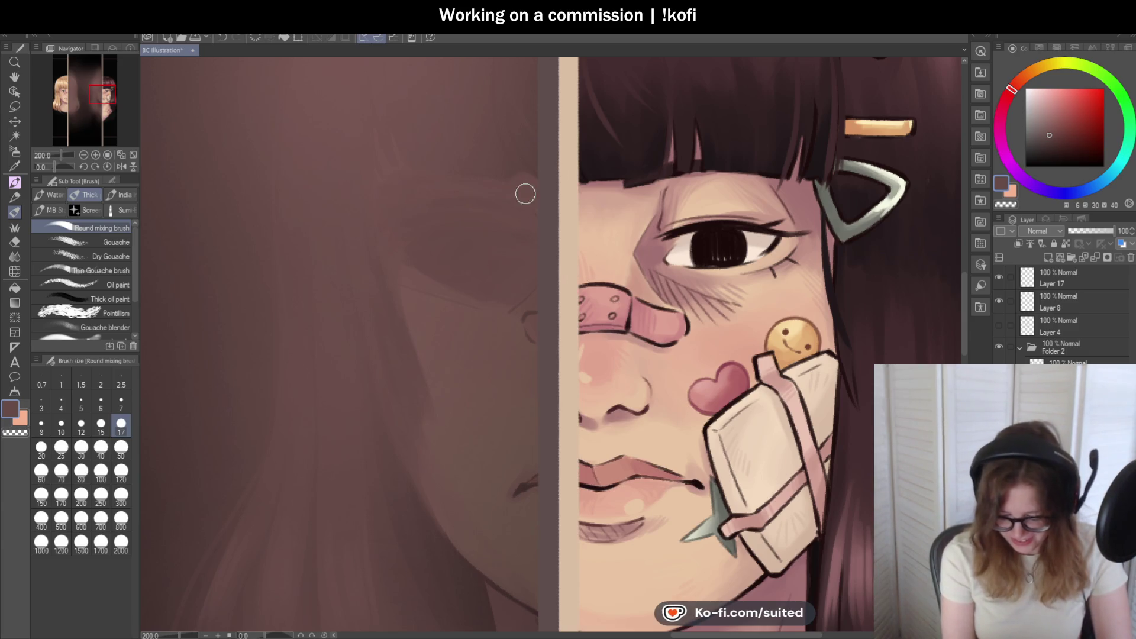
{"action": "left_click", "coordinate": [493, 160], "text": "alt"}
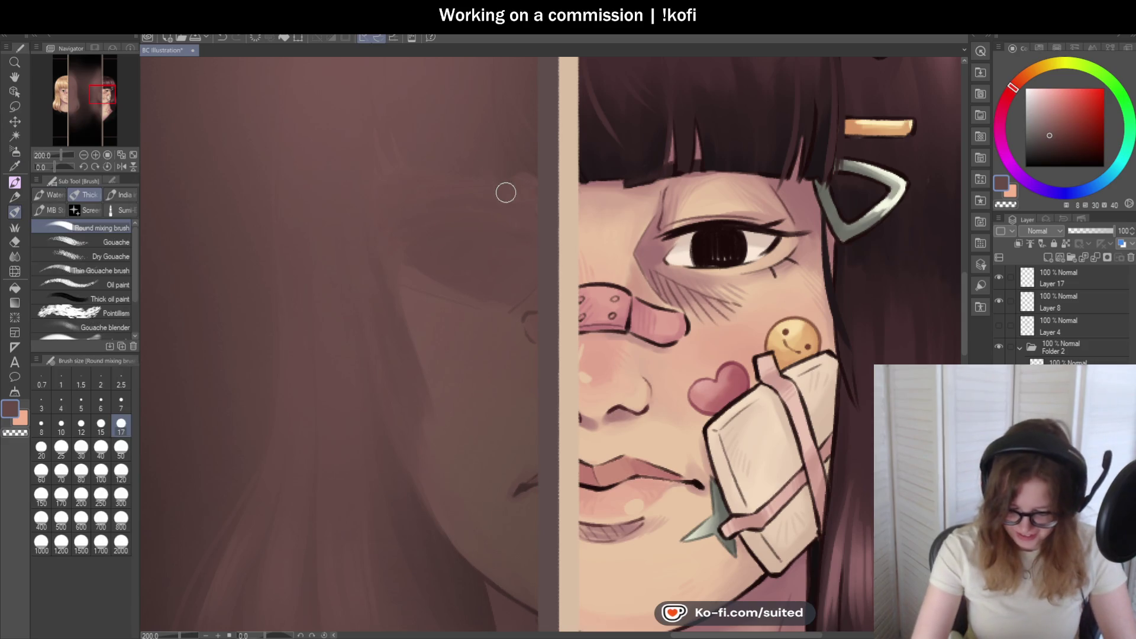
{"action": "left_click", "coordinate": [492, 148], "text": "alt"}
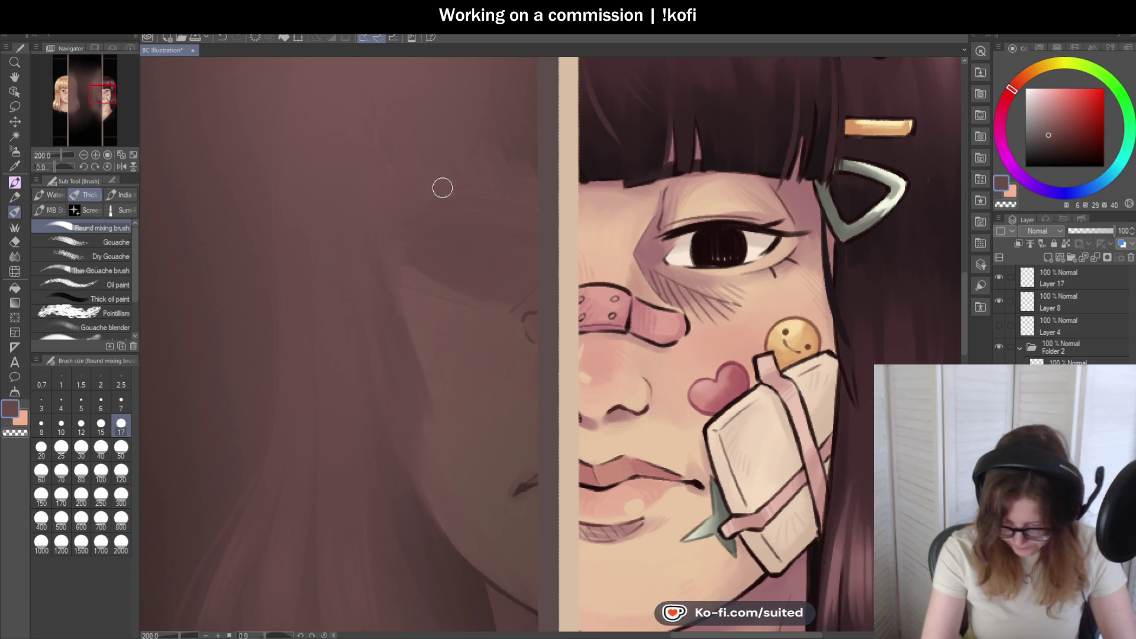
- Smooth the cheek shading using a colour picked from the ghost face
{"action": "scroll", "coordinate": [416, 243], "scroll_direction": "down", "scroll_amount": 4}
{"action": "scroll", "coordinate": [573, 320], "scroll_direction": "down", "scroll_amount": 2}
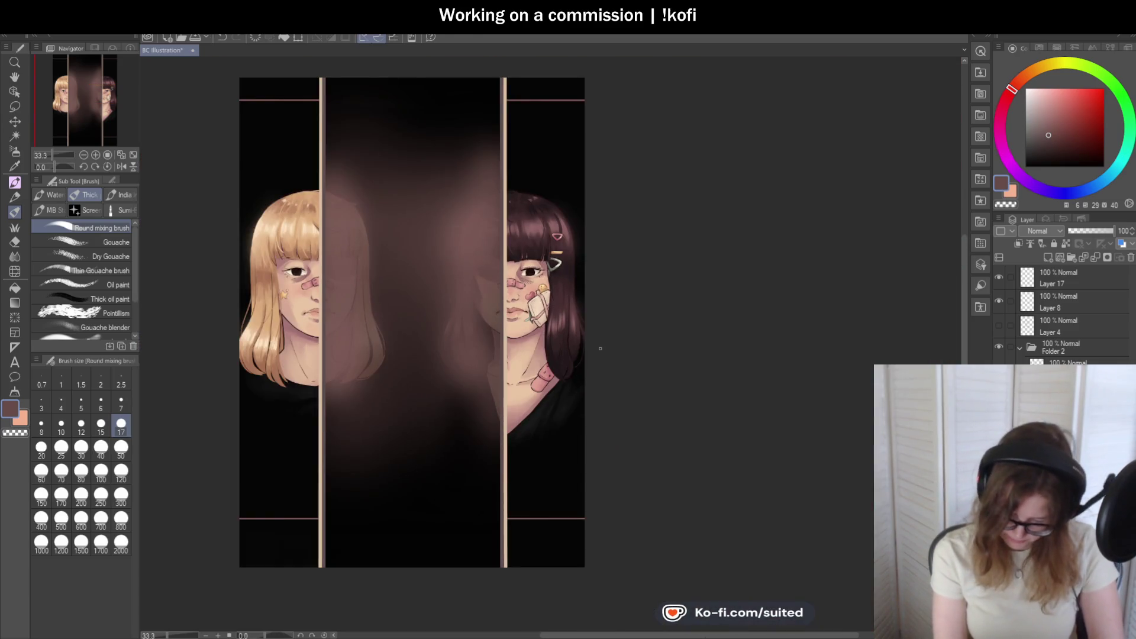
{"action": "scroll", "coordinate": [523, 297], "scroll_direction": "up", "scroll_amount": 5}
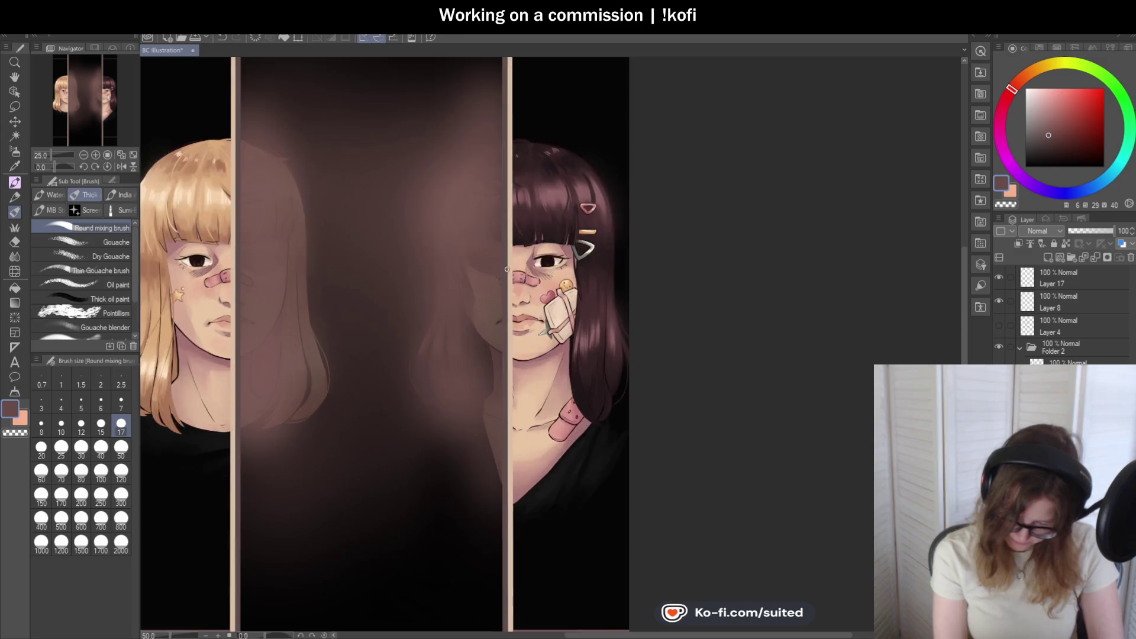
{"action": "key", "text": "alt"}
{"action": "left_click", "coordinate": [460, 207], "text": "alt"}
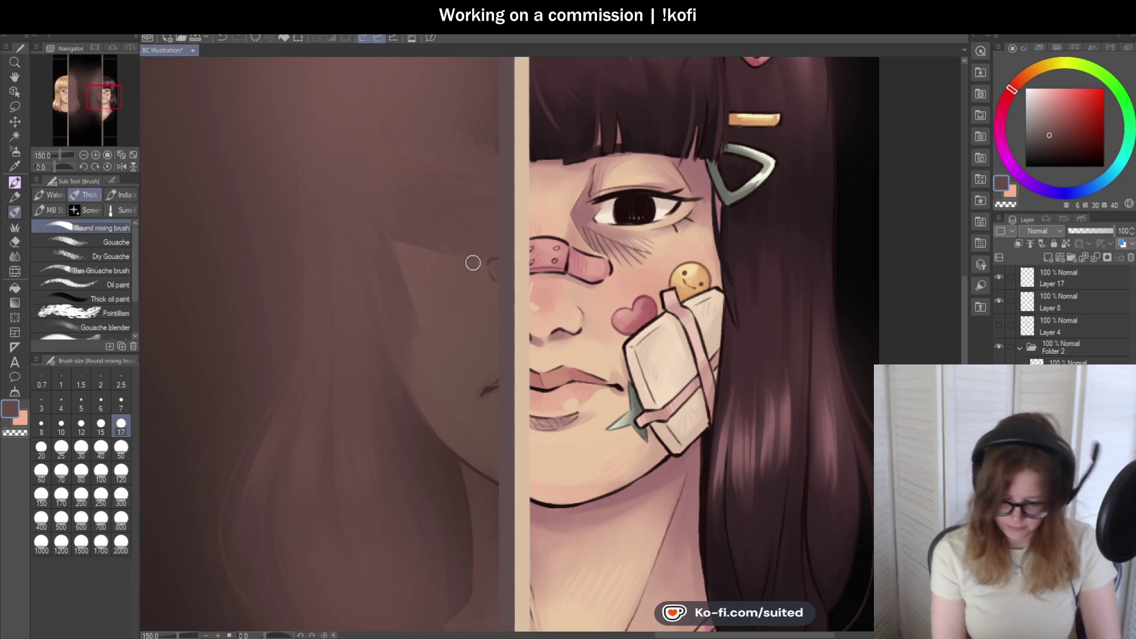
{"action": "scroll", "coordinate": [465, 265], "scroll_direction": "down", "scroll_amount": 5}
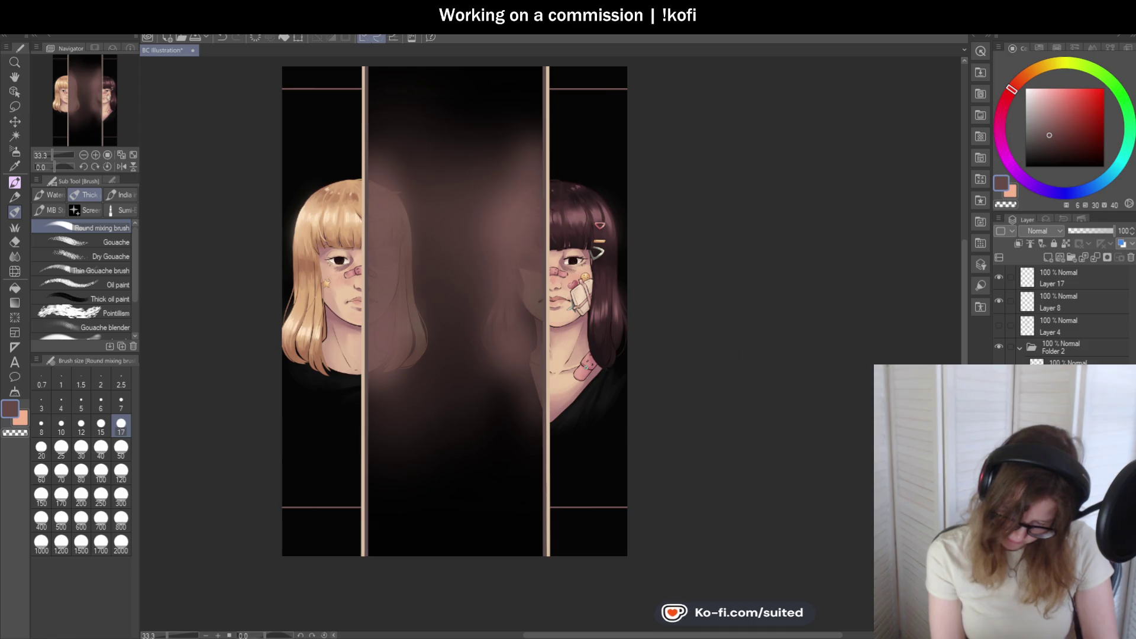
{"action": "scroll", "coordinate": [565, 305], "scroll_direction": "up", "scroll_amount": 5}
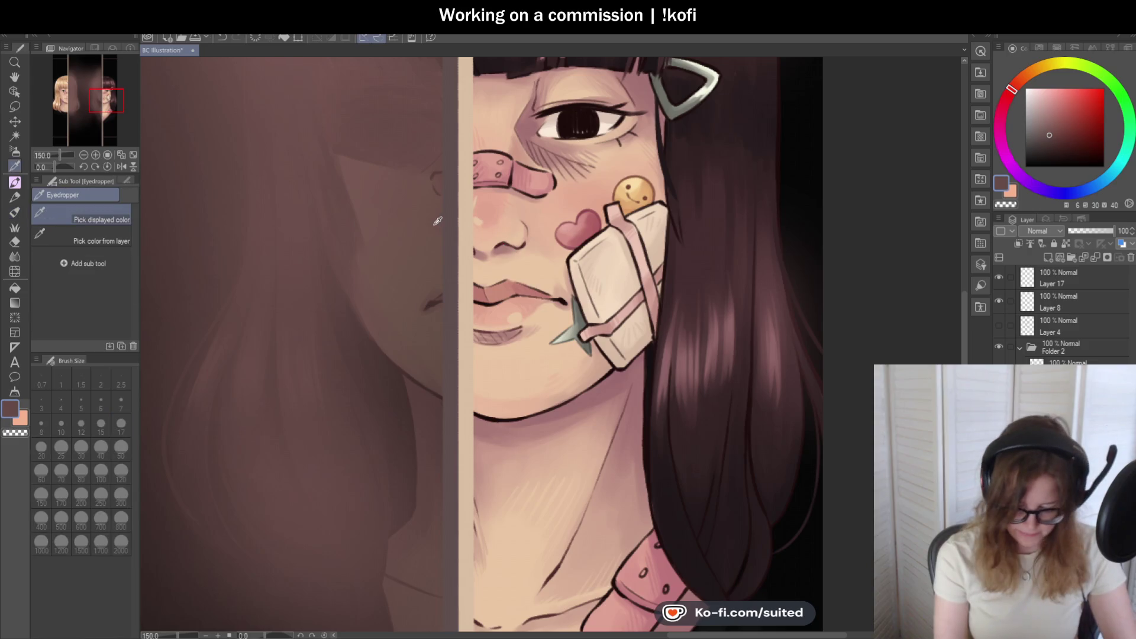
- Sample the ghost face's cheek colour and shift it to a richer, darker brown
{"action": "left_click", "coordinate": [432, 215], "text": "alt"}
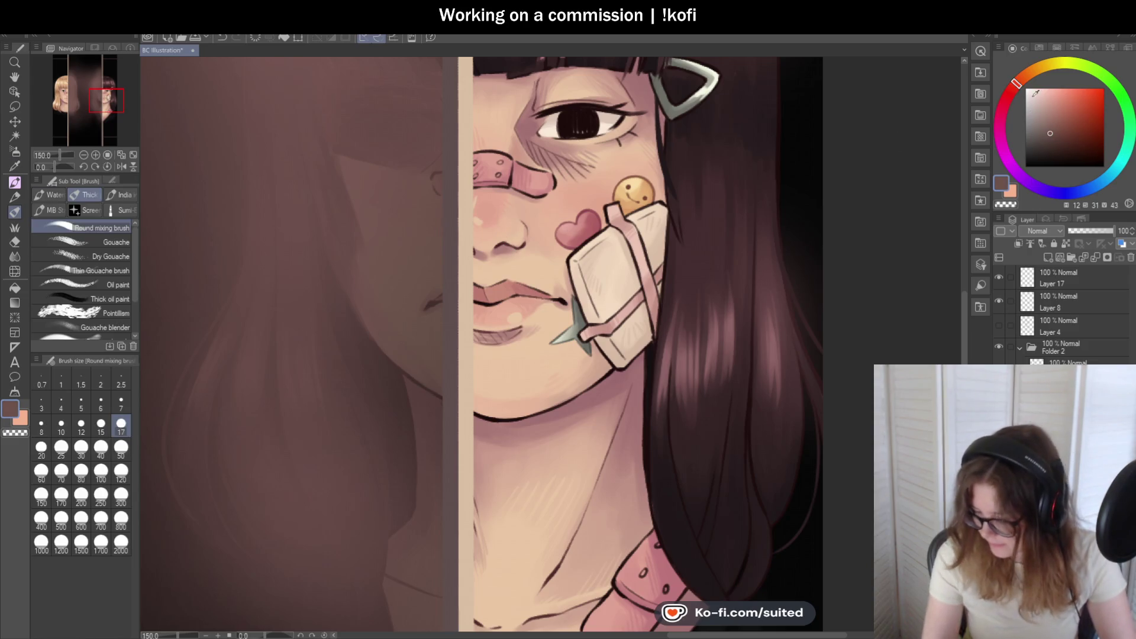
{"action": "left_click", "coordinate": [1055, 135]}
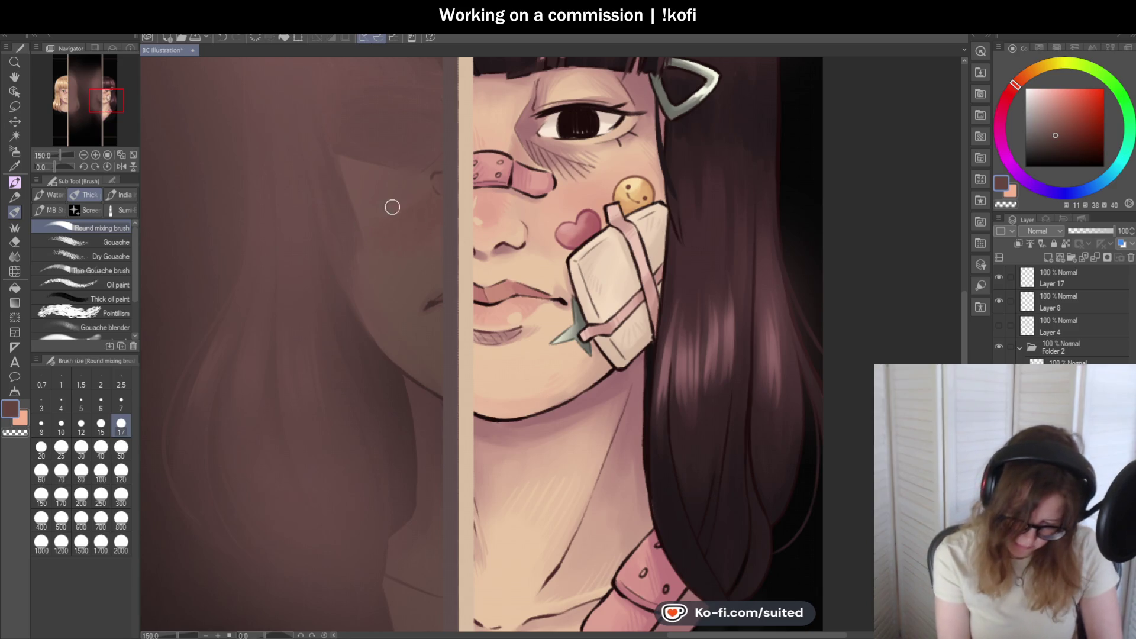
{"action": "scroll", "coordinate": [503, 292], "scroll_direction": "down", "scroll_amount": 2}
{"action": "scroll", "coordinate": [503, 292], "scroll_direction": "down", "scroll_amount": 4}
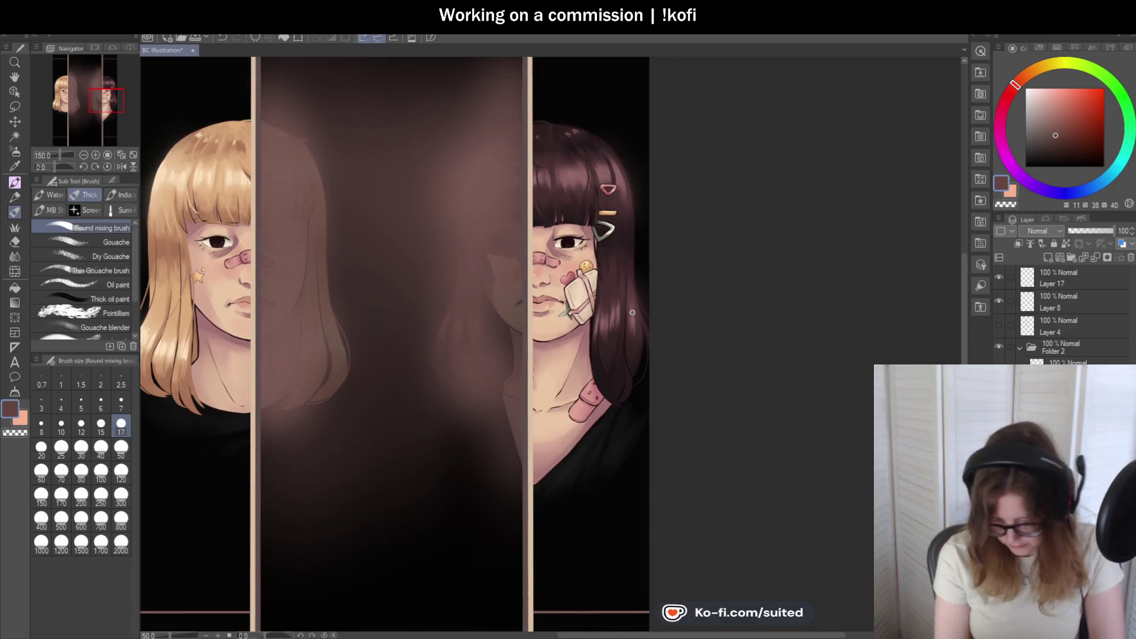
{"action": "scroll", "coordinate": [502, 292], "scroll_direction": "up", "scroll_amount": 2}
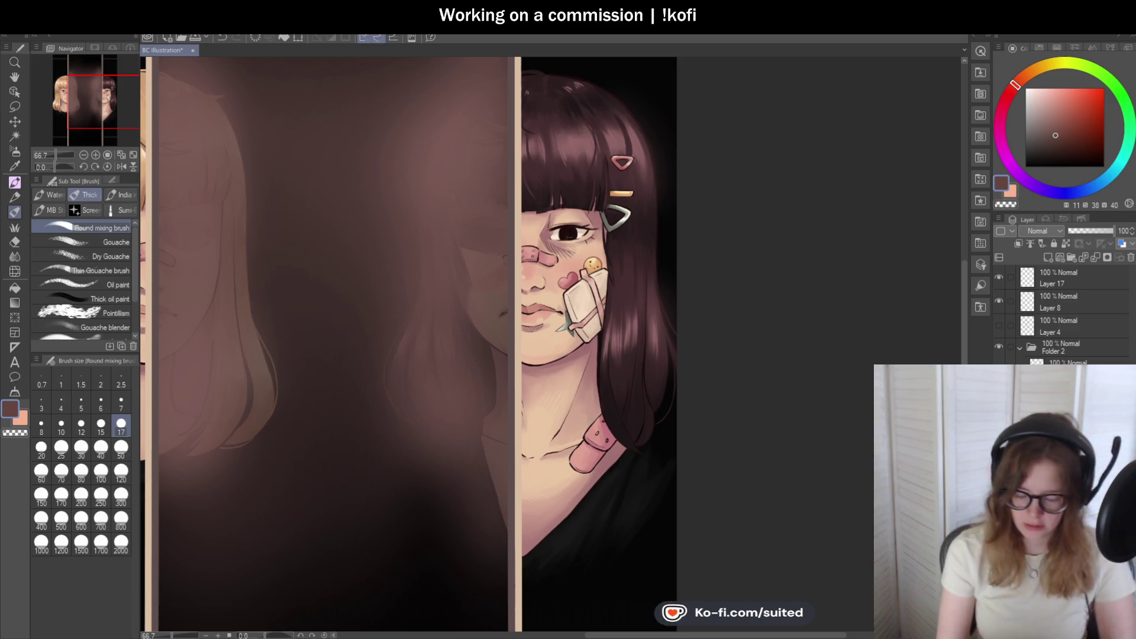
{"action": "scroll", "coordinate": [508, 254], "scroll_direction": "up", "scroll_amount": 4}
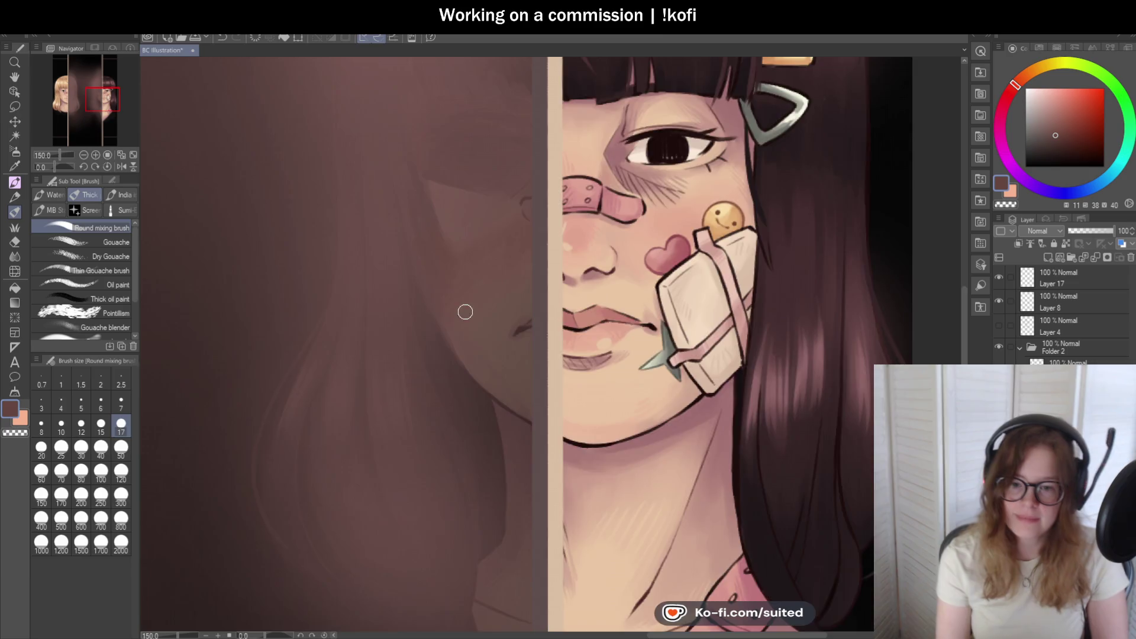
- Soften the ghost face's cheek and jaw shading, then mirror the view to check composition
{"action": "scroll", "coordinate": [462, 309], "scroll_direction": "down", "scroll_amount": 5}
{"action": "scroll", "coordinate": [461, 309], "scroll_direction": "up", "scroll_amount": 3}
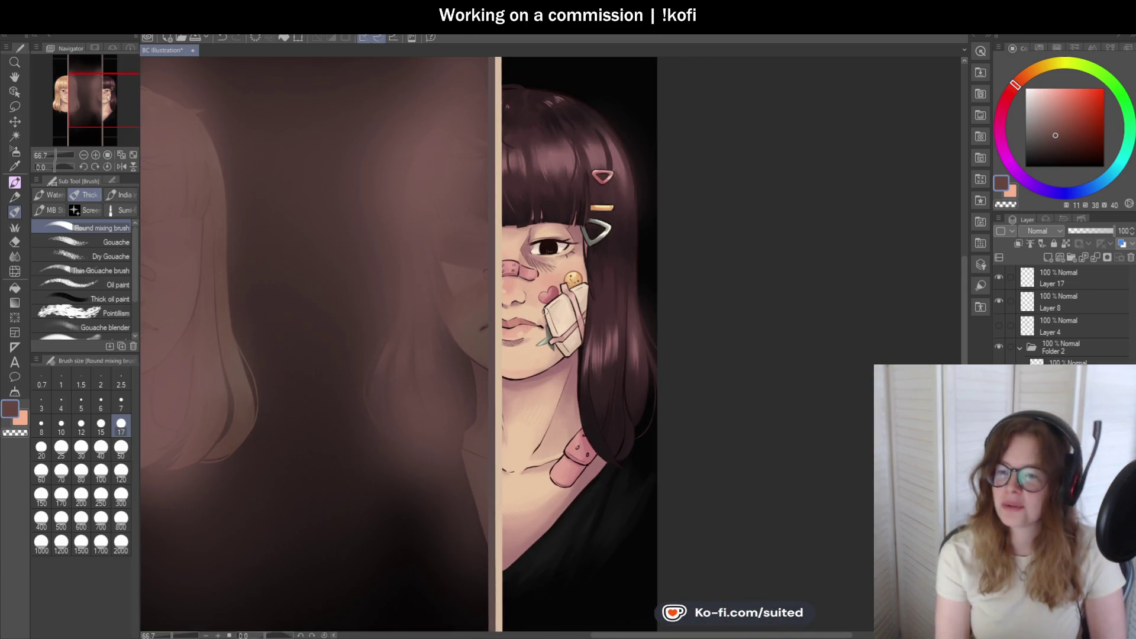
{"action": "scroll", "coordinate": [452, 268], "scroll_direction": "up", "scroll_amount": 3}
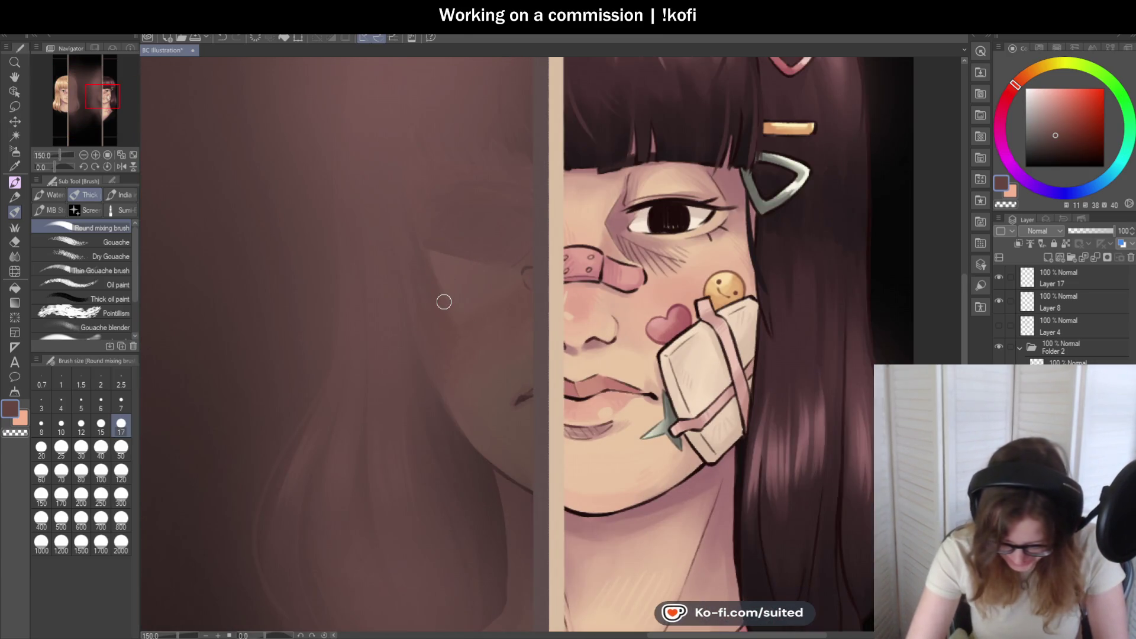
{"action": "scroll", "coordinate": [446, 304], "scroll_direction": "down", "scroll_amount": 1}
{"action": "scroll", "coordinate": [700, 324], "scroll_direction": "down", "scroll_amount": 4}
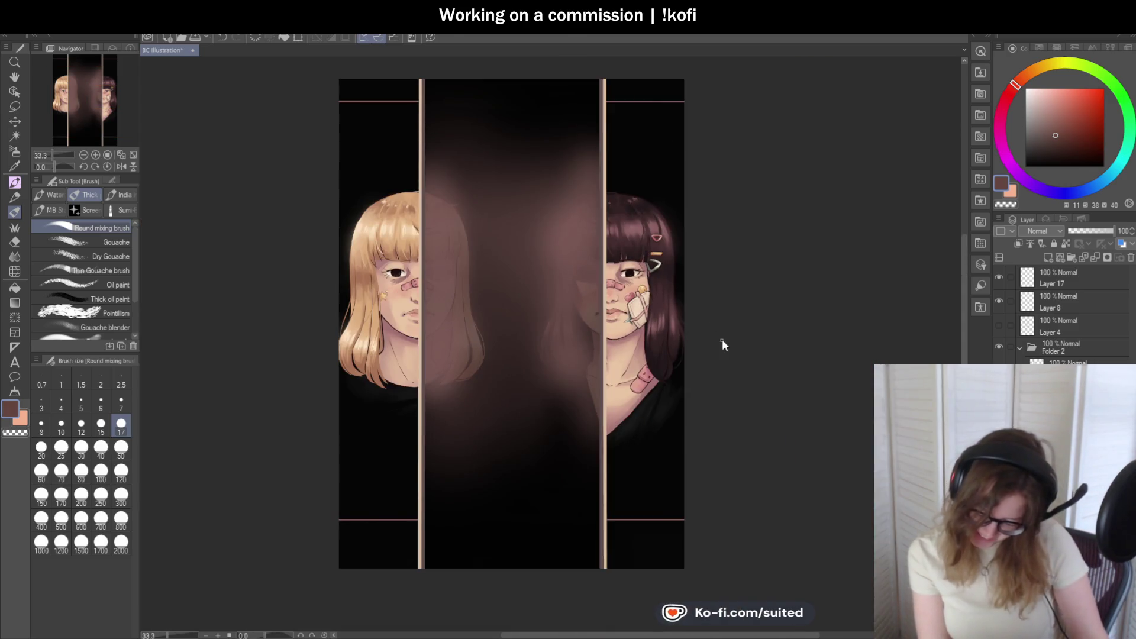
{"action": "scroll", "coordinate": [689, 332], "scroll_direction": "up", "scroll_amount": 4}
{"action": "scroll", "coordinate": [496, 244], "scroll_direction": "up", "scroll_amount": 2}
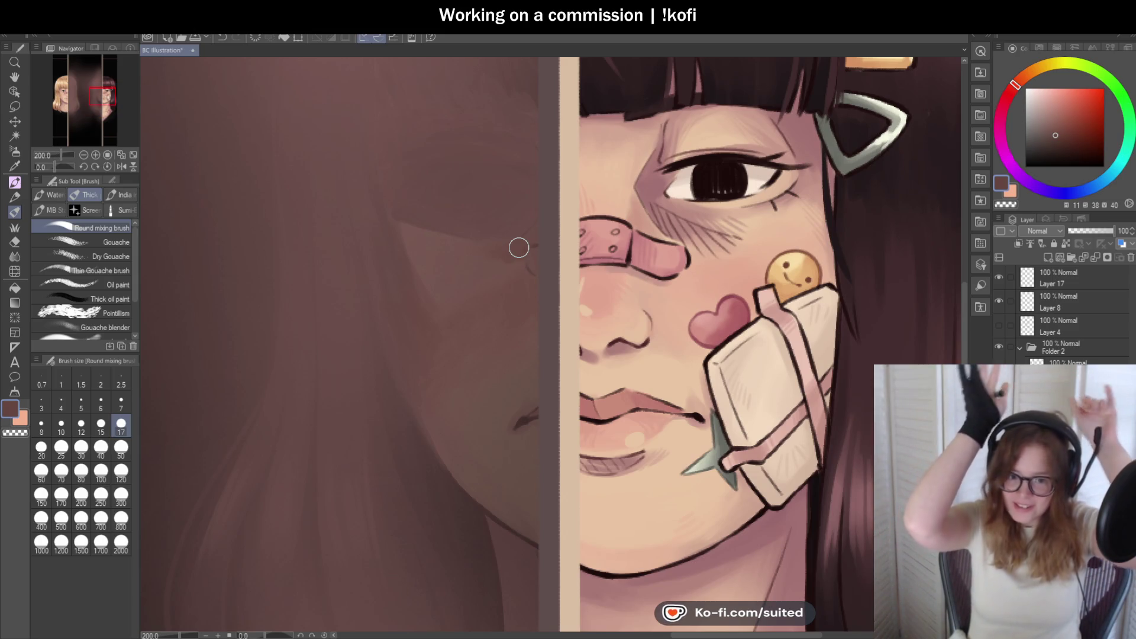
{"action": "scroll", "coordinate": [500, 249], "scroll_direction": "up", "scroll_amount": 2}
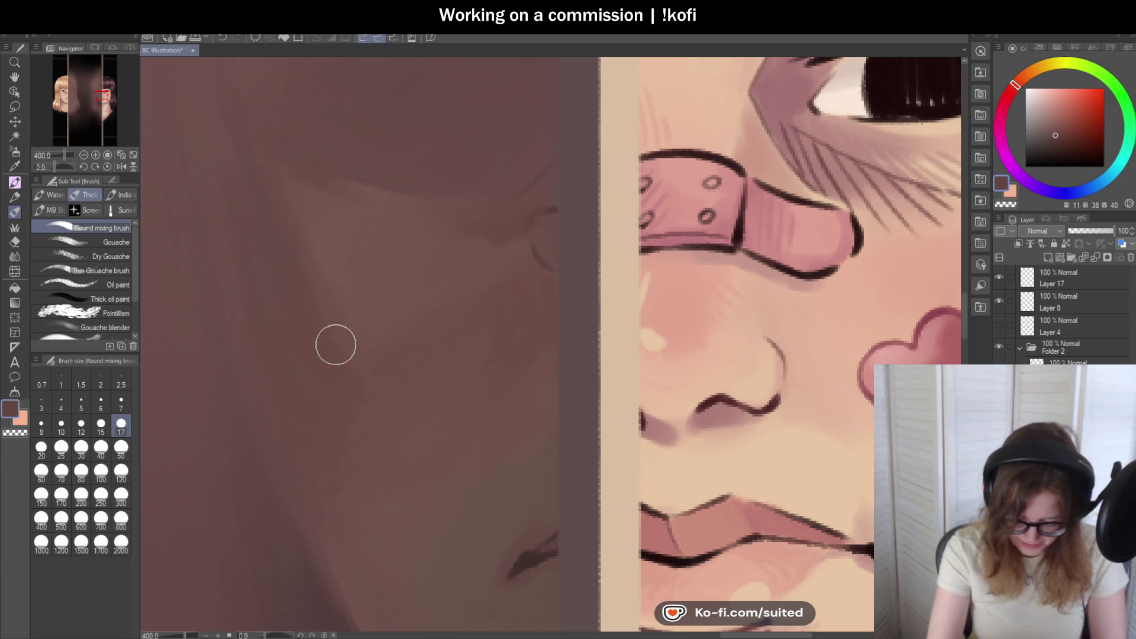
{"action": "scroll", "coordinate": [523, 268], "scroll_direction": "down", "scroll_amount": 4}
{"action": "scroll", "coordinate": [521, 269], "scroll_direction": "up", "scroll_amount": 2}
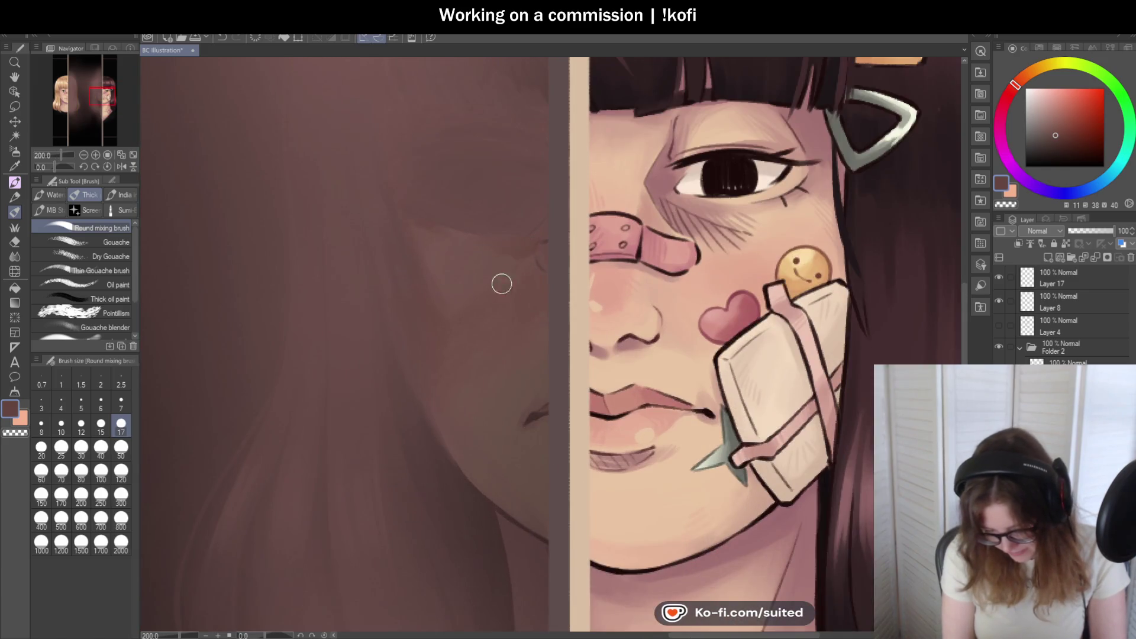
{"action": "scroll", "coordinate": [483, 240], "scroll_direction": "down", "scroll_amount": 5}
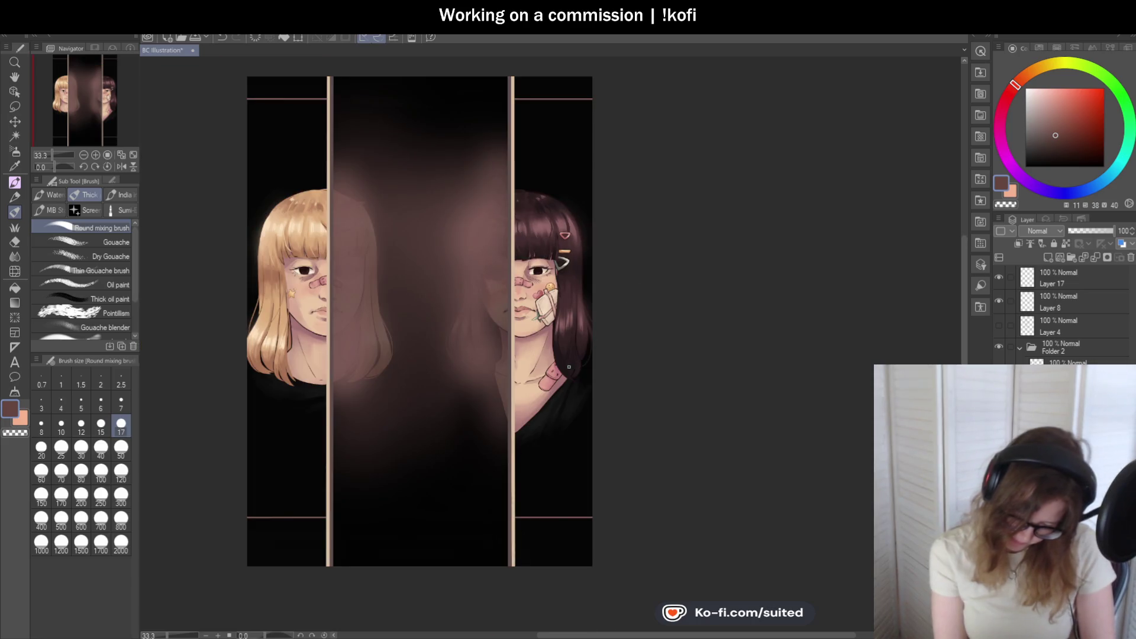
{"action": "left_click", "coordinate": [121, 167]}
{"action": "left_click", "coordinate": [120, 167]}
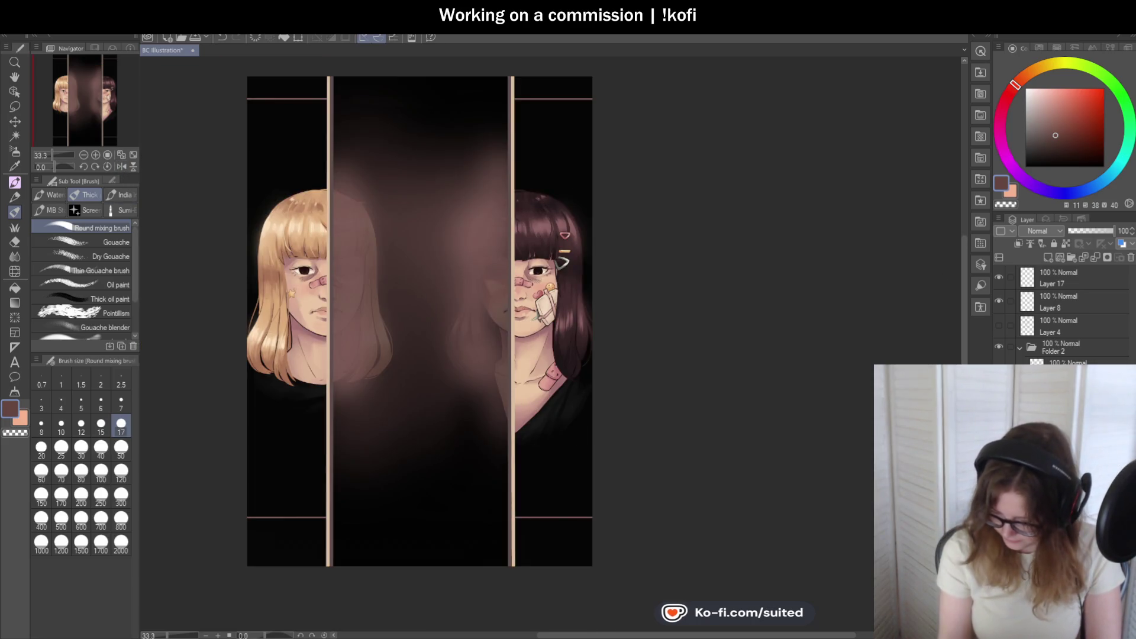
{"action": "left_click", "coordinate": [998, 372]}
{"action": "left_click", "coordinate": [998, 373]}
{"action": "left_click", "coordinate": [999, 373]}
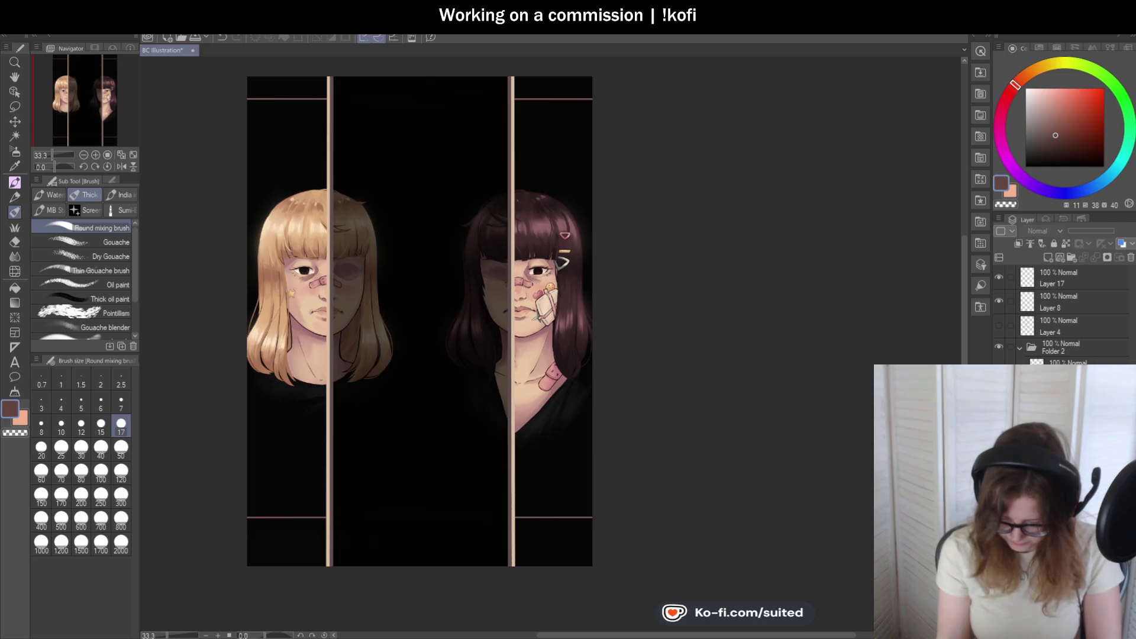
{"action": "left_click", "coordinate": [999, 372]}
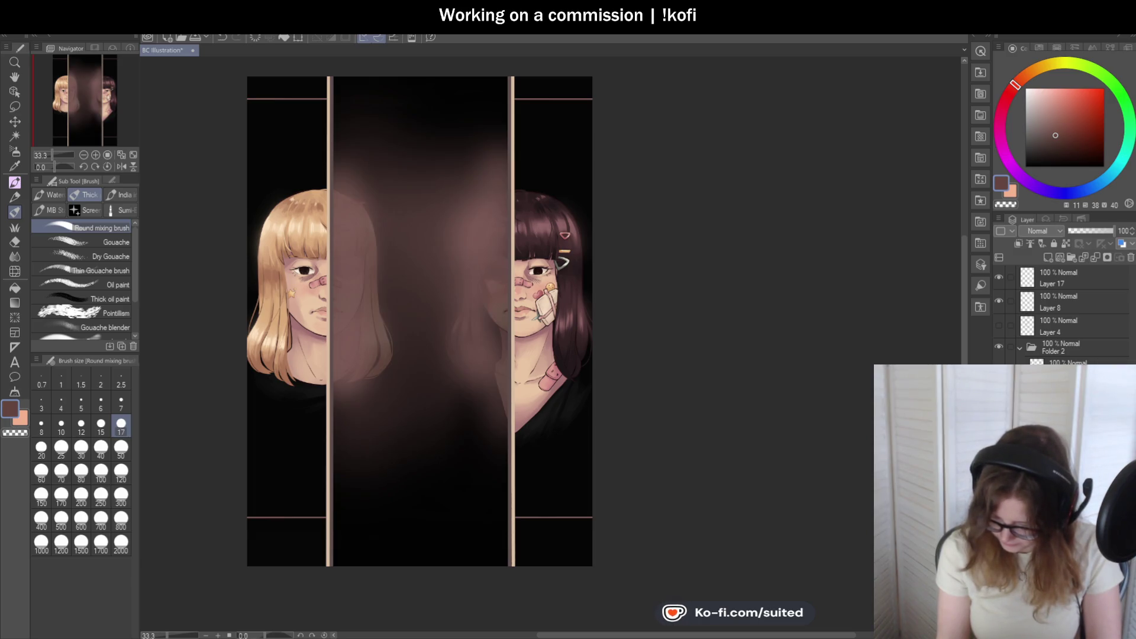
{"action": "left_click", "coordinate": [999, 345]}
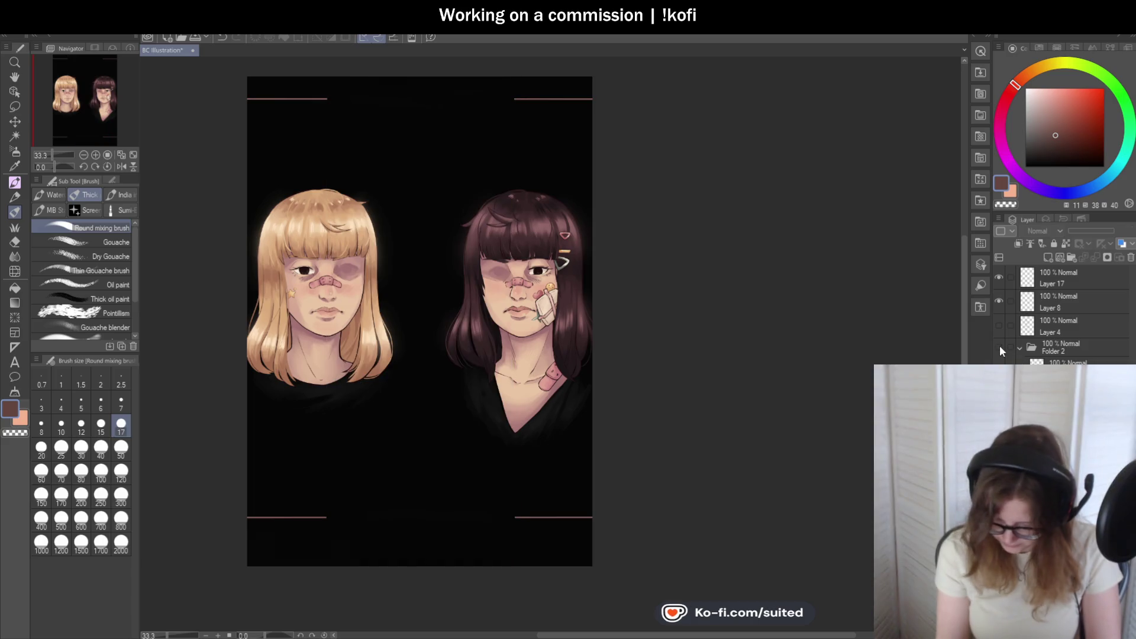
{"action": "left_click", "coordinate": [999, 345]}
{"action": "left_click", "coordinate": [999, 345]}
{"action": "left_click", "coordinate": [1000, 345]}
{"action": "scroll", "coordinate": [592, 261], "scroll_direction": "down", "scroll_amount": 1}
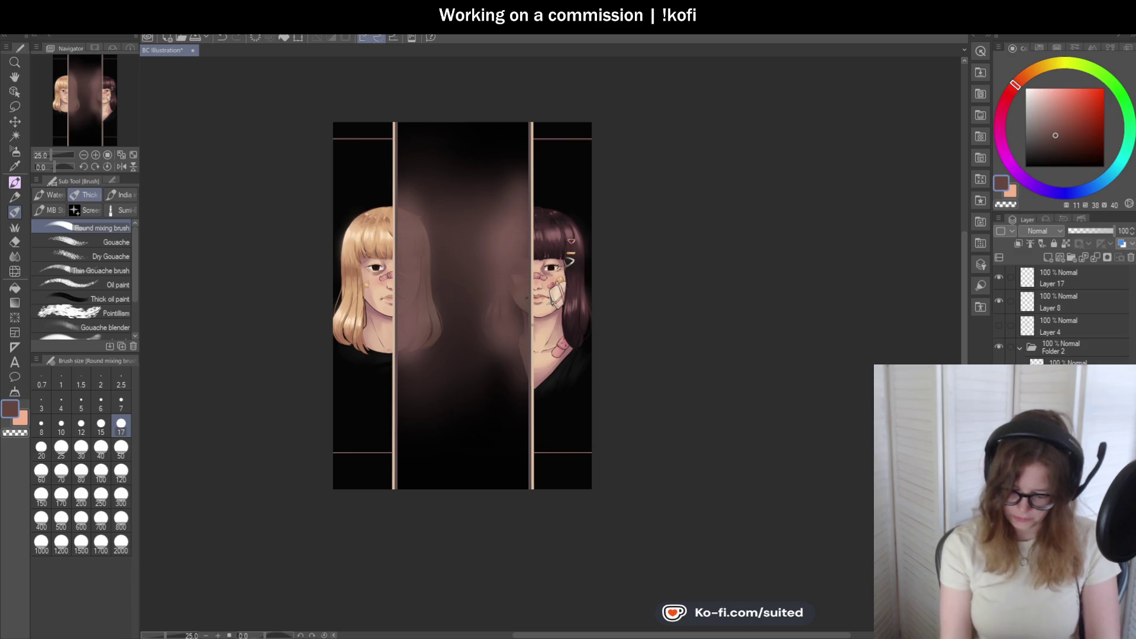
- Enlarge the mixing brush to size 50
{"action": "scroll", "coordinate": [542, 303], "scroll_direction": "up", "scroll_amount": 2}
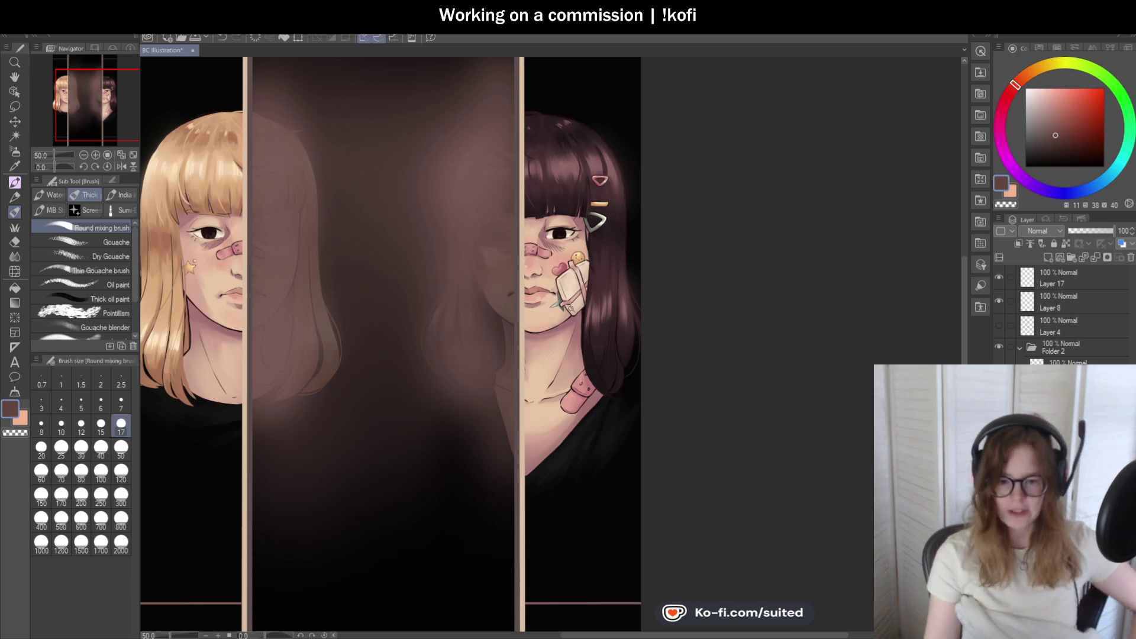
{"action": "scroll", "coordinate": [555, 318], "scroll_direction": "down", "scroll_amount": 1}
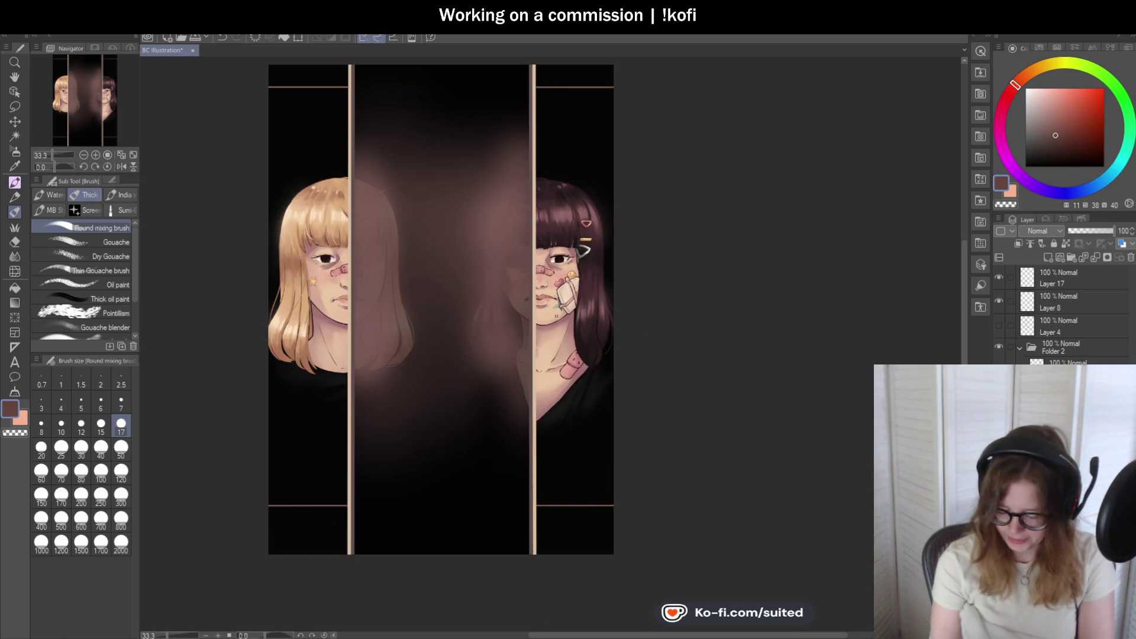
{"action": "scroll", "coordinate": [555, 318], "scroll_direction": "up", "scroll_amount": 5}
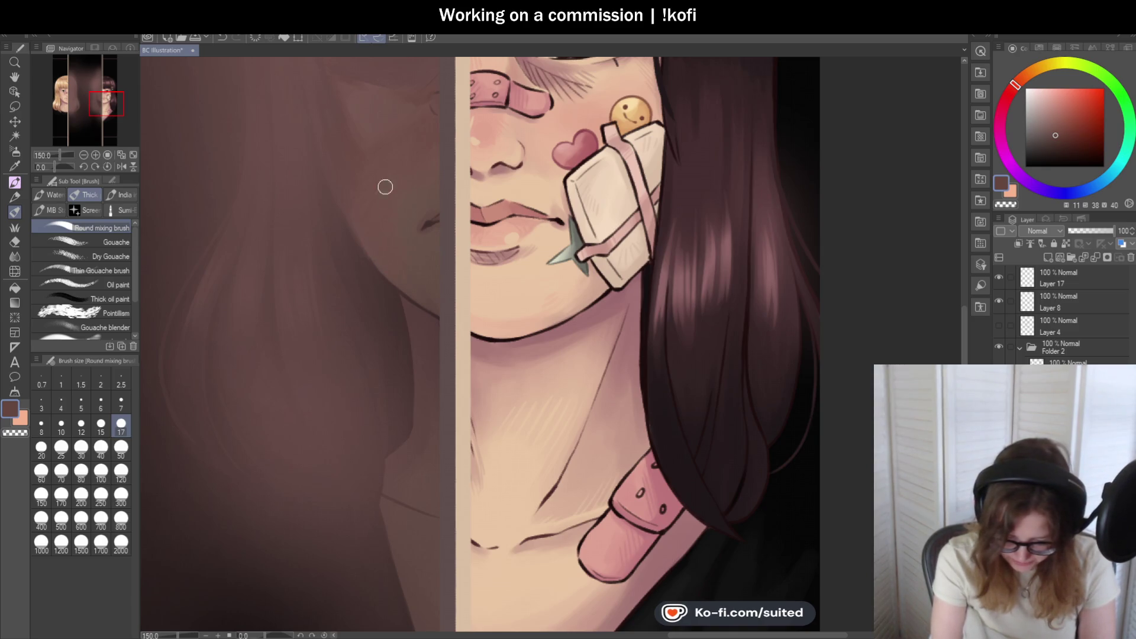
{"action": "scroll", "coordinate": [469, 311], "scroll_direction": "down", "scroll_amount": 3}
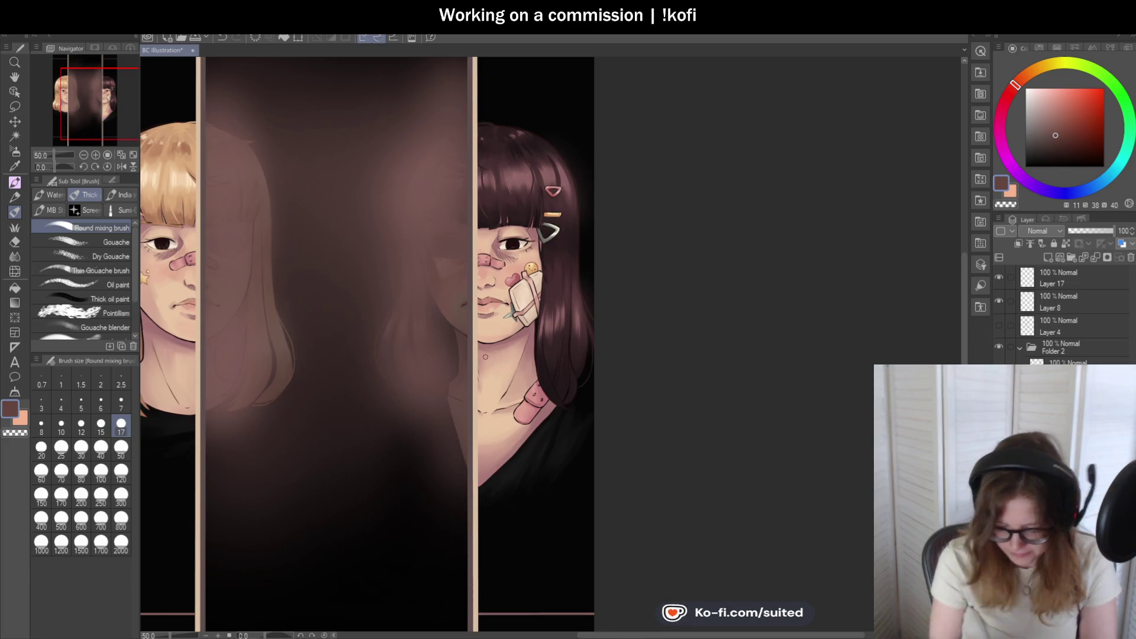
{"action": "scroll", "coordinate": [594, 290], "scroll_direction": "down", "scroll_amount": 2}
{"action": "scroll", "coordinate": [569, 313], "scroll_direction": "up", "scroll_amount": 1}
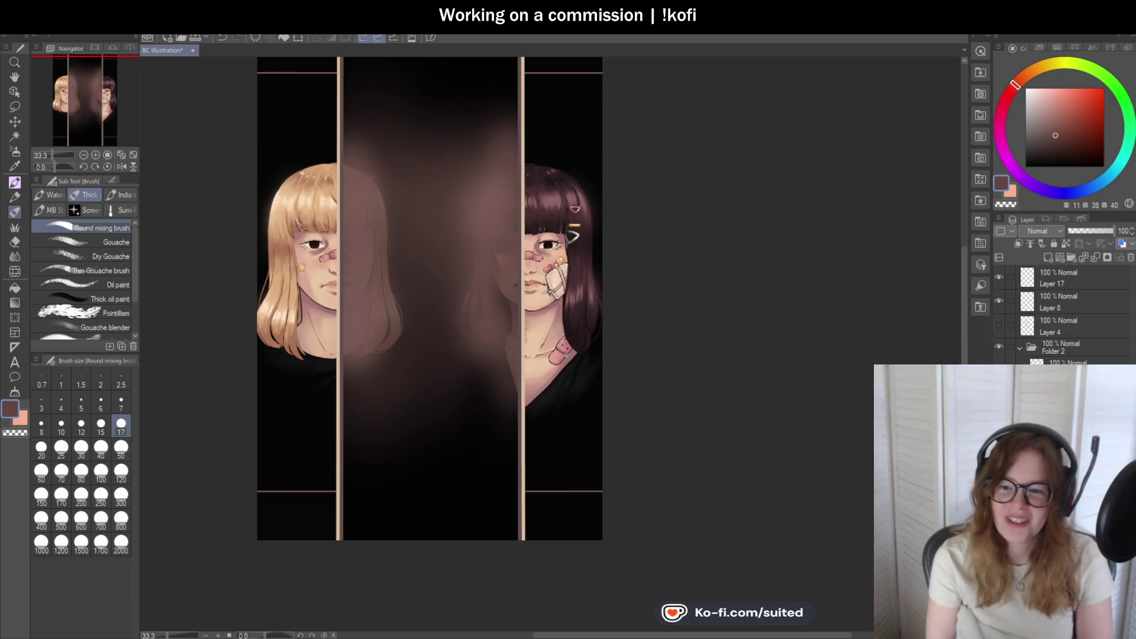
{"action": "scroll", "coordinate": [523, 275], "scroll_direction": "up", "scroll_amount": 5}
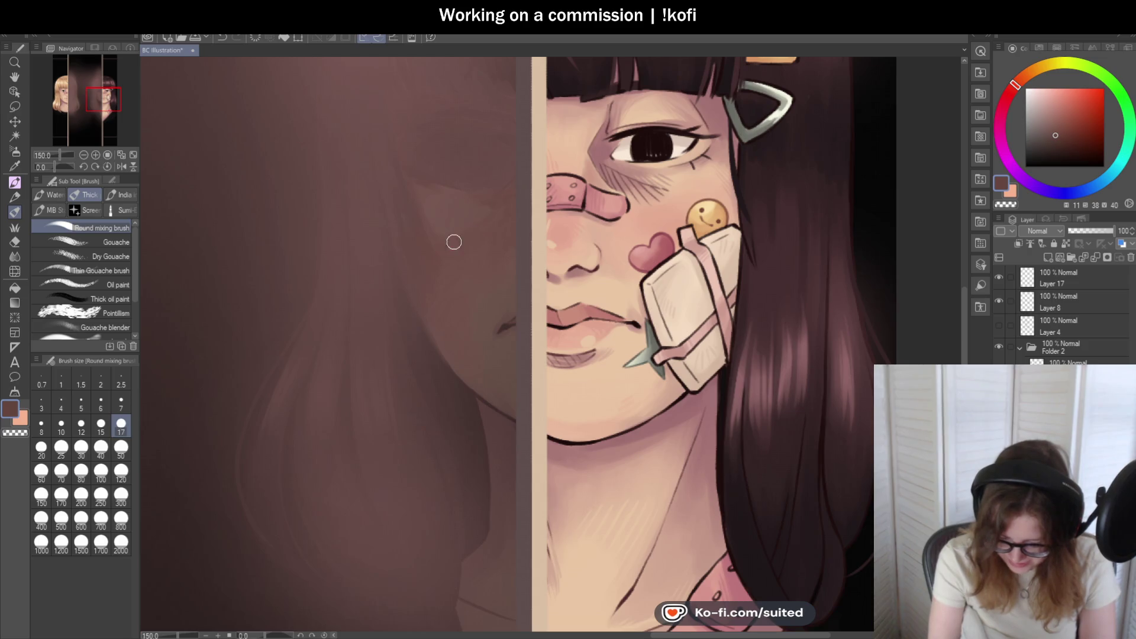
{"action": "left_click", "coordinate": [120, 450]}
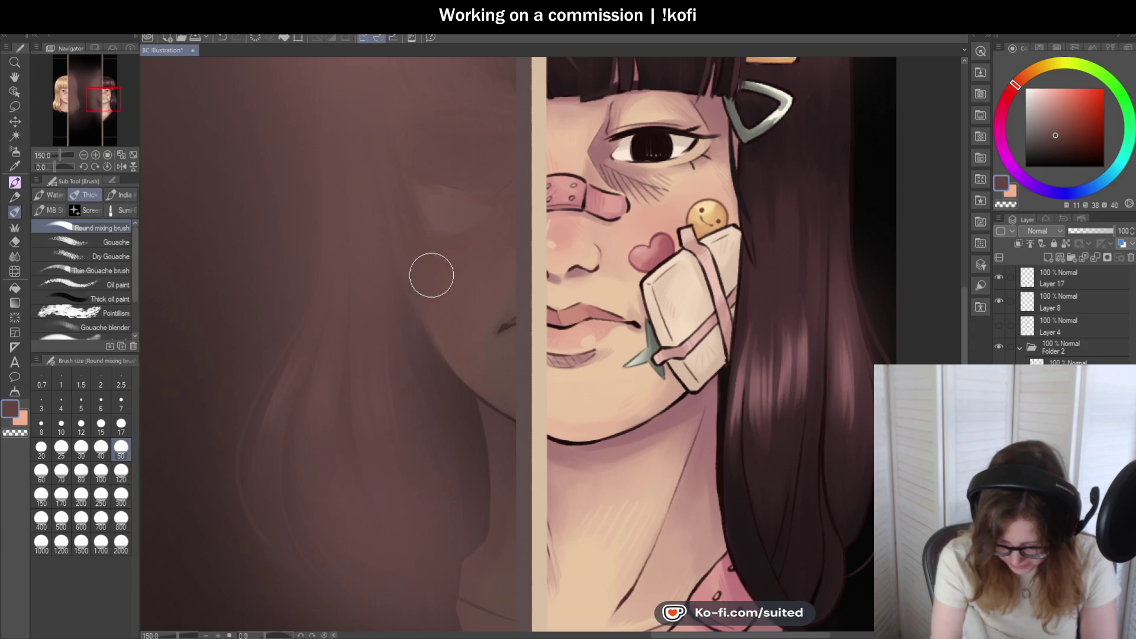
- Sample a darker colour from the central panel and return to the mixing brush
{"action": "scroll", "coordinate": [473, 261], "scroll_direction": "down", "scroll_amount": 4}
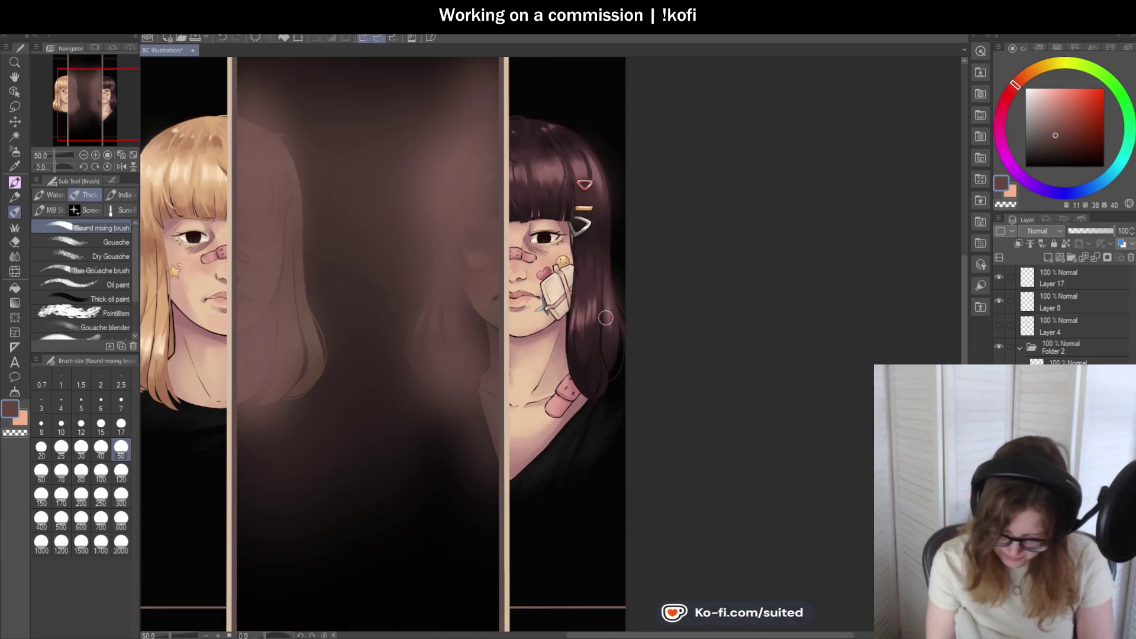
{"action": "scroll", "coordinate": [607, 318], "scroll_direction": "down", "scroll_amount": 1}
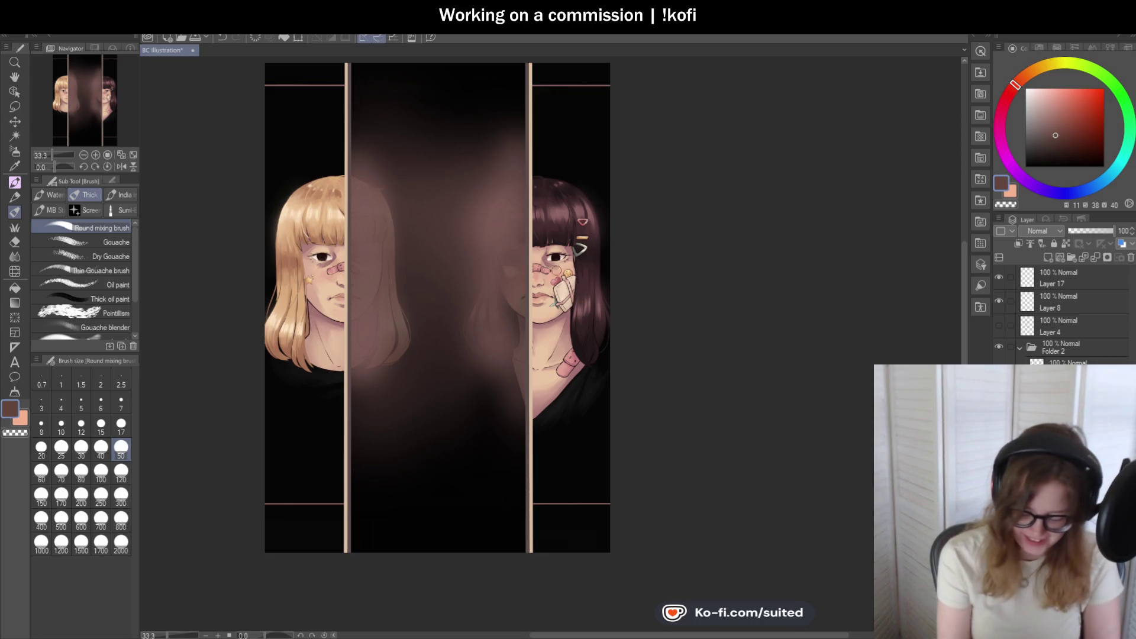
{"action": "scroll", "coordinate": [544, 375], "scroll_direction": "up", "scroll_amount": 1}
{"action": "scroll", "coordinate": [548, 293], "scroll_direction": "up", "scroll_amount": 1}
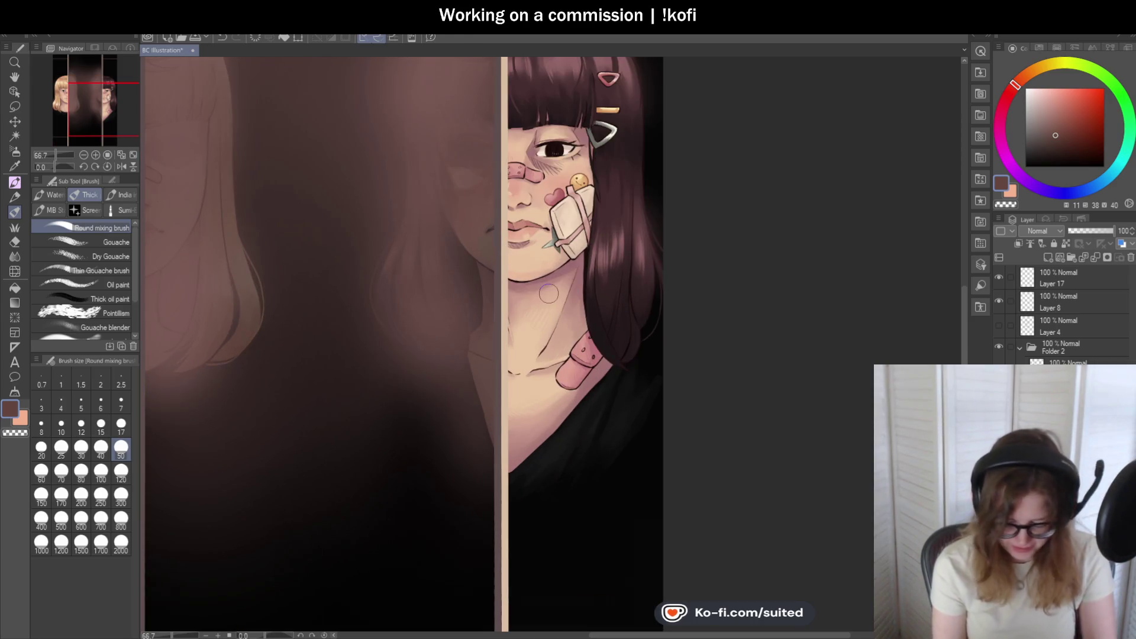
{"action": "left_click", "coordinate": [470, 256], "text": "alt"}
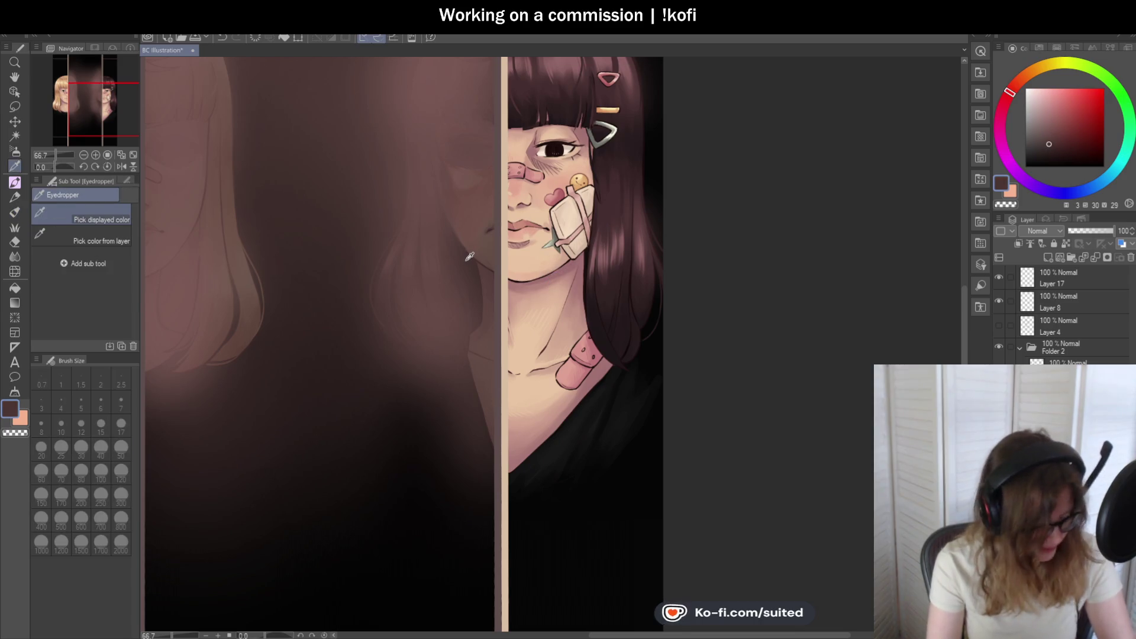
{"action": "scroll", "coordinate": [426, 221], "scroll_direction": "down", "scroll_amount": 1}
{"action": "scroll", "coordinate": [416, 189], "scroll_direction": "up", "scroll_amount": 1}
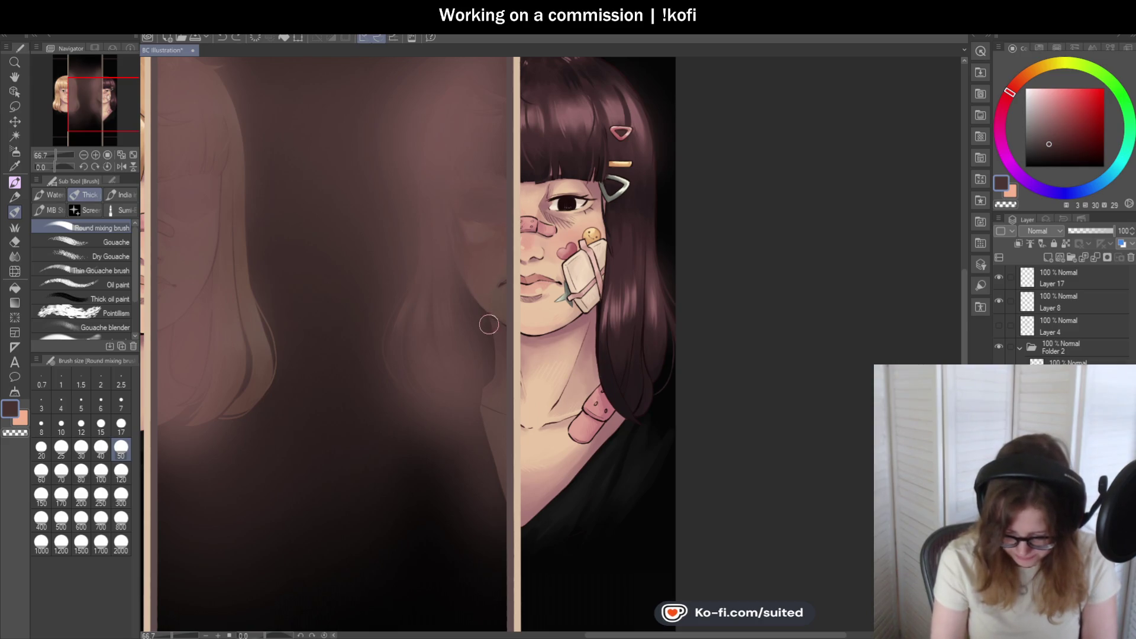
{"action": "key", "text": "alt"}
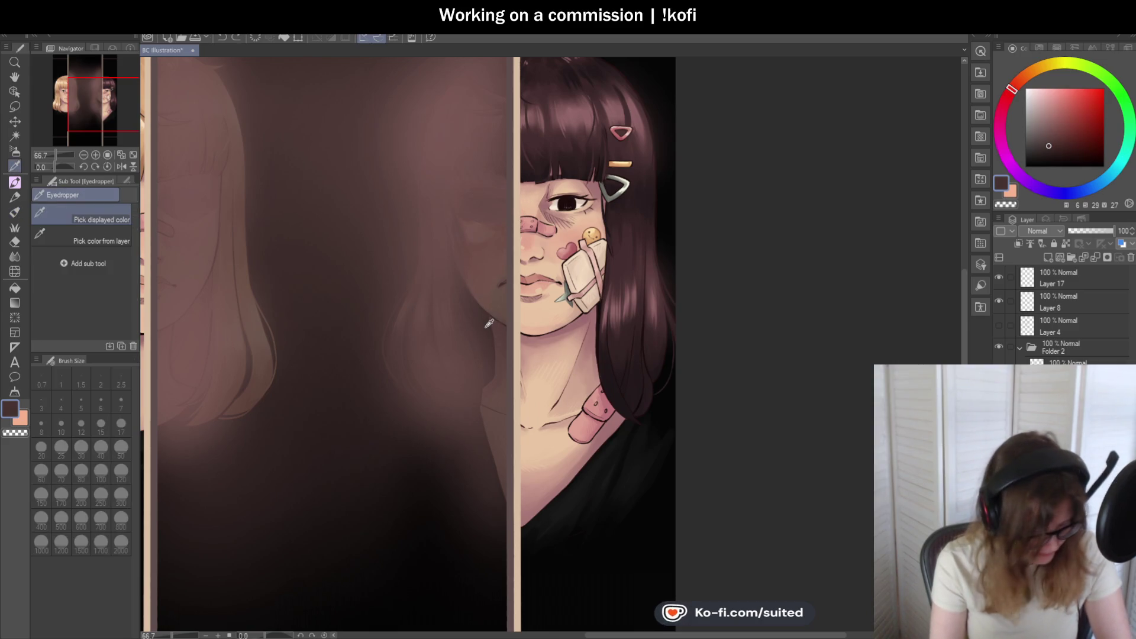
{"action": "key", "text": "b"}
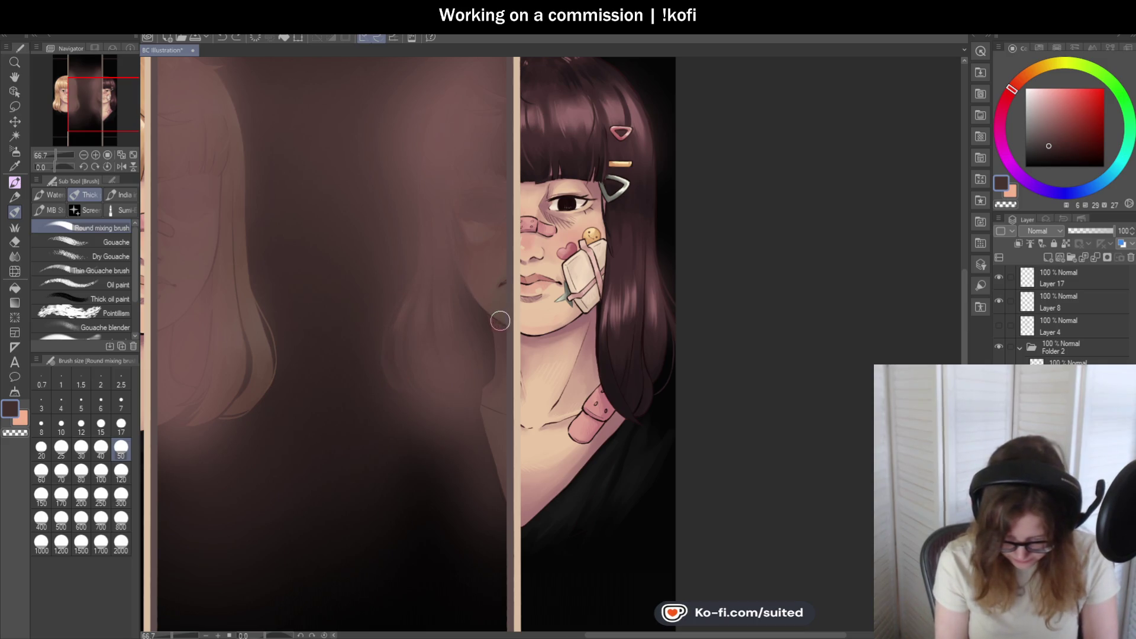
{"action": "scroll", "coordinate": [416, 286], "scroll_direction": "down", "scroll_amount": 1}
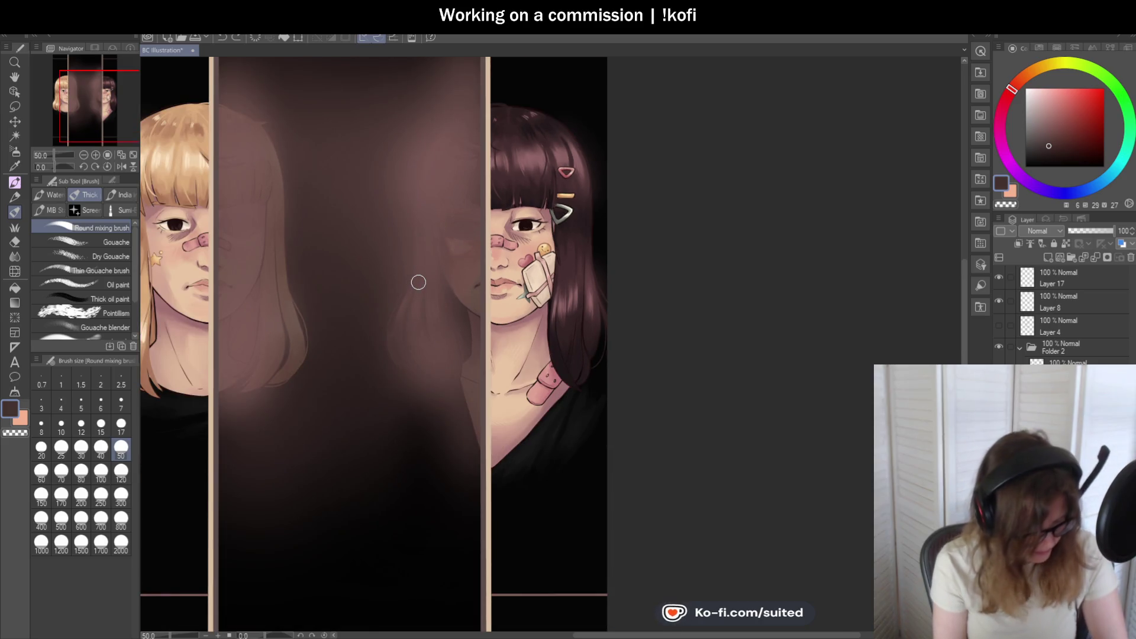
- Fade the central panel's haze with a transparent-colour soft airbrush at size 300
{"action": "key", "text": "b"}
{"action": "key", "text": "c"}
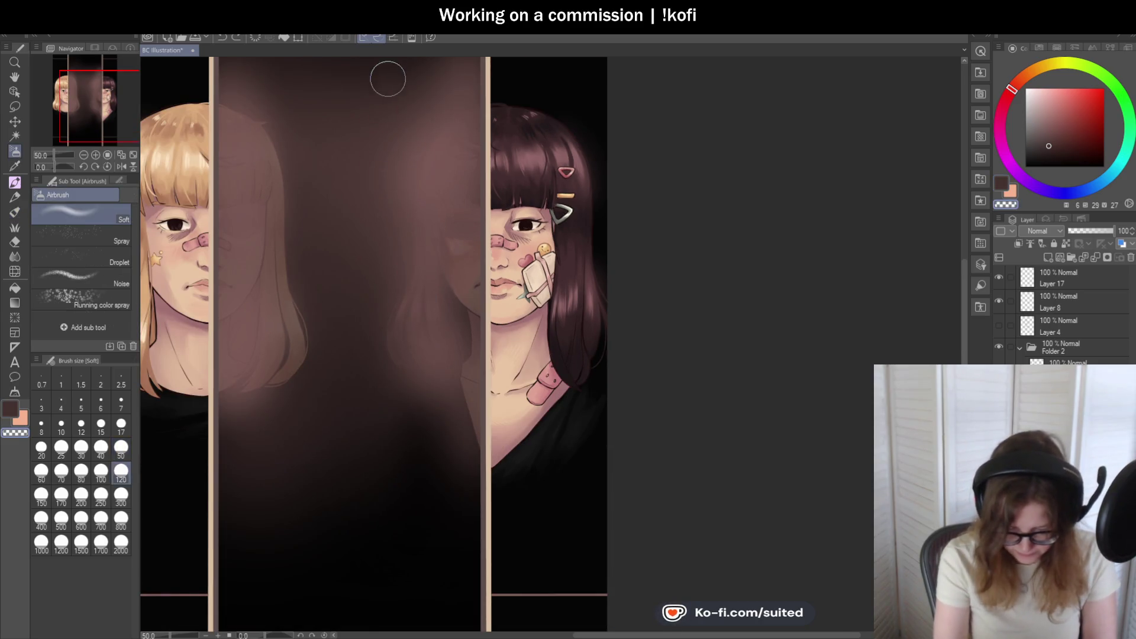
{"action": "left_click", "coordinate": [121, 496]}
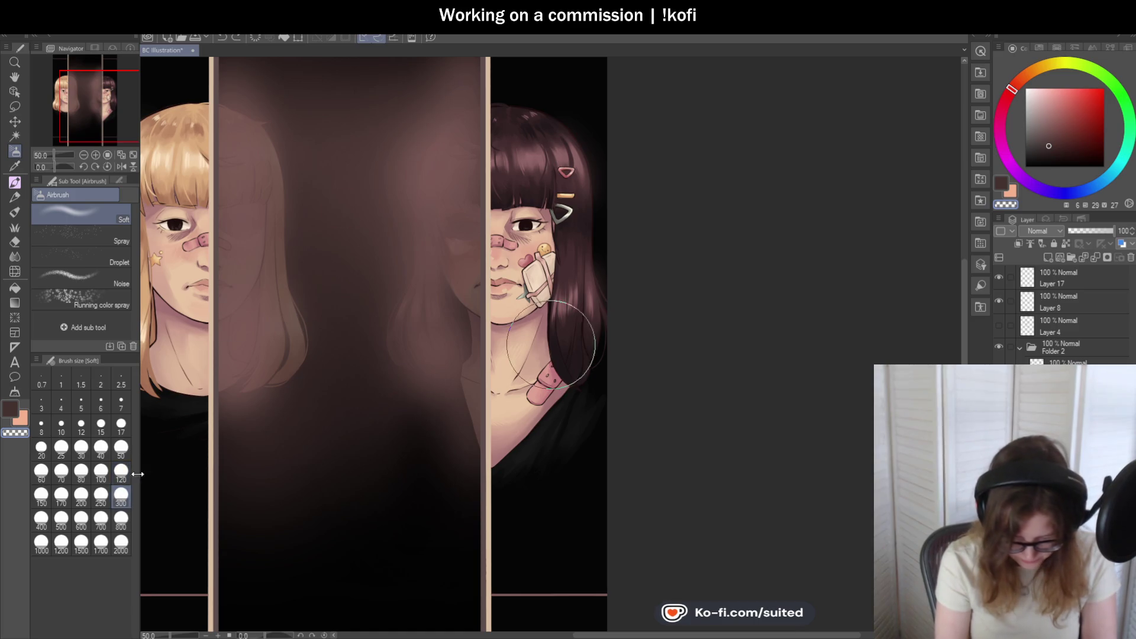
{"action": "mouse_move", "coordinate": [415, 393]}
{"action": "left_mouse_down"}
{"action": "mouse_move", "coordinate": [380, 139]}
{"action": "mouse_move", "coordinate": [363, 172]}
{"action": "mouse_move", "coordinate": [325, 114]}
{"action": "mouse_move", "coordinate": [389, 379]}
{"action": "mouse_move", "coordinate": [403, 140]}
{"action": "mouse_move", "coordinate": [414, 126]}
{"action": "mouse_move", "coordinate": [396, 239]}
{"action": "left_mouse_up"}
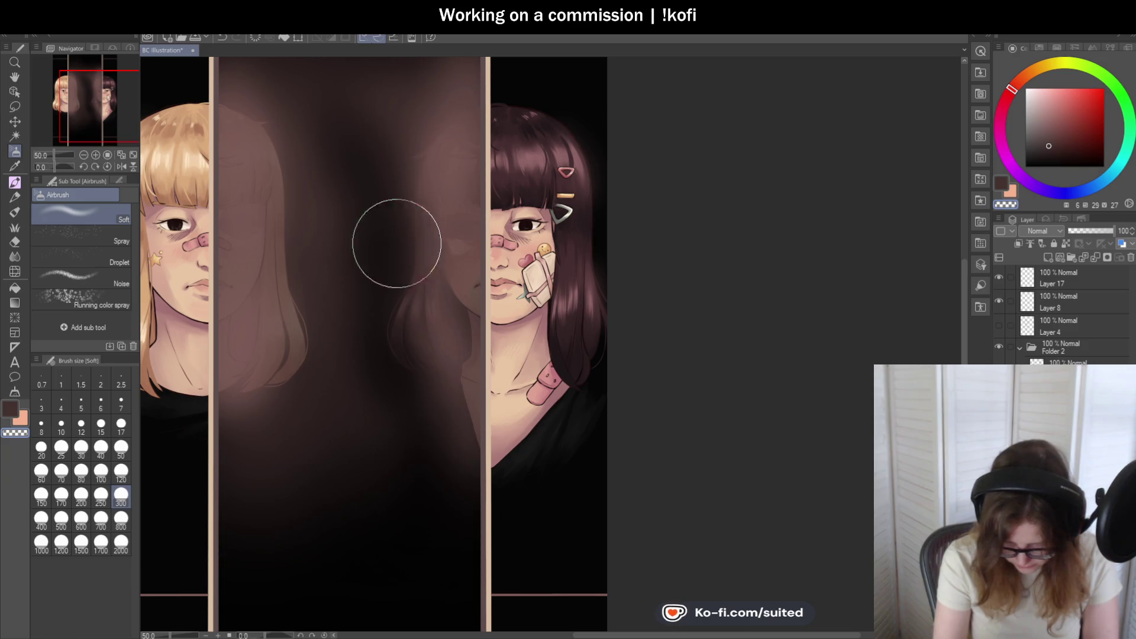
{"action": "scroll", "coordinate": [456, 380], "scroll_direction": "up", "scroll_amount": 1}
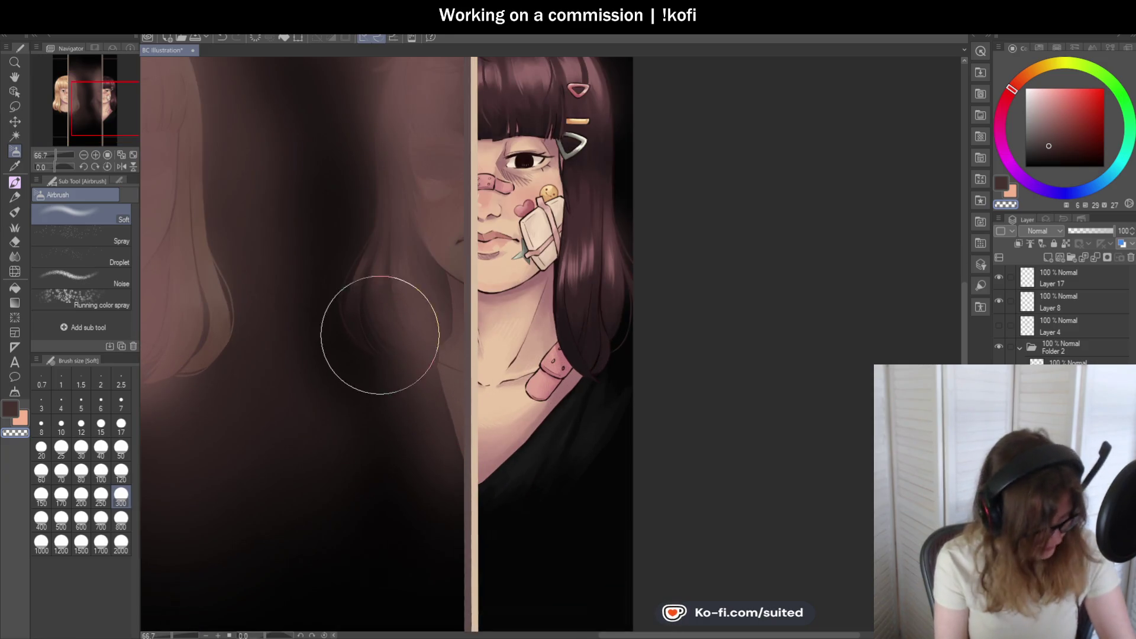
- Sample a dark shade from the central panel and set the soft airbrush to size 120
{"action": "key", "text": "i"}
{"action": "left_click", "coordinate": [360, 358]}
{"action": "key", "text": "b"}
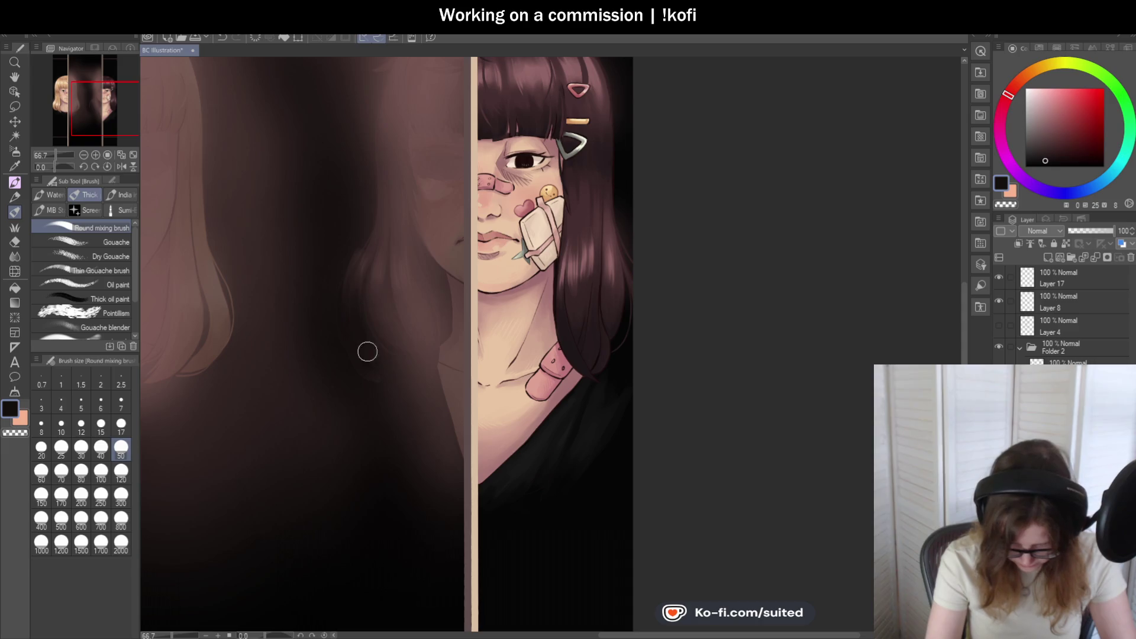
{"action": "key", "text": "b"}
{"action": "left_click", "coordinate": [121, 472]}
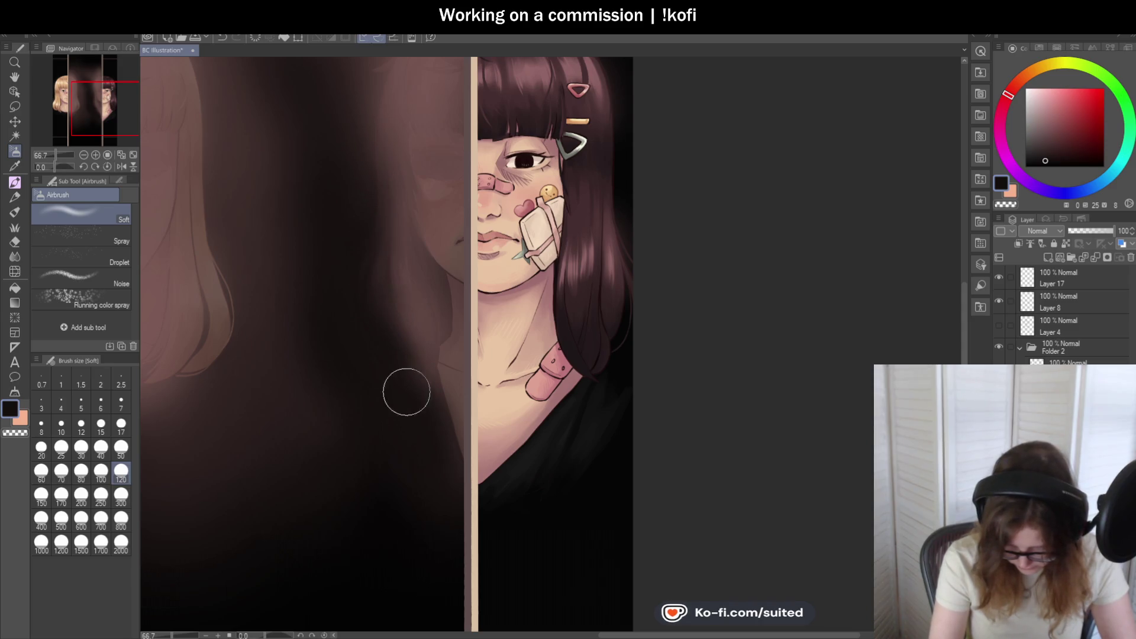
{"action": "key", "text": "b"}
{"action": "key", "text": "b"}
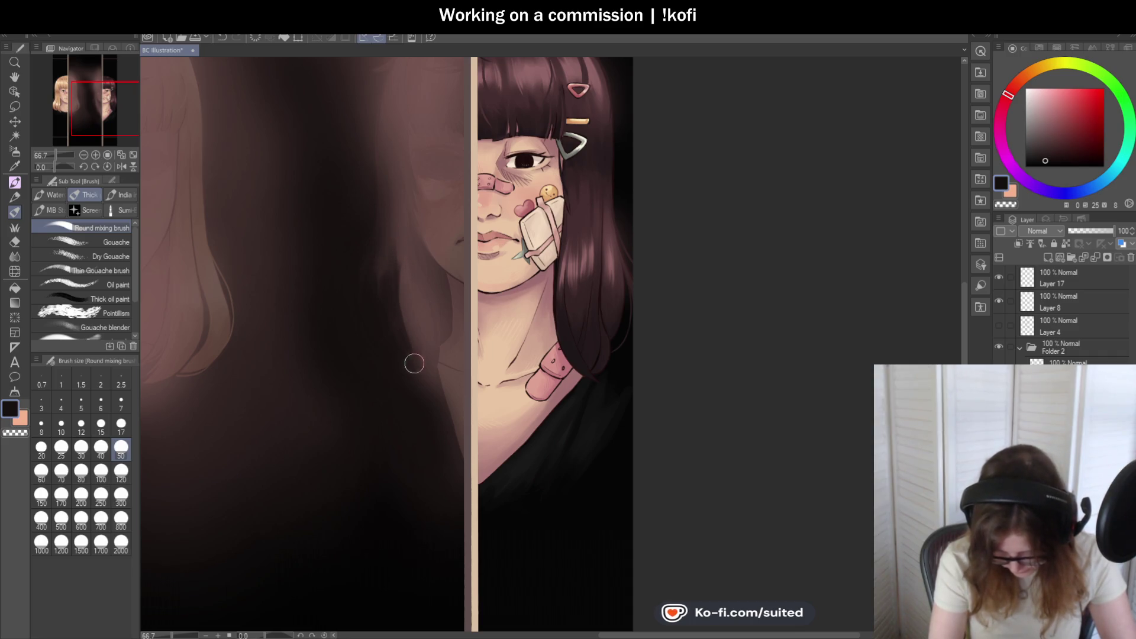
{"action": "scroll", "coordinate": [548, 294], "scroll_direction": "down", "scroll_amount": 2}
{"action": "scroll", "coordinate": [676, 318], "scroll_direction": "down", "scroll_amount": 1}
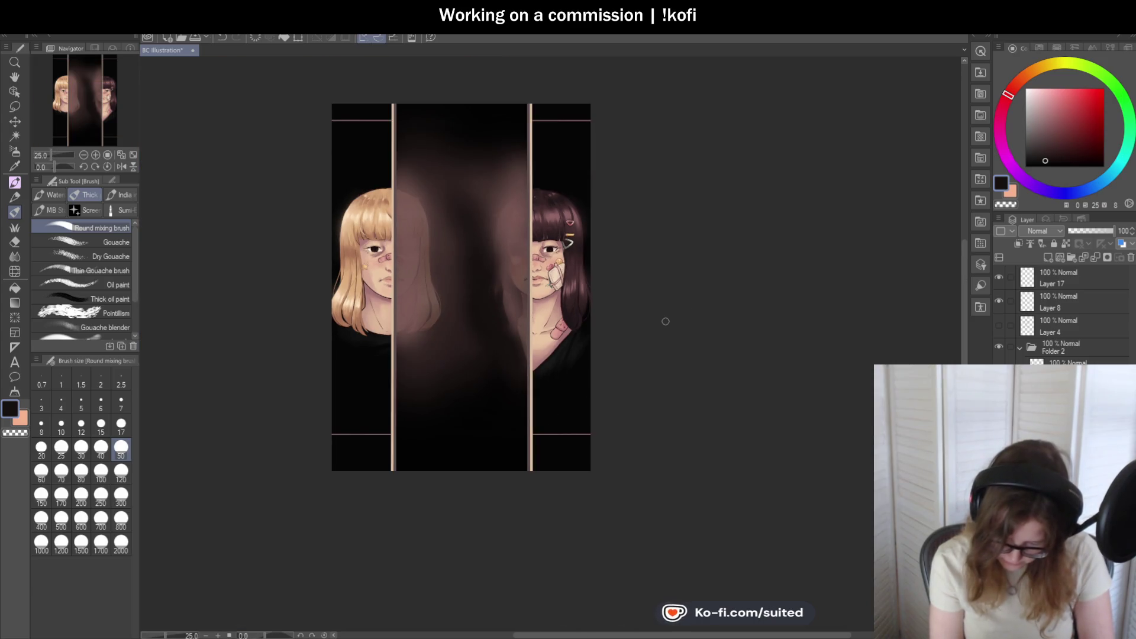
- Airbrush the glowing top of the middle panel dark, enlarging the soft airbrush to size 300
{"action": "scroll", "coordinate": [556, 308], "scroll_direction": "up", "scroll_amount": 2}
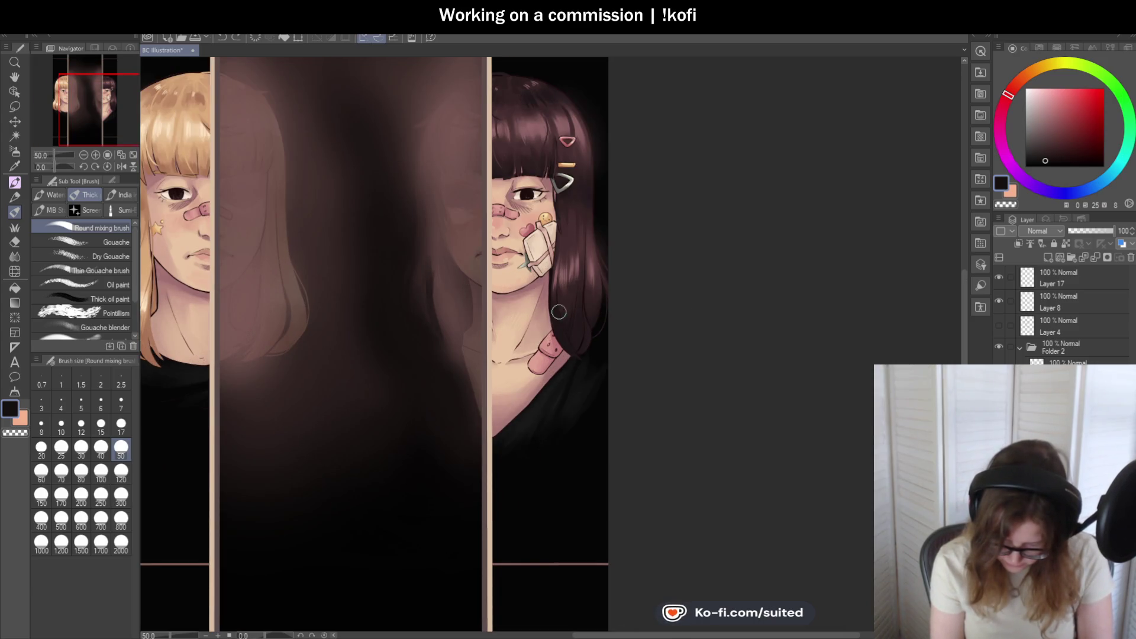
{"action": "scroll", "coordinate": [558, 312], "scroll_direction": "down", "scroll_amount": 1}
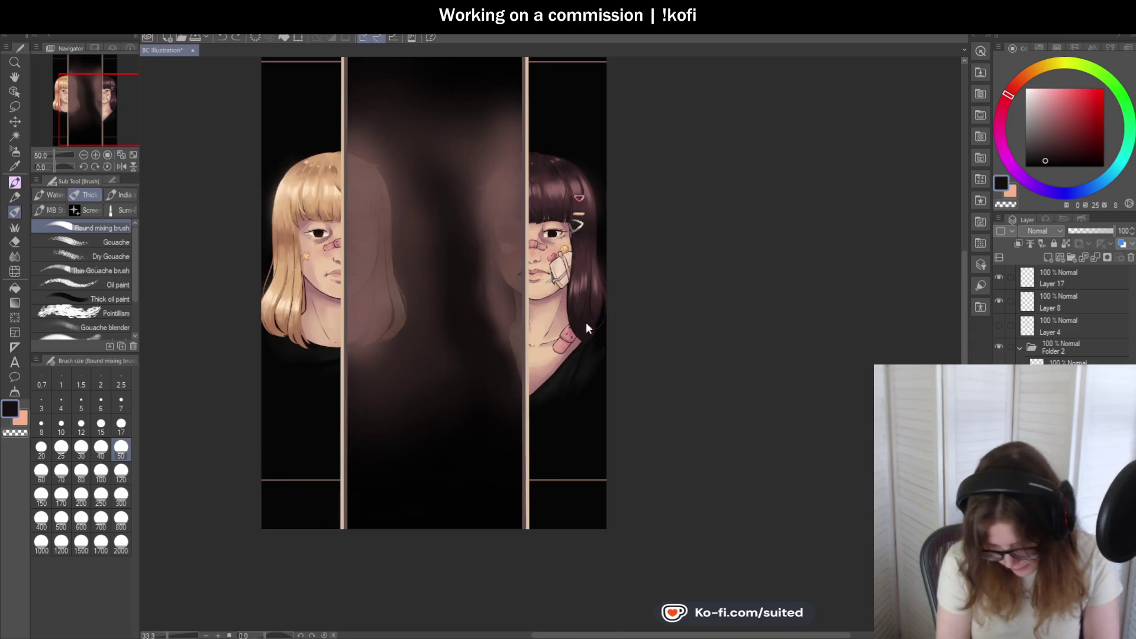
{"action": "scroll", "coordinate": [551, 138], "scroll_direction": "up", "scroll_amount": 1}
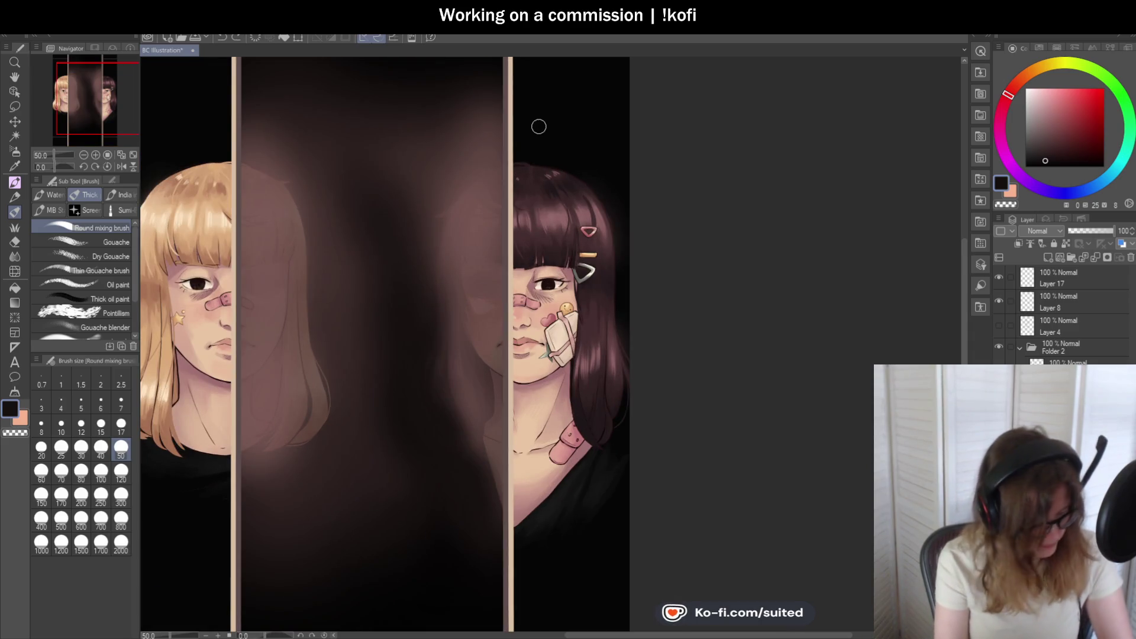
{"action": "key", "text": "b"}
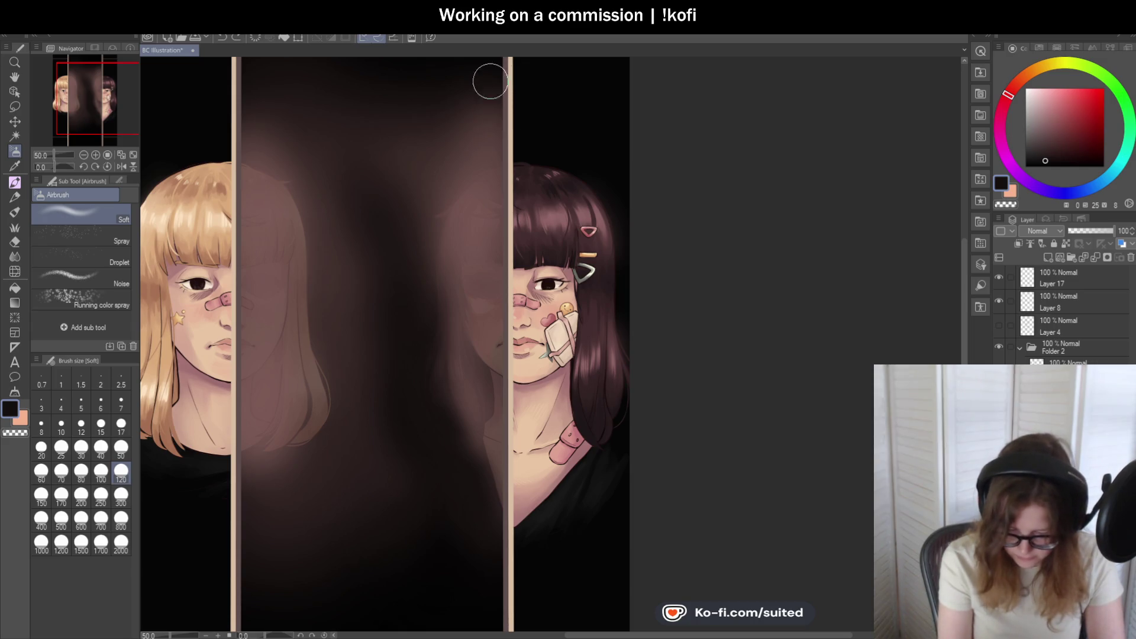
{"action": "mouse_move", "coordinate": [496, 101]}
{"action": "left_mouse_down"}
{"action": "mouse_move", "coordinate": [469, 142]}
{"action": "mouse_move", "coordinate": [487, 84]}
{"action": "left_mouse_up"}
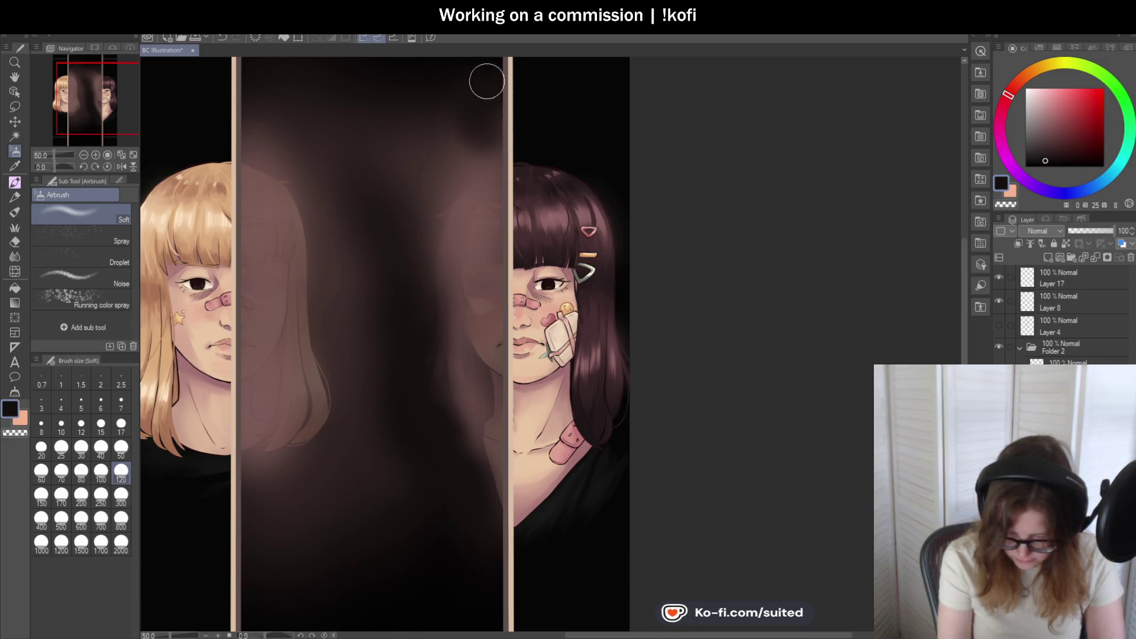
{"action": "left_click", "coordinate": [120, 496]}
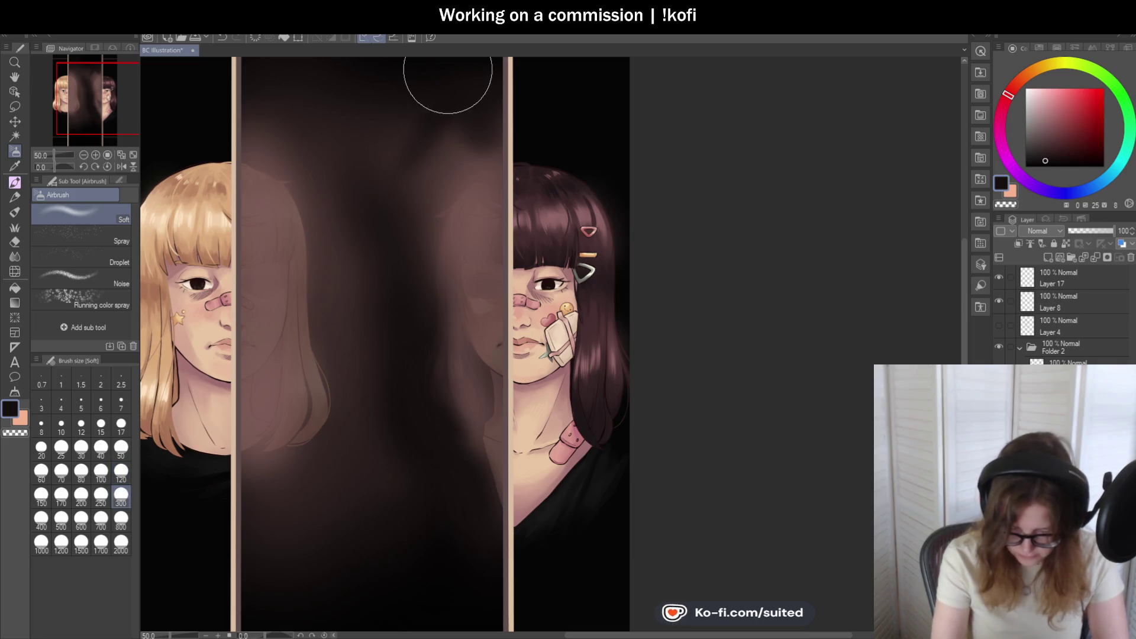
{"action": "mouse_move", "coordinate": [384, 233]}
{"action": "left_mouse_down"}
{"action": "mouse_move", "coordinate": [367, 162]}
{"action": "mouse_move", "coordinate": [436, 142]}
{"action": "mouse_move", "coordinate": [451, 97]}
{"action": "mouse_move", "coordinate": [469, 101]}
{"action": "mouse_move", "coordinate": [482, 183]}
{"action": "mouse_move", "coordinate": [459, 186]}
{"action": "mouse_move", "coordinate": [421, 231]}
{"action": "mouse_move", "coordinate": [420, 157]}
{"action": "mouse_move", "coordinate": [390, 103]}
{"action": "mouse_move", "coordinate": [317, 101]}
{"action": "mouse_move", "coordinate": [535, 83]}
{"action": "mouse_move", "coordinate": [416, 287]}
{"action": "mouse_move", "coordinate": [420, 228]}
{"action": "mouse_move", "coordinate": [481, 153]}
{"action": "mouse_move", "coordinate": [458, 174]}
{"action": "left_mouse_up"}
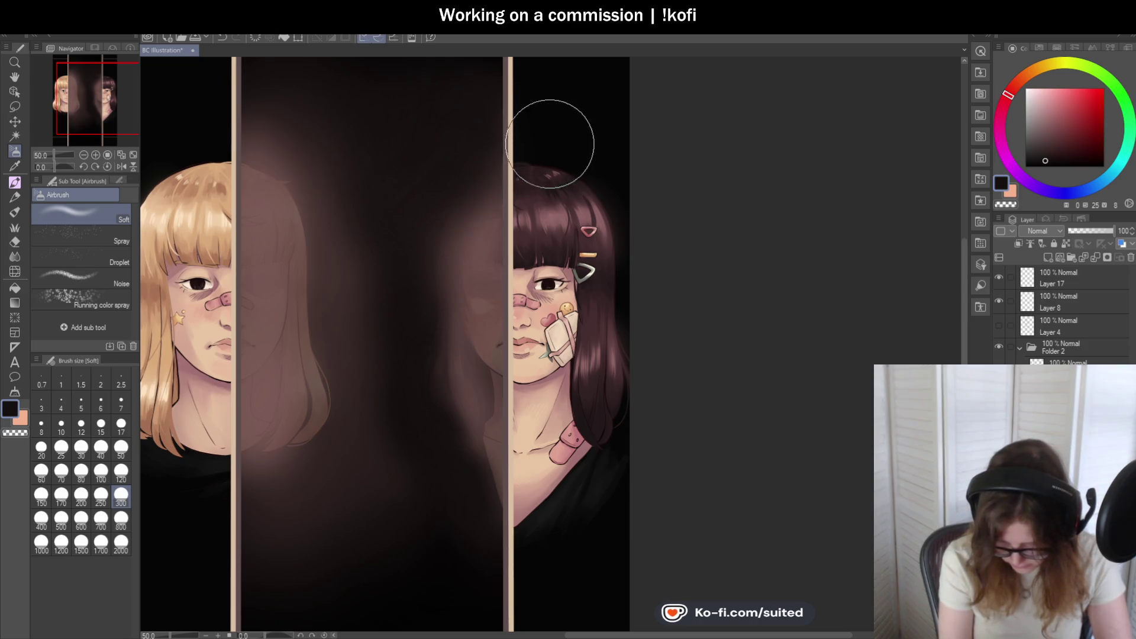
{"action": "scroll", "coordinate": [541, 235], "scroll_direction": "down", "scroll_amount": 2}
{"action": "scroll", "coordinate": [569, 218], "scroll_direction": "up", "scroll_amount": 1}
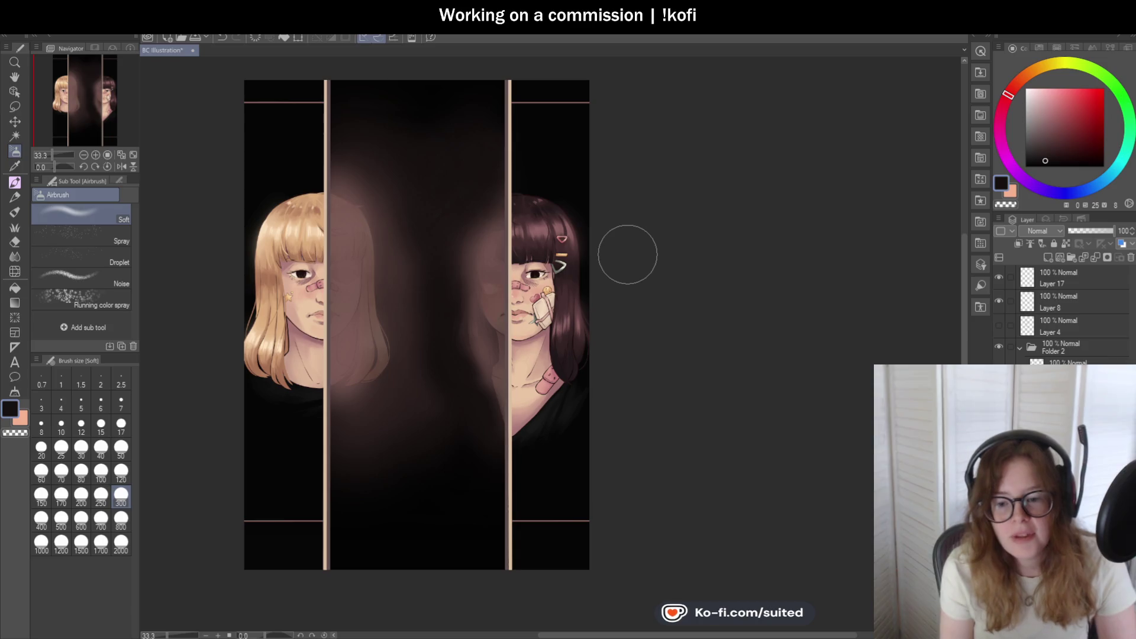
{"action": "scroll", "coordinate": [493, 182], "scroll_direction": "up", "scroll_amount": 1}
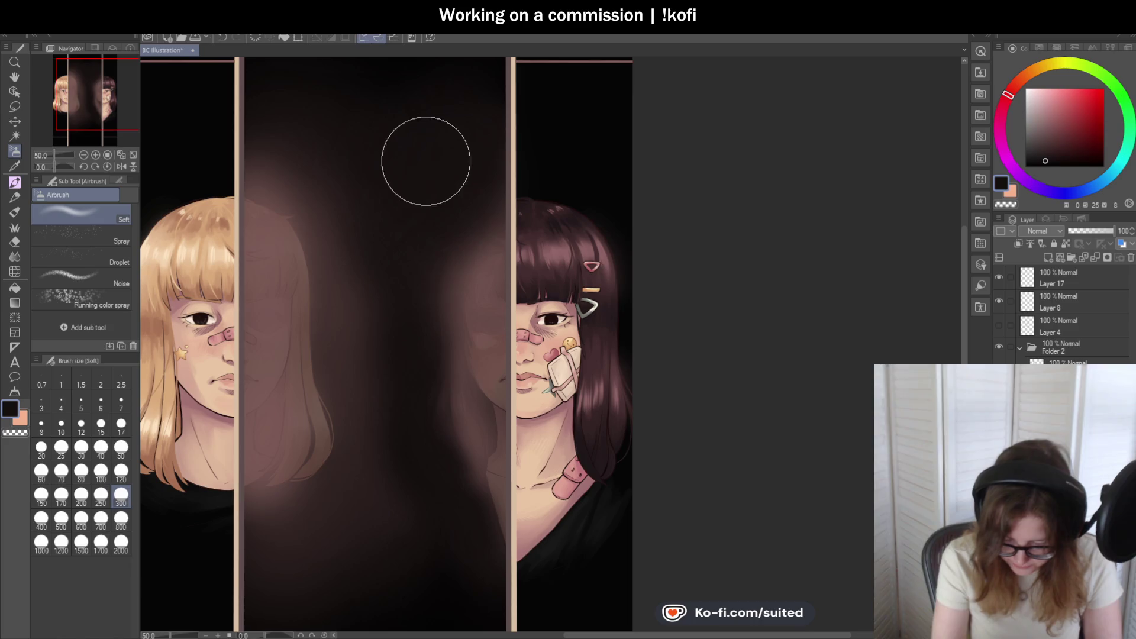
{"action": "scroll", "coordinate": [461, 168], "scroll_direction": "down", "scroll_amount": 2}
{"action": "scroll", "coordinate": [461, 167], "scroll_direction": "up", "scroll_amount": 1}
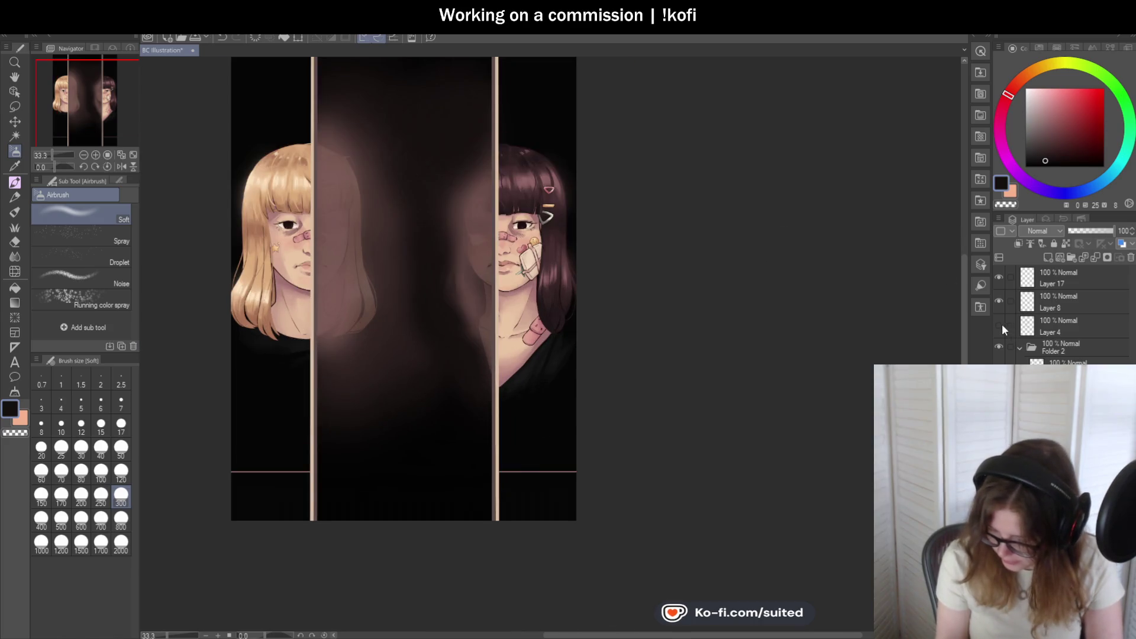
- Briefly show the TEXT GOES HERE placeholder layer, then hide it again
{"action": "left_click", "coordinate": [999, 326]}
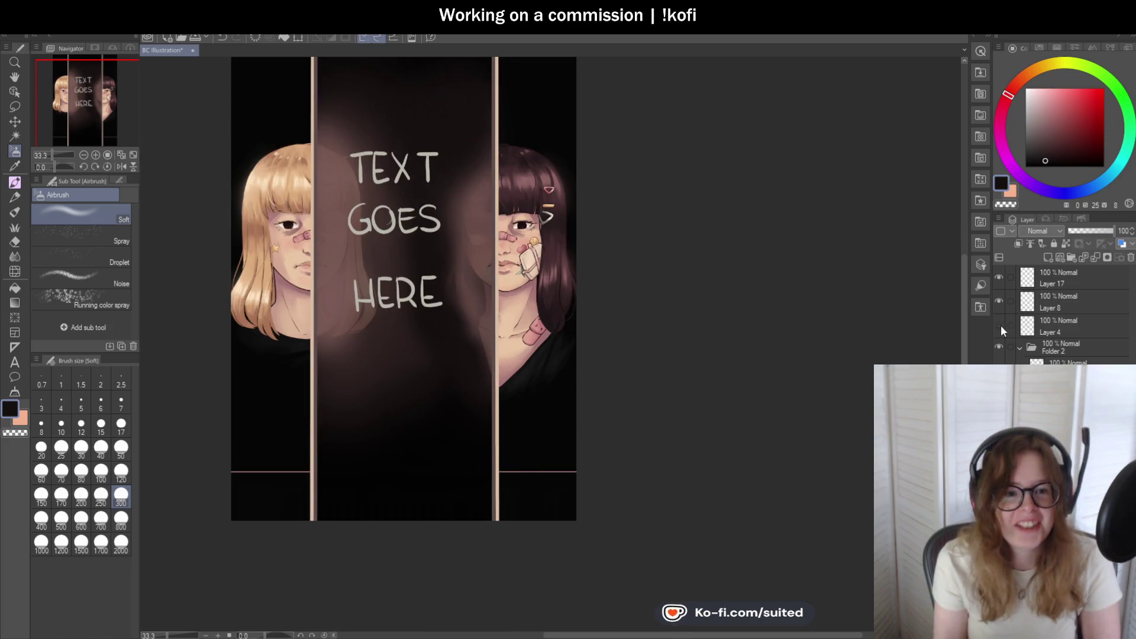
{"action": "left_click", "coordinate": [999, 325]}
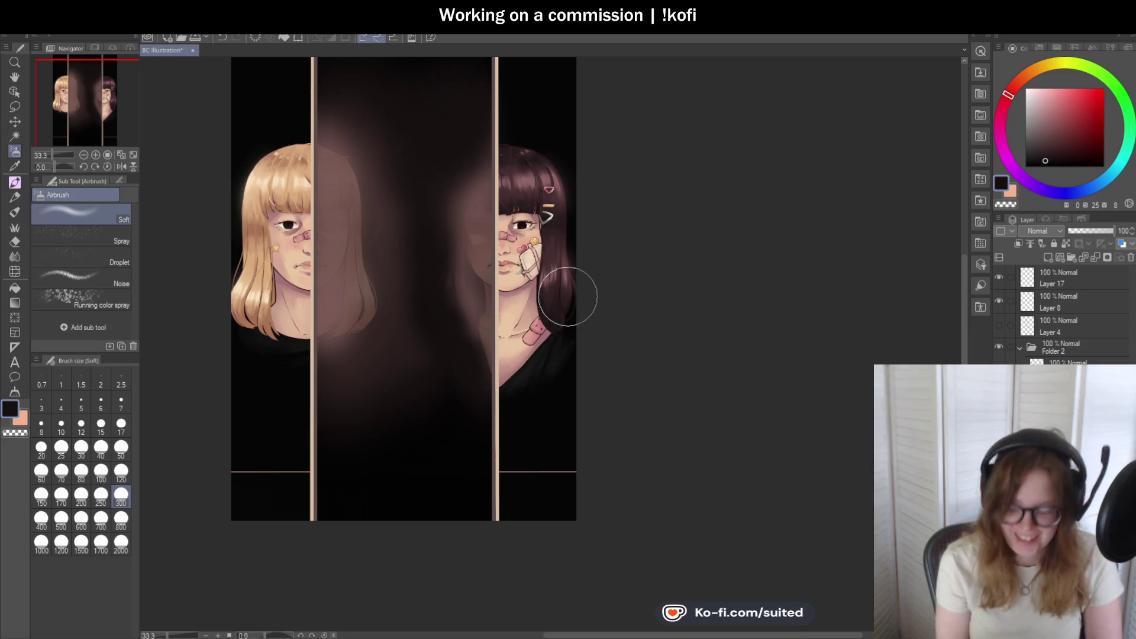
{"action": "scroll", "coordinate": [483, 402], "scroll_direction": "down", "scroll_amount": 1}
{"action": "scroll", "coordinate": [491, 237], "scroll_direction": "up", "scroll_amount": 1}
{"action": "scroll", "coordinate": [491, 237], "scroll_direction": "up", "scroll_amount": 1}
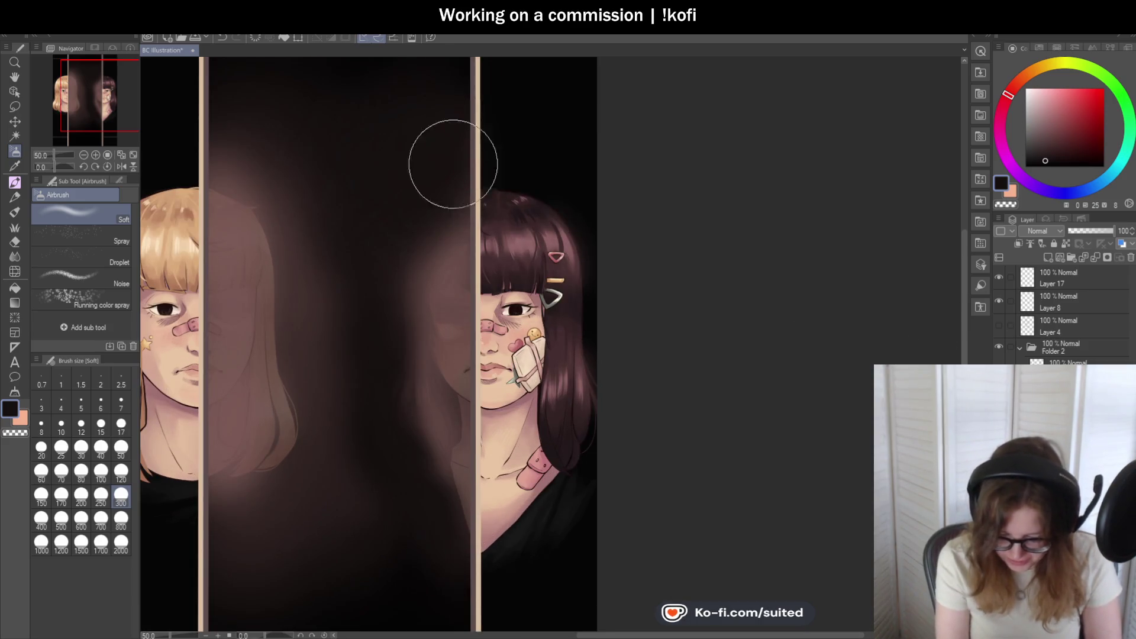
{"action": "scroll", "coordinate": [379, 242], "scroll_direction": "down", "scroll_amount": 1}
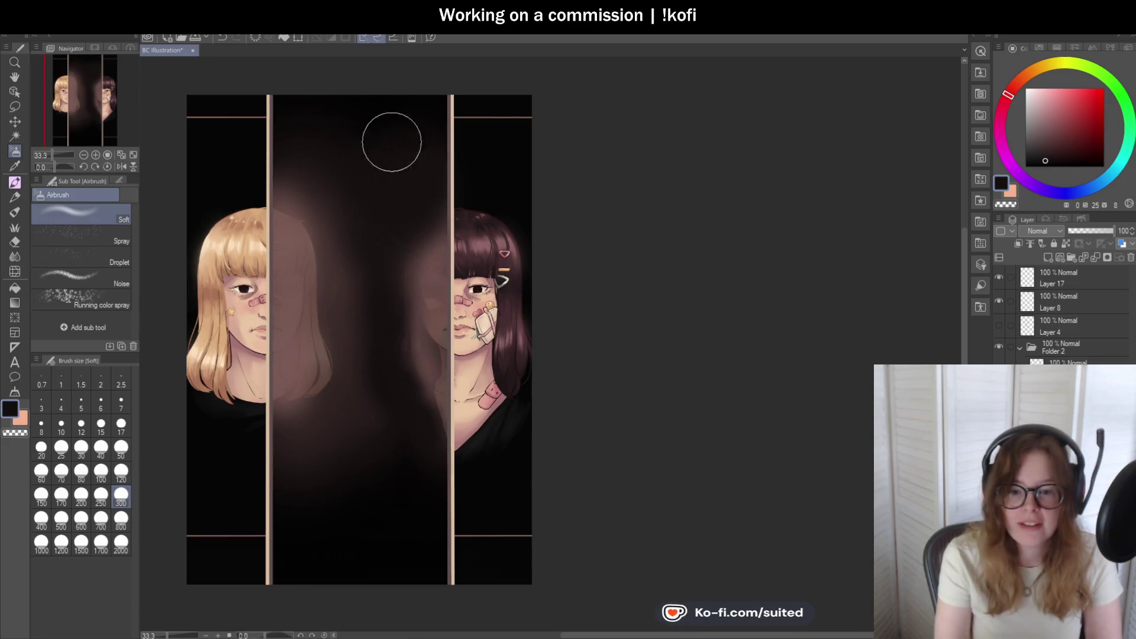
{"action": "scroll", "coordinate": [461, 331], "scroll_direction": "up", "scroll_amount": 1}
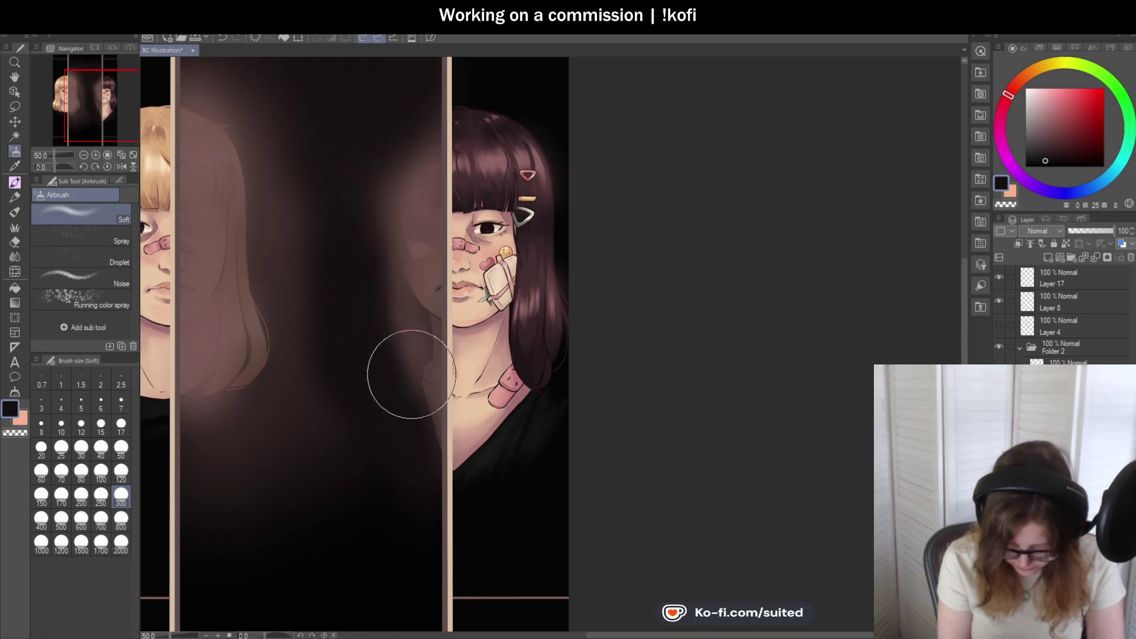
{"action": "scroll", "coordinate": [406, 375], "scroll_direction": "down", "scroll_amount": 2}
{"action": "scroll", "coordinate": [452, 469], "scroll_direction": "up", "scroll_amount": 2}
- Switch to a darker painting colour for the soft airbrush
{"action": "key", "text": "b"}
{"action": "left_click", "coordinate": [394, 473], "text": "alt"}
{"action": "key", "text": "b"}
{"action": "scroll", "coordinate": [421, 399], "scroll_direction": "down", "scroll_amount": 1}
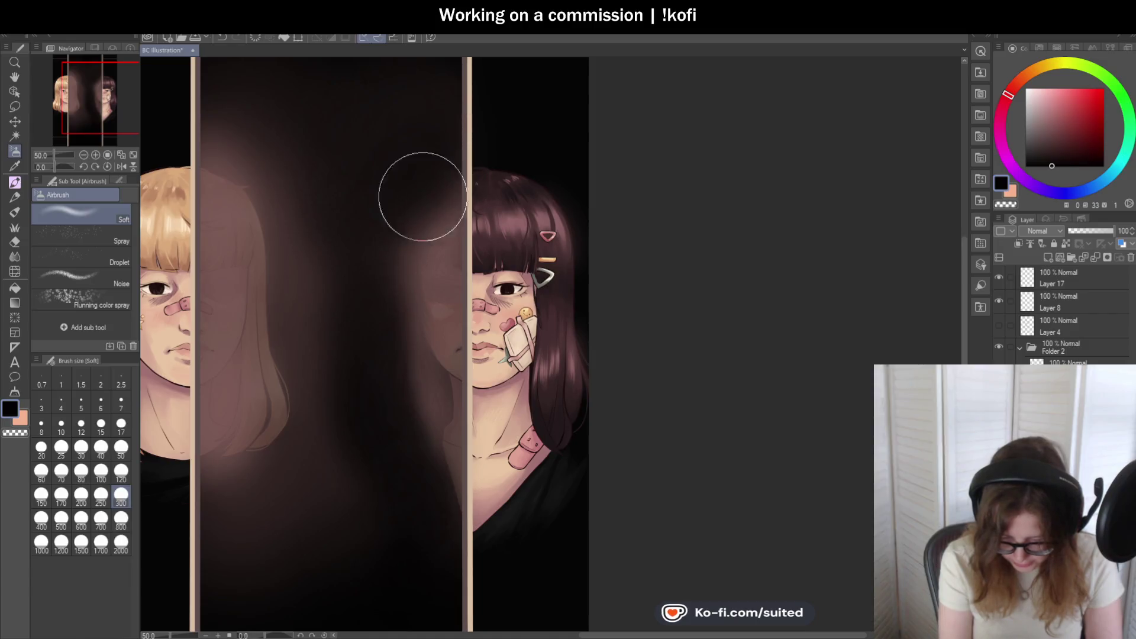
{"action": "scroll", "coordinate": [398, 316], "scroll_direction": "down", "scroll_amount": 1}
{"action": "scroll", "coordinate": [440, 313], "scroll_direction": "up", "scroll_amount": 1}
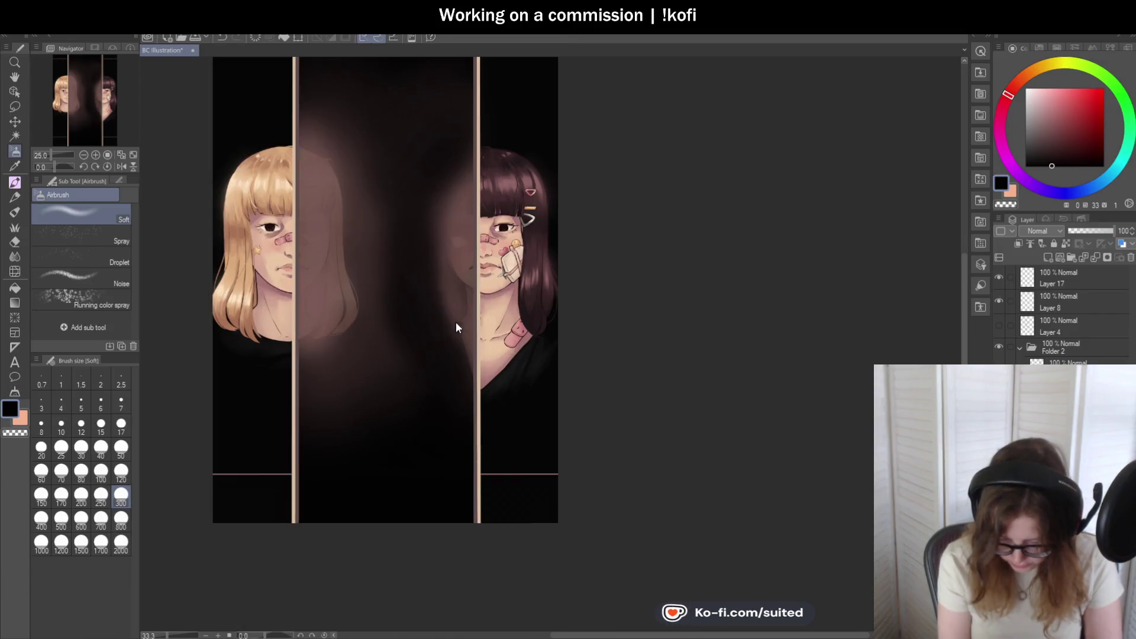
{"action": "scroll", "coordinate": [503, 331], "scroll_direction": "down", "scroll_amount": 1}
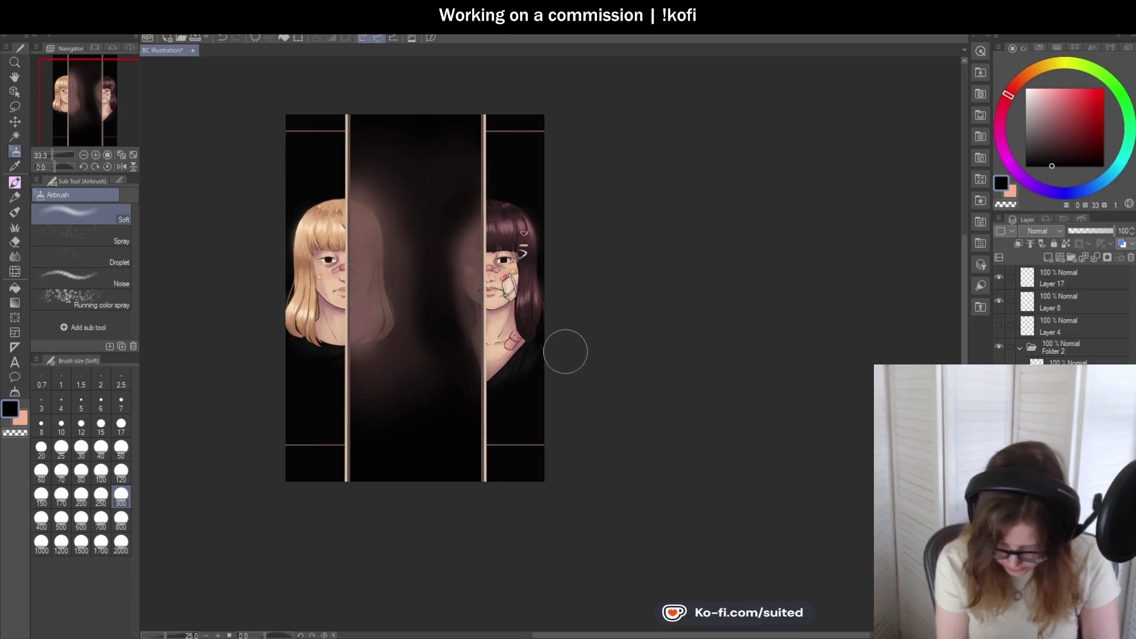
{"action": "scroll", "coordinate": [500, 227], "scroll_direction": "up", "scroll_amount": 2}
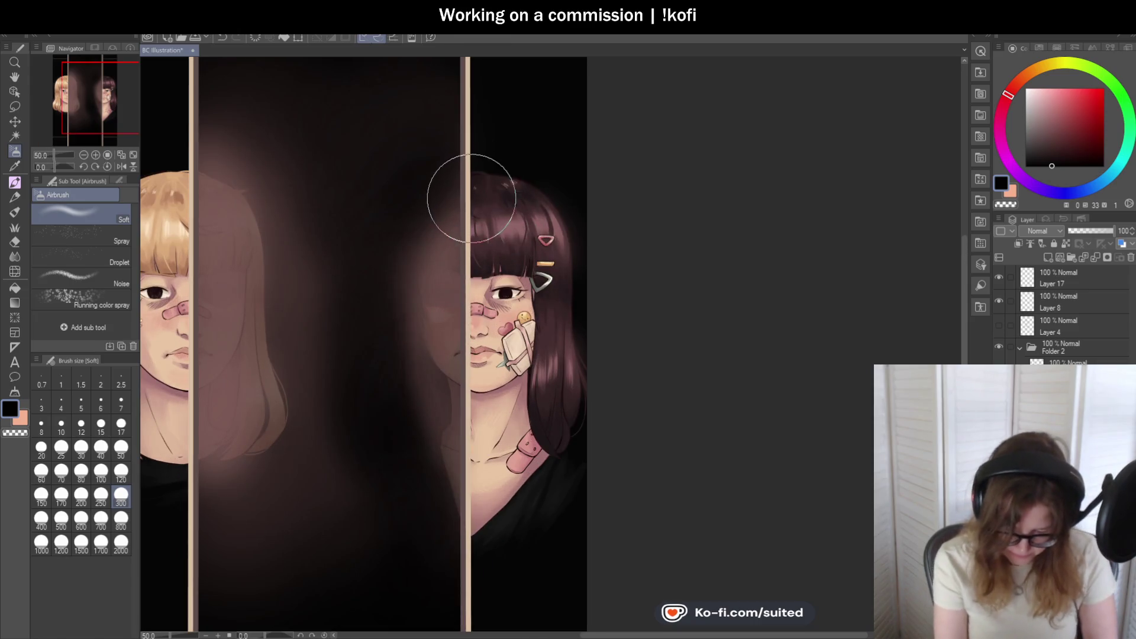
- Sample a dark brown from the artwork as the soft airbrush colour
{"action": "key", "text": "i"}
{"action": "left_click", "coordinate": [454, 212]}
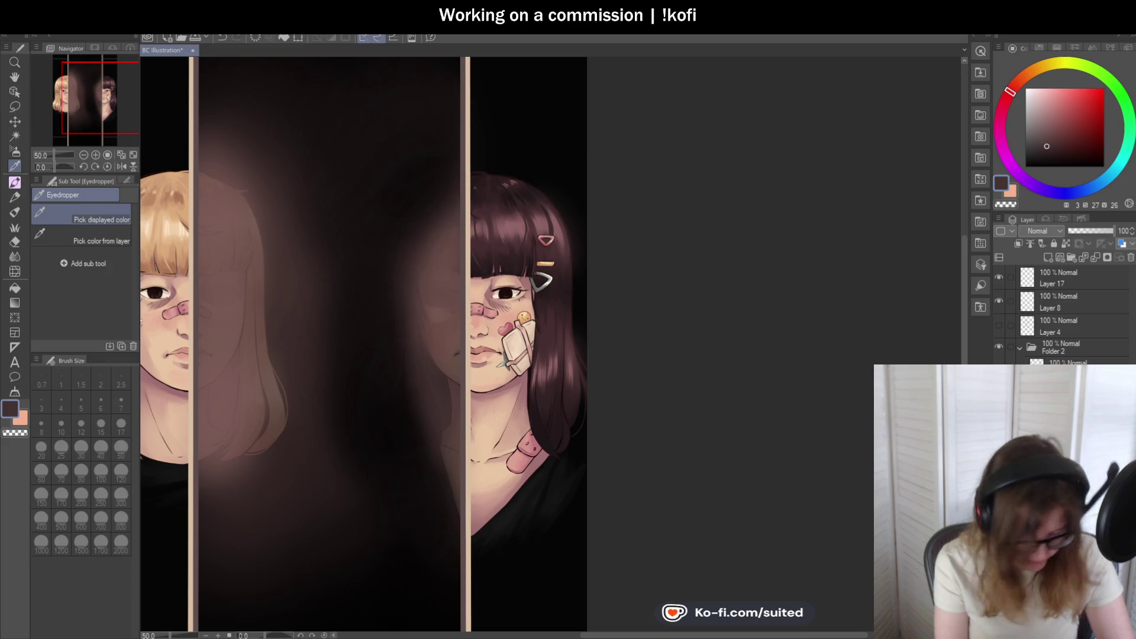
{"action": "key", "text": "b"}
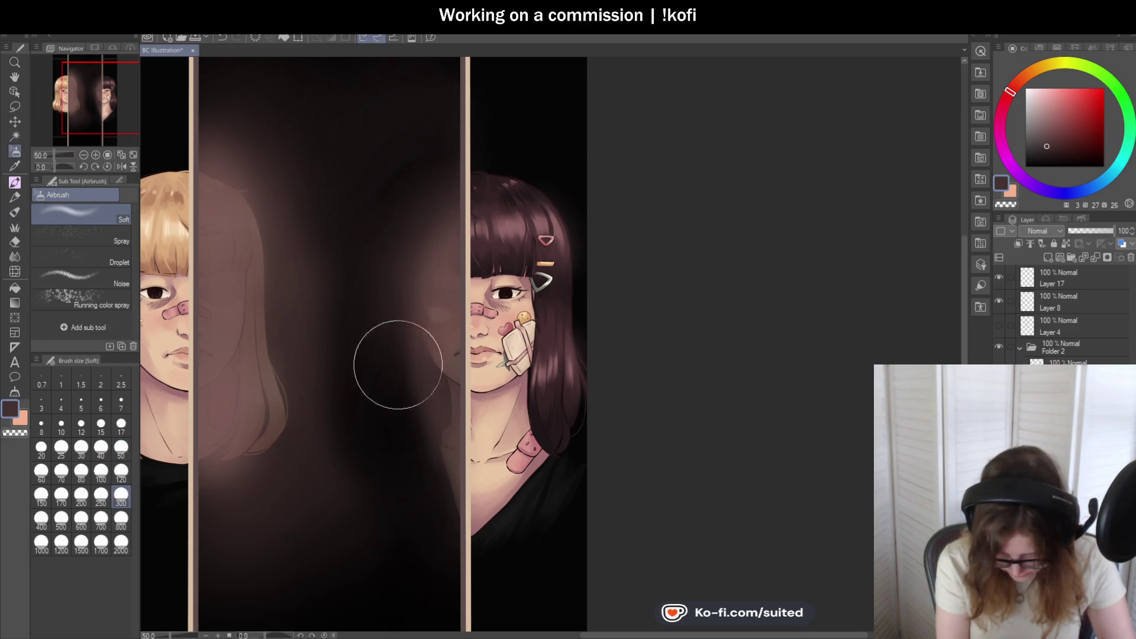
{"action": "scroll", "coordinate": [603, 230], "scroll_direction": "down", "scroll_amount": 2}
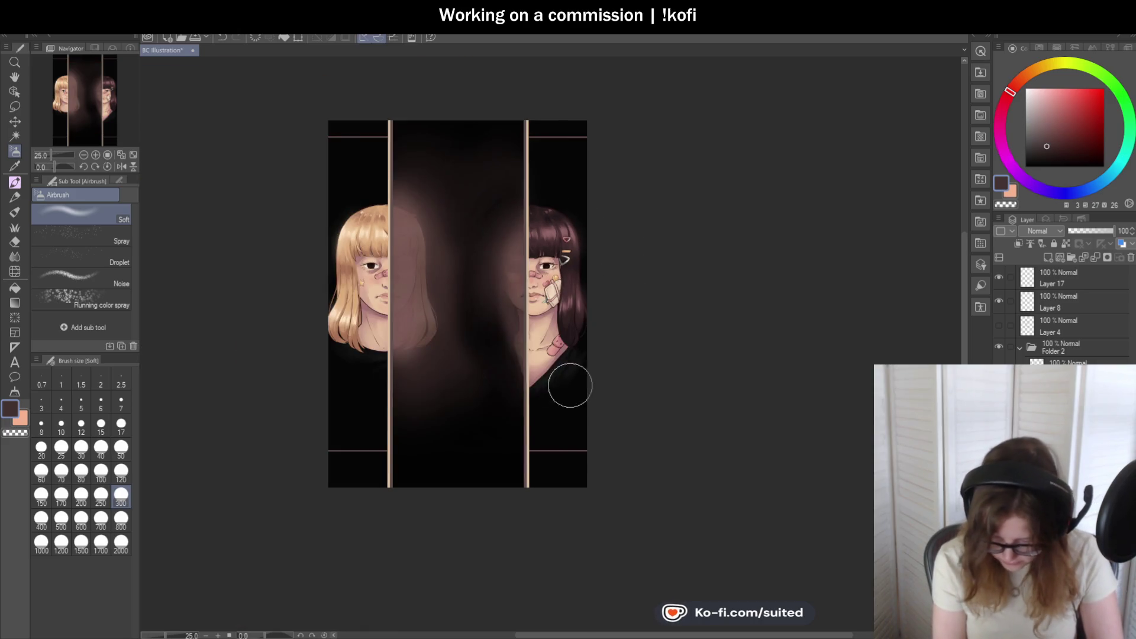
{"action": "scroll", "coordinate": [543, 383], "scroll_direction": "up", "scroll_amount": 2}
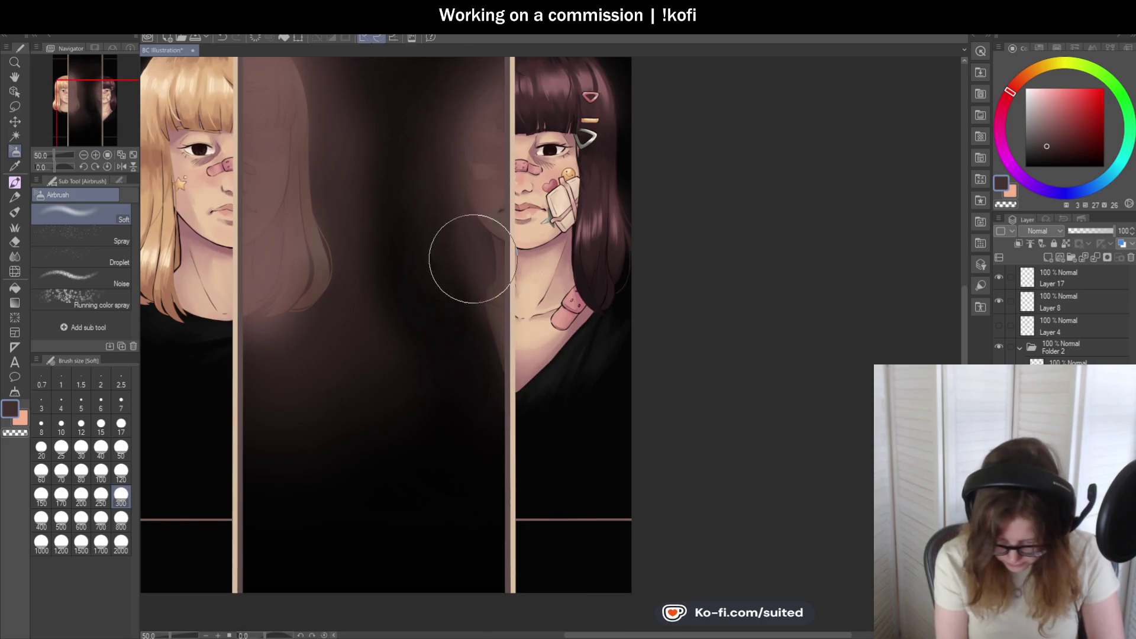
{"action": "scroll", "coordinate": [459, 332], "scroll_direction": "down", "scroll_amount": 2}
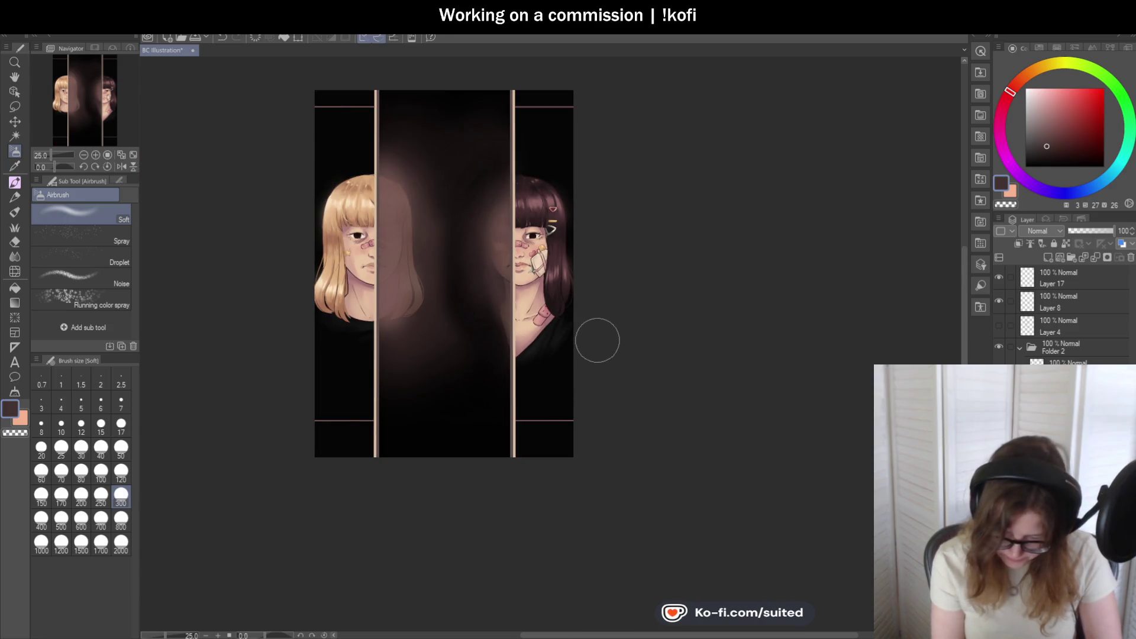
{"action": "scroll", "coordinate": [449, 395], "scroll_direction": "up", "scroll_amount": 1}
- Sample near-black from the middle panel and airbrush its centre darker
{"action": "key", "text": "i"}
{"action": "left_click", "coordinate": [379, 408]}
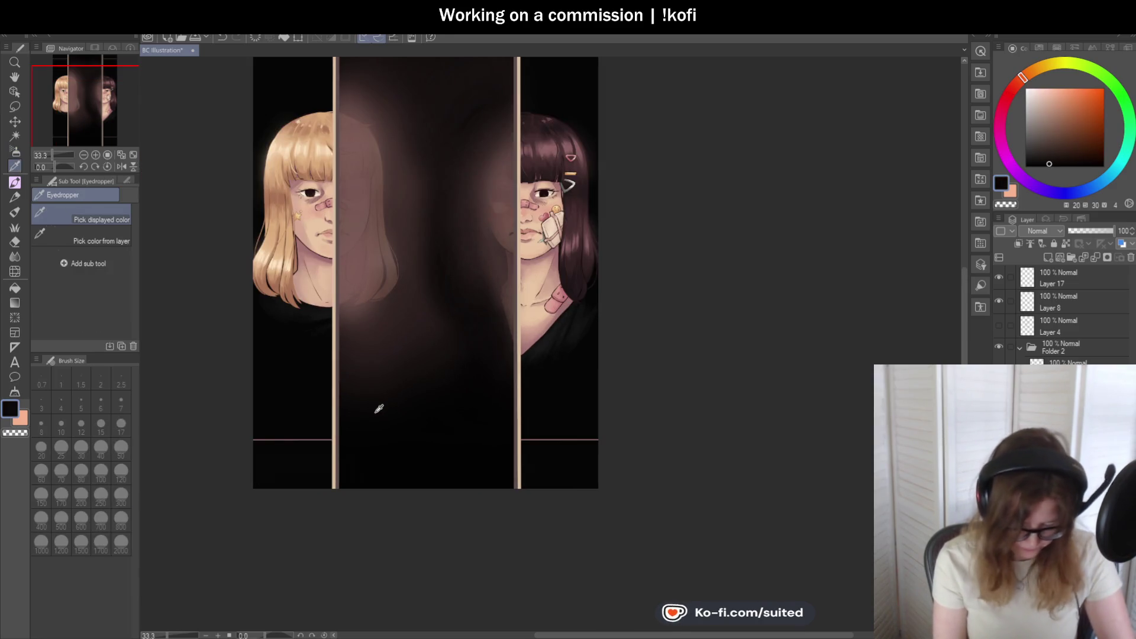
{"action": "key", "text": "b"}
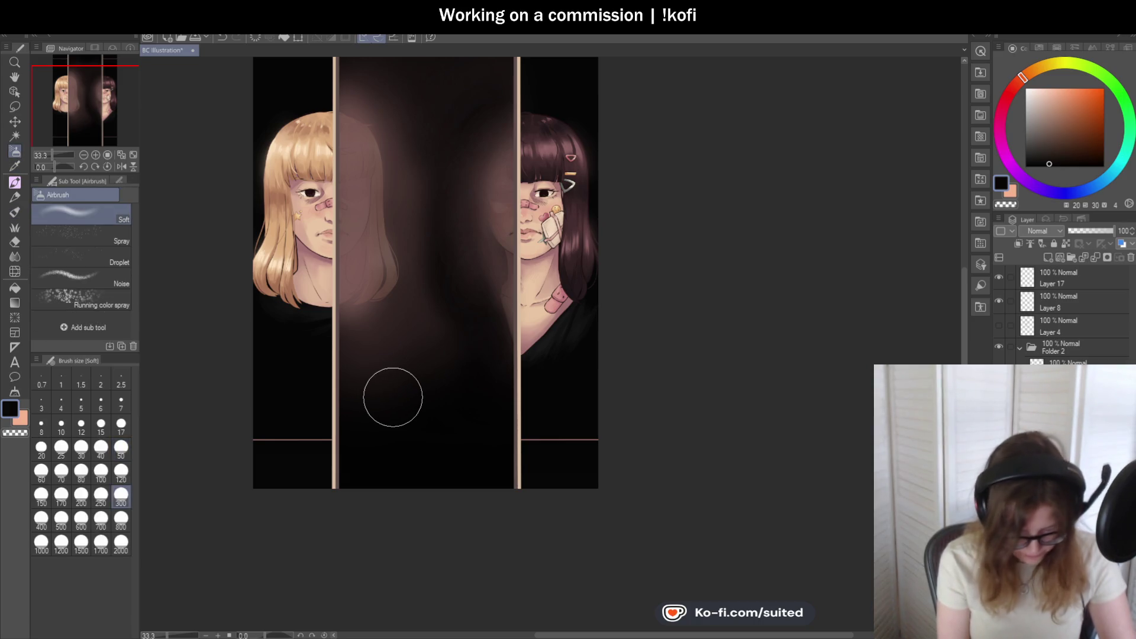
{"action": "mouse_move", "coordinate": [396, 393]}
{"action": "left_mouse_down"}
{"action": "mouse_move", "coordinate": [431, 362]}
{"action": "mouse_move", "coordinate": [385, 374]}
{"action": "mouse_move", "coordinate": [472, 259]}
{"action": "mouse_move", "coordinate": [454, 290]}
{"action": "left_mouse_up"}
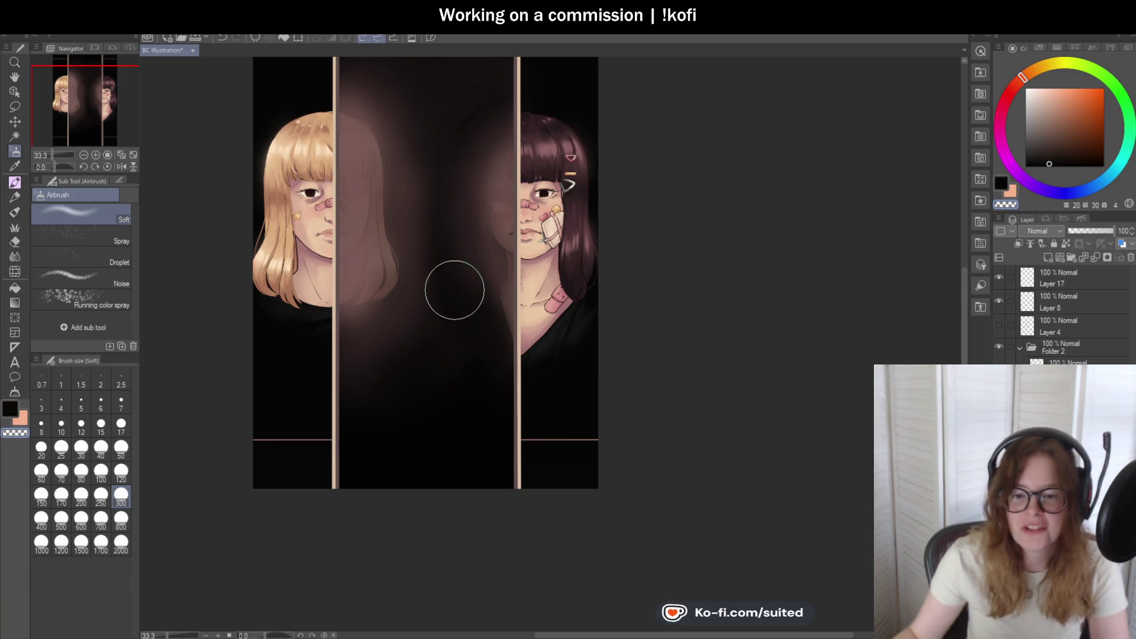
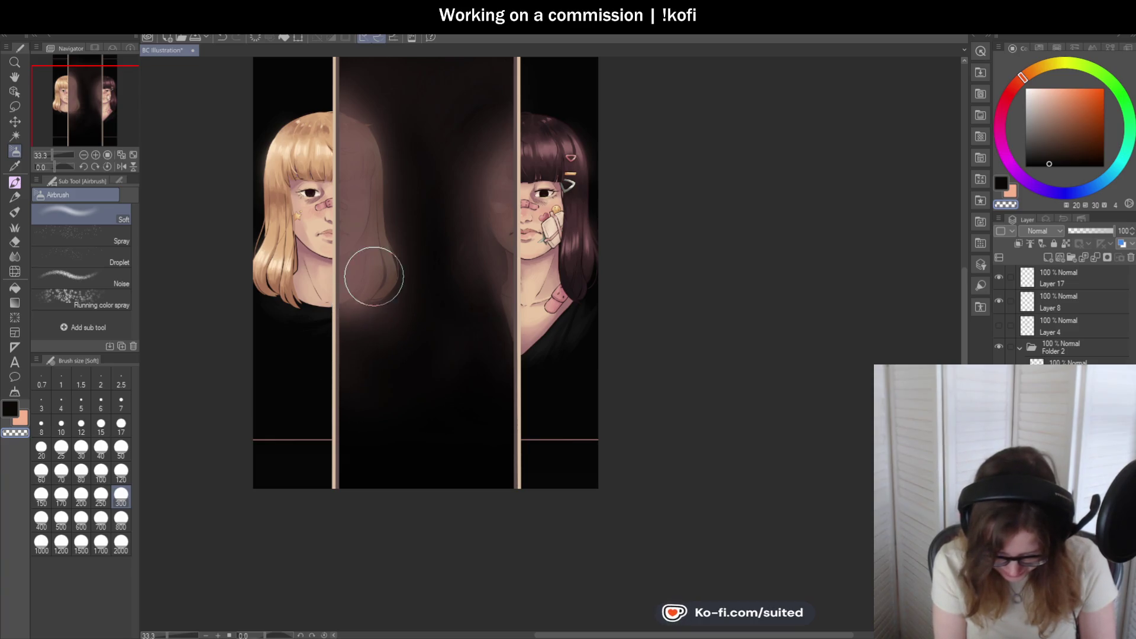
- Zoom out to review the full three-panel portrait, then switch to the Eyedropper
{"action": "key", "text": "ctrl+minus"}
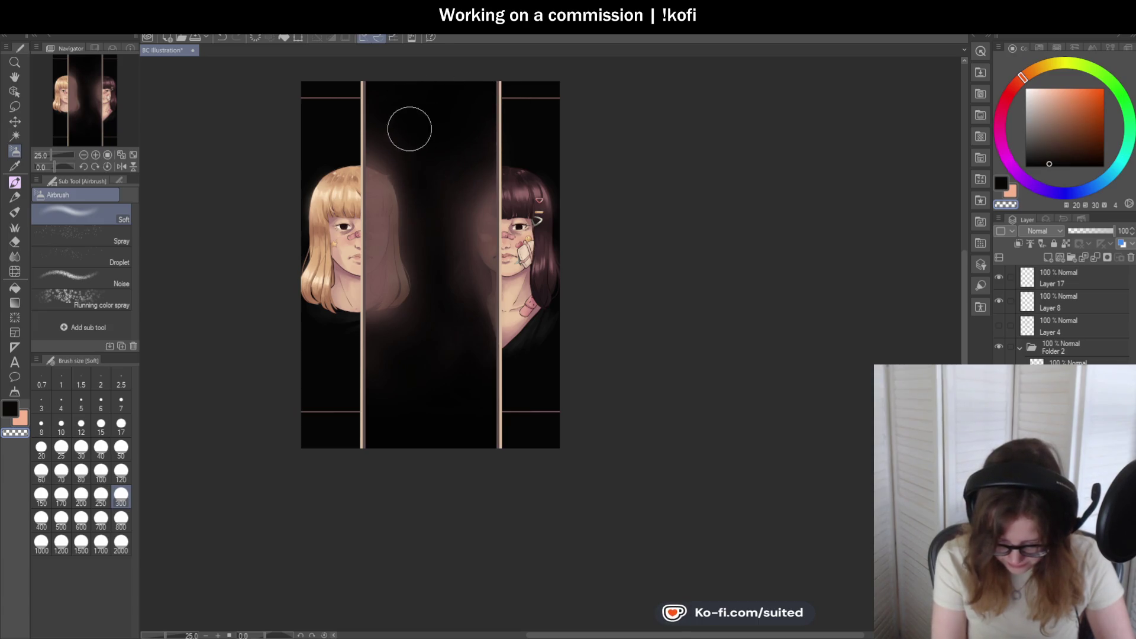
{"action": "scroll", "coordinate": [481, 292], "scroll_direction": "up", "scroll_amount": 1}
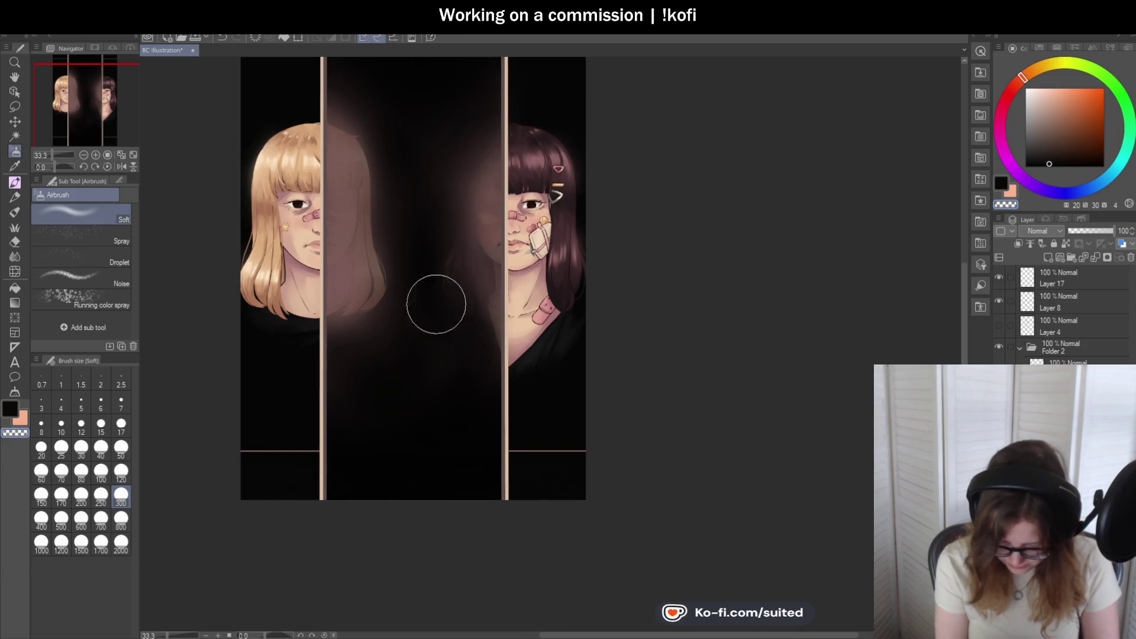
{"action": "scroll", "coordinate": [476, 275], "scroll_direction": "down", "scroll_amount": 3}
{"action": "scroll", "coordinate": [550, 349], "scroll_direction": "up", "scroll_amount": 3}
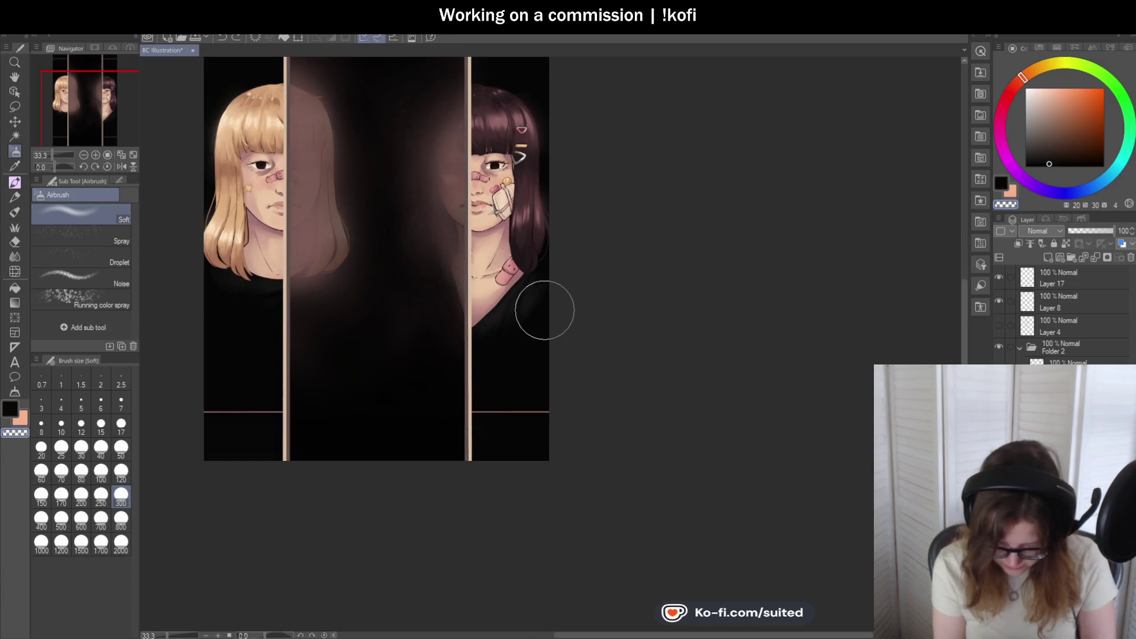
{"action": "scroll", "coordinate": [522, 388], "scroll_direction": "down", "scroll_amount": 1}
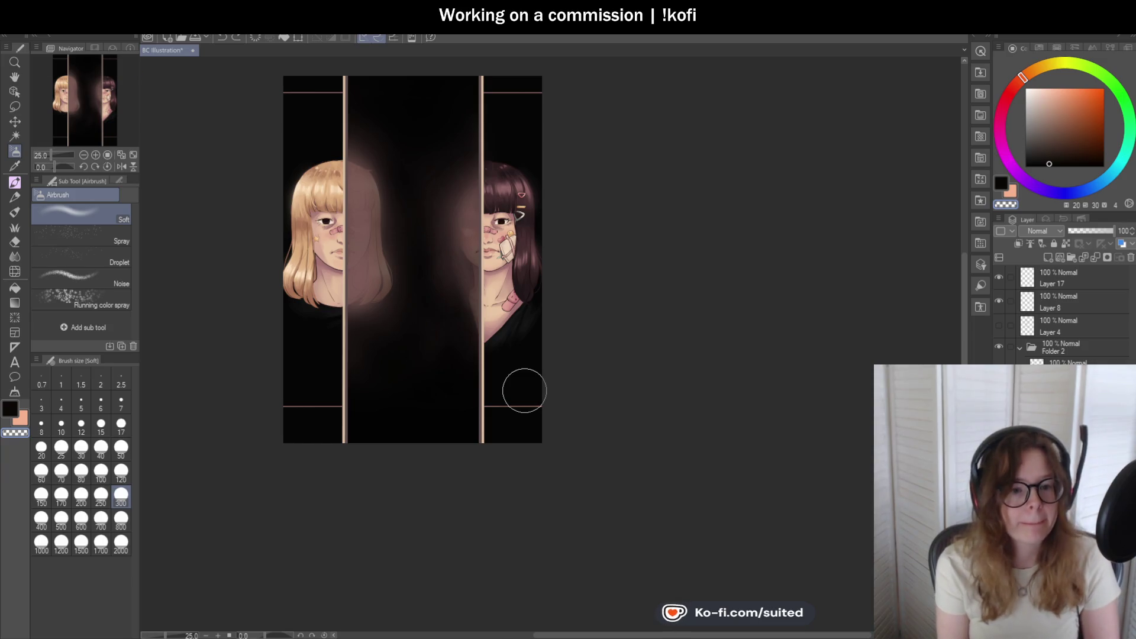
{"action": "scroll", "coordinate": [387, 154], "scroll_direction": "up", "scroll_amount": 1}
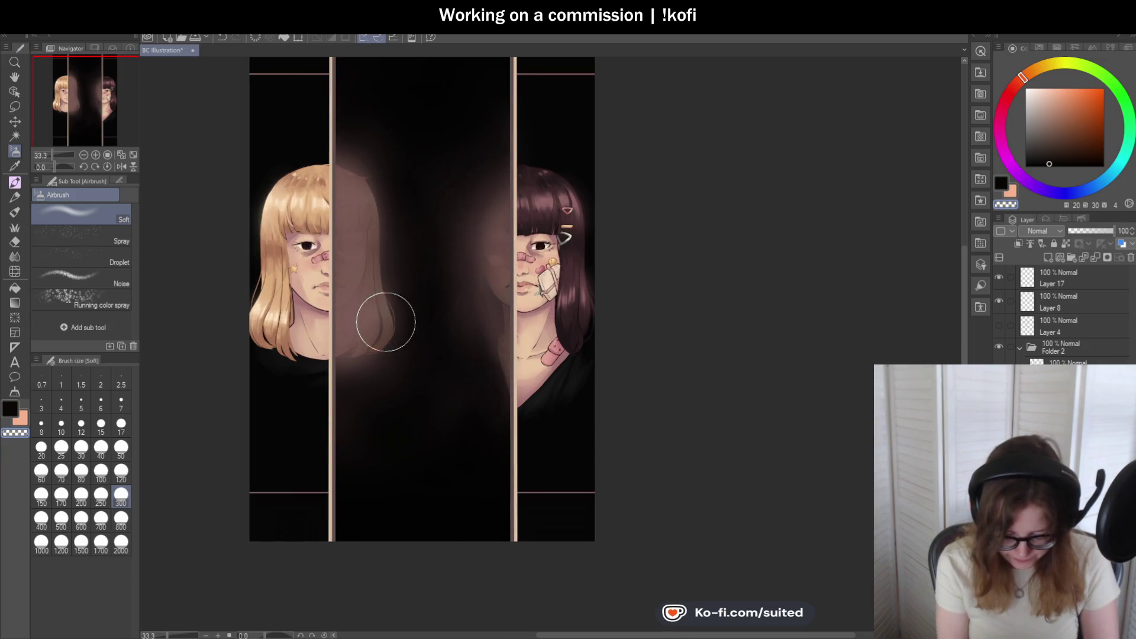
{"action": "scroll", "coordinate": [388, 321], "scroll_direction": "up", "scroll_amount": 1}
{"action": "key", "text": "i"}
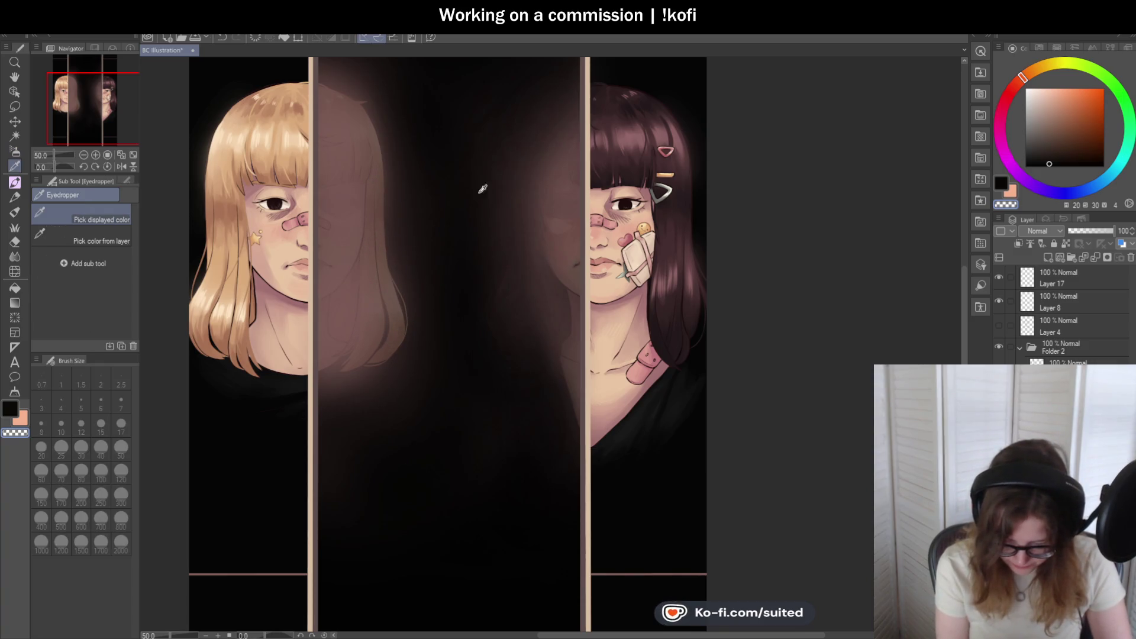
- Sample the dark mauve, shade the blonde reflection's eye with a small brush, and mirror the view
{"action": "left_click", "coordinate": [563, 206]}
{"action": "key", "text": "b"}
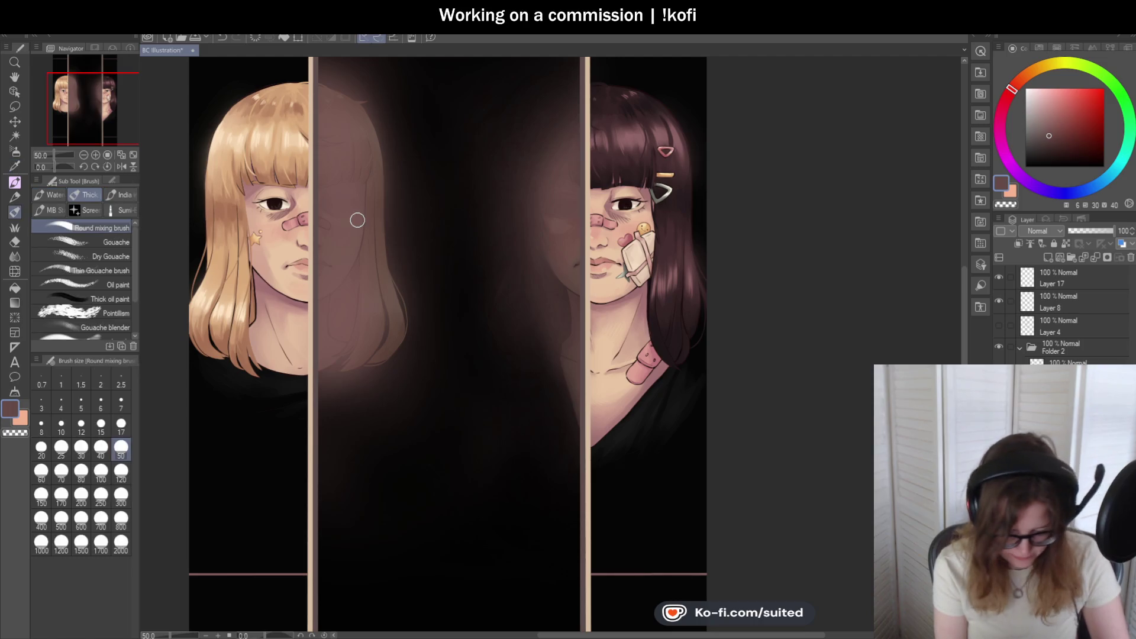
{"action": "key", "text": "bracketleft"}
{"action": "key", "text": "bracketleft"}
{"action": "key", "text": "bracketleft"}
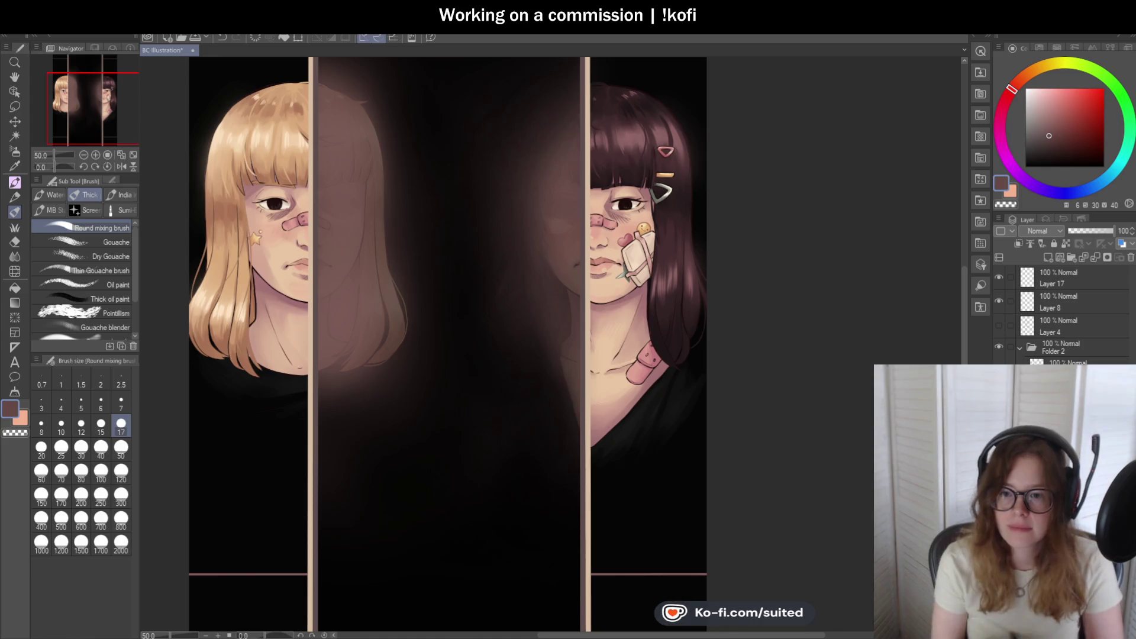
{"action": "scroll", "coordinate": [322, 185], "scroll_direction": "up", "scroll_amount": 4}
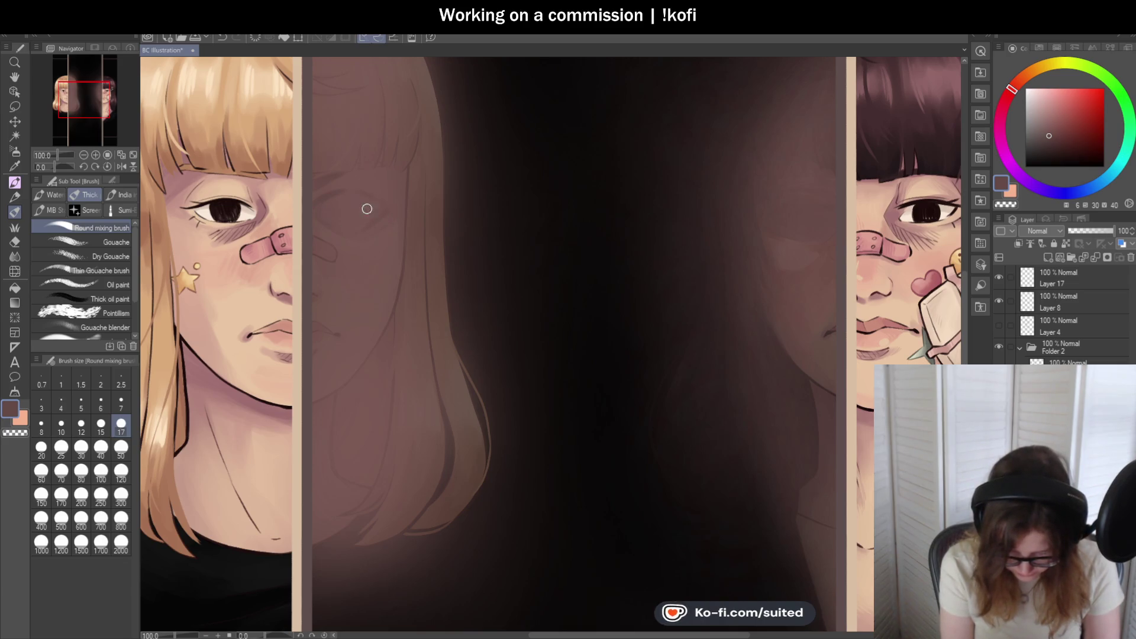
{"action": "left_click_drag", "start_coordinate": [362, 202], "coordinate": [376, 209]}
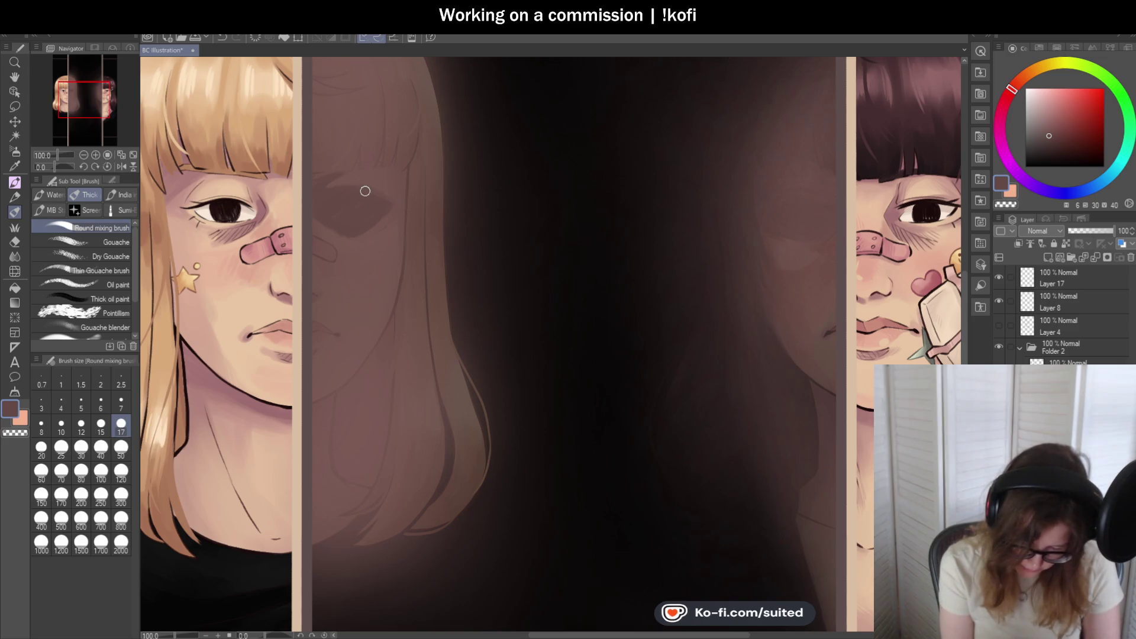
{"action": "scroll", "coordinate": [388, 193], "scroll_direction": "down", "scroll_amount": 4}
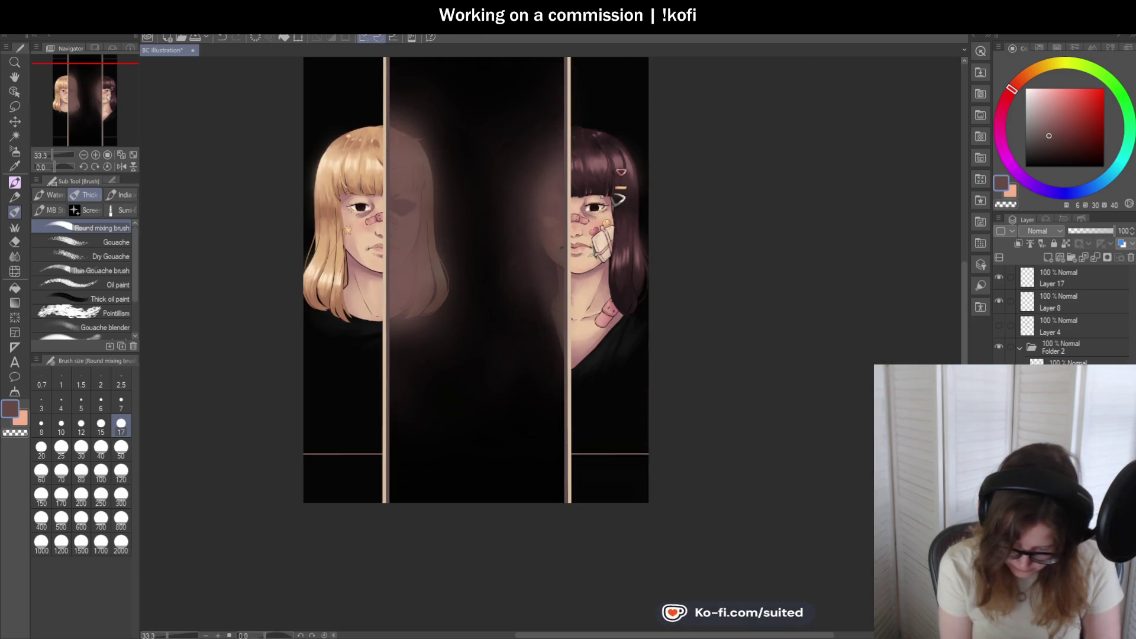
{"action": "left_click", "coordinate": [121, 167]}
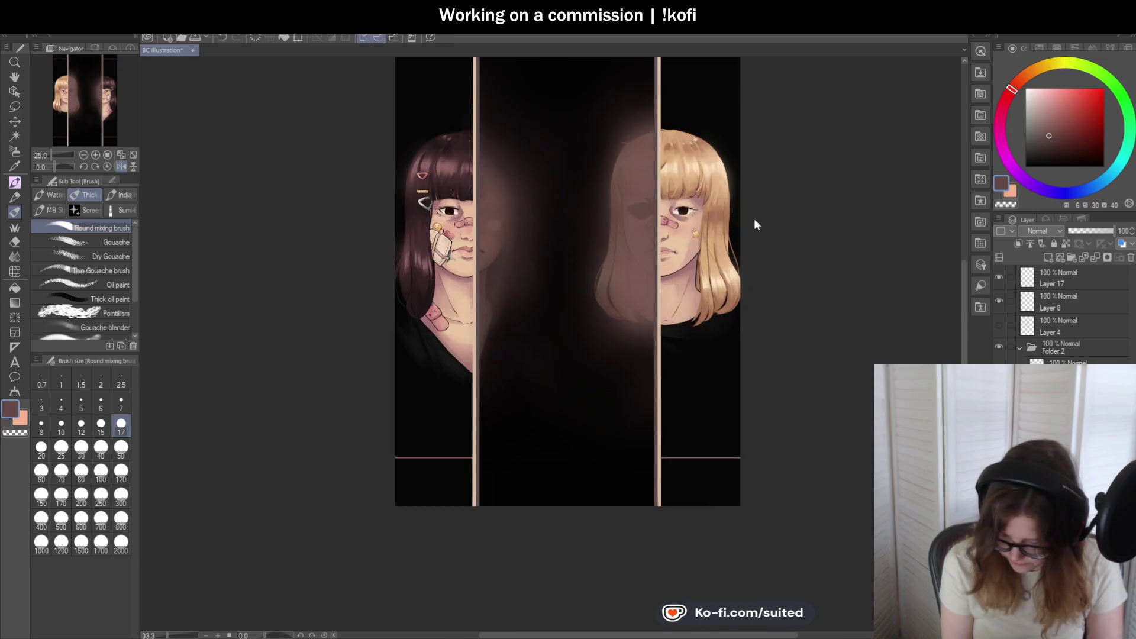
- Return the flipped view to its normal orientation in the Navigator
{"action": "scroll", "coordinate": [753, 218], "scroll_direction": "up", "scroll_amount": 3}
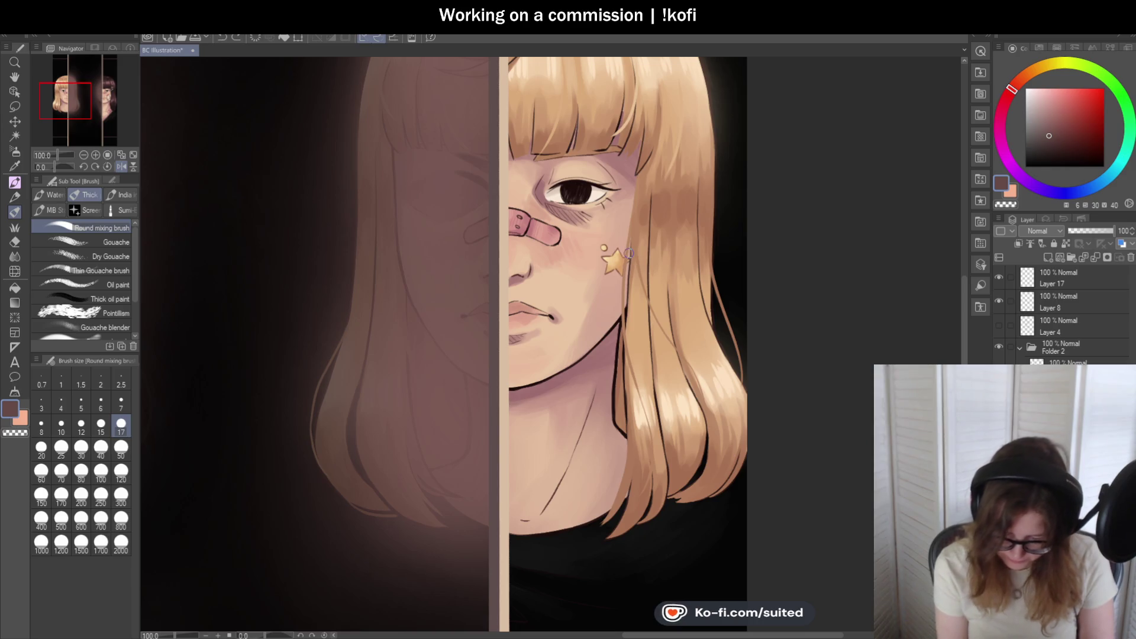
{"action": "key", "text": "i"}
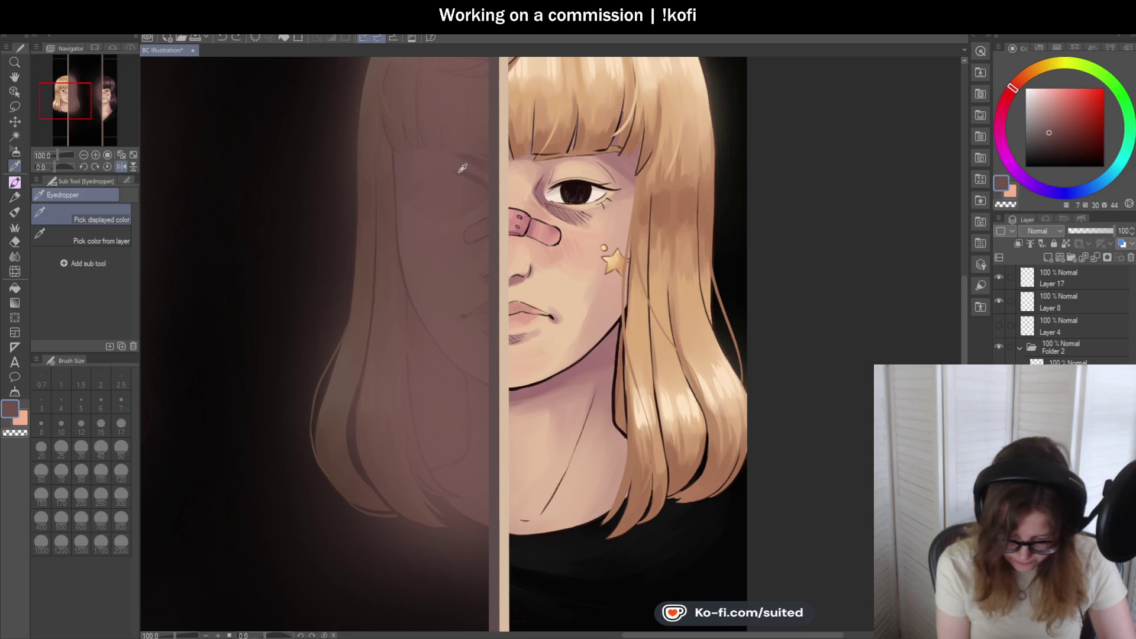
{"action": "key", "text": "b"}
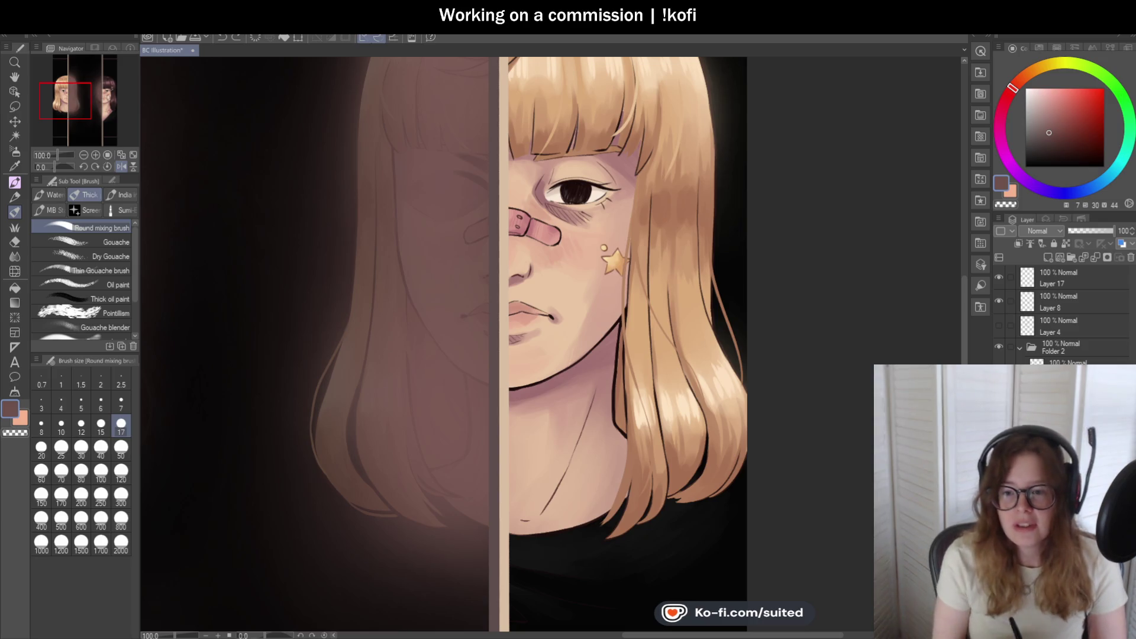
{"action": "scroll", "coordinate": [470, 180], "scroll_direction": "up", "scroll_amount": 2}
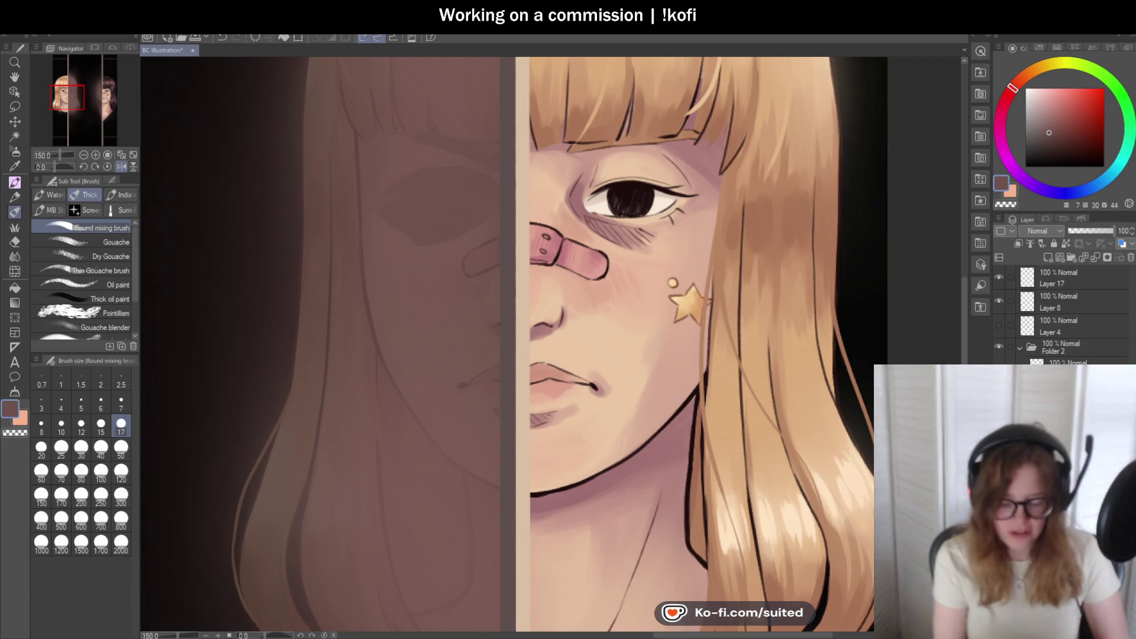
{"action": "left_click", "coordinate": [120, 166]}
- Review the whole illustration and sample a lighter brown from the reflections
{"action": "key", "text": "ctrl+0"}
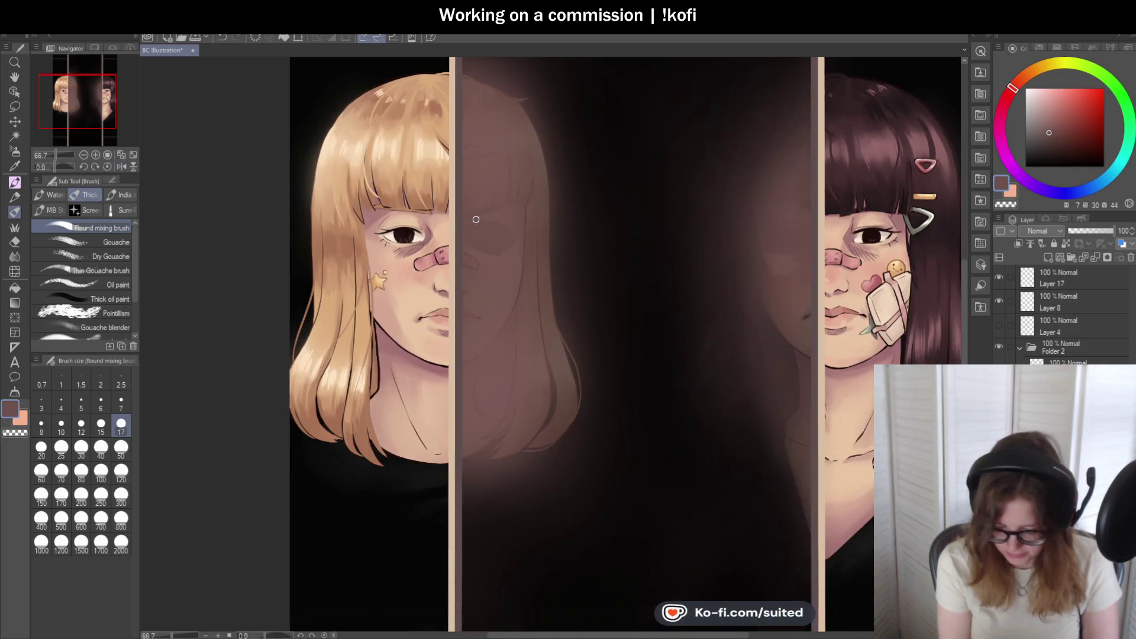
{"action": "scroll", "coordinate": [458, 221], "scroll_direction": "up", "scroll_amount": 5}
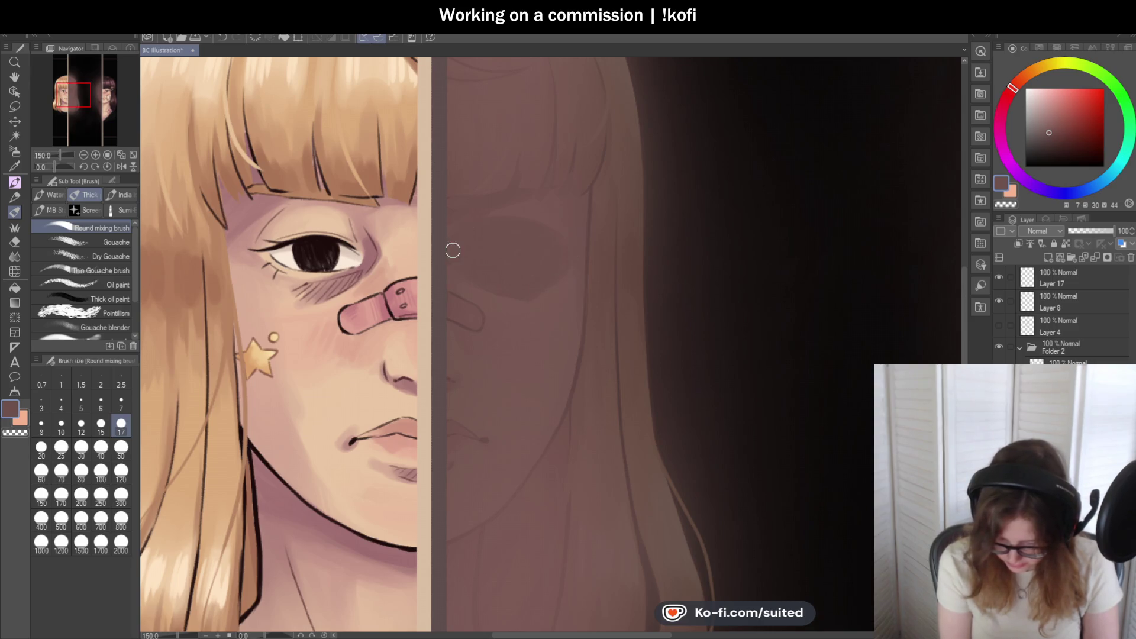
{"action": "scroll", "coordinate": [461, 210], "scroll_direction": "down", "scroll_amount": 5}
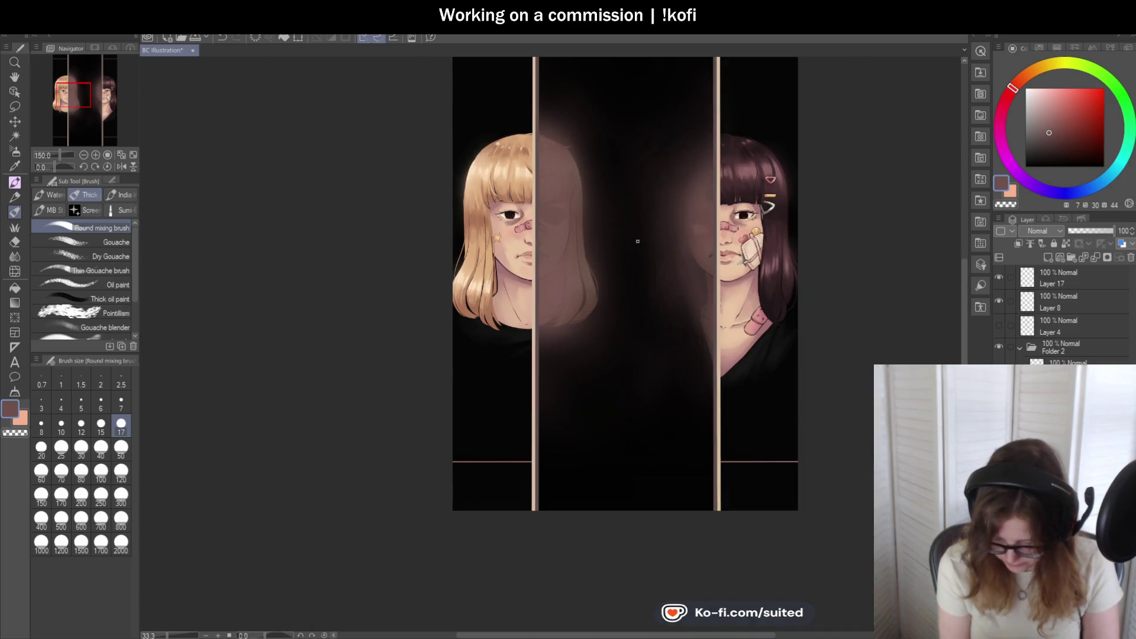
{"action": "scroll", "coordinate": [602, 225], "scroll_direction": "up", "scroll_amount": 5}
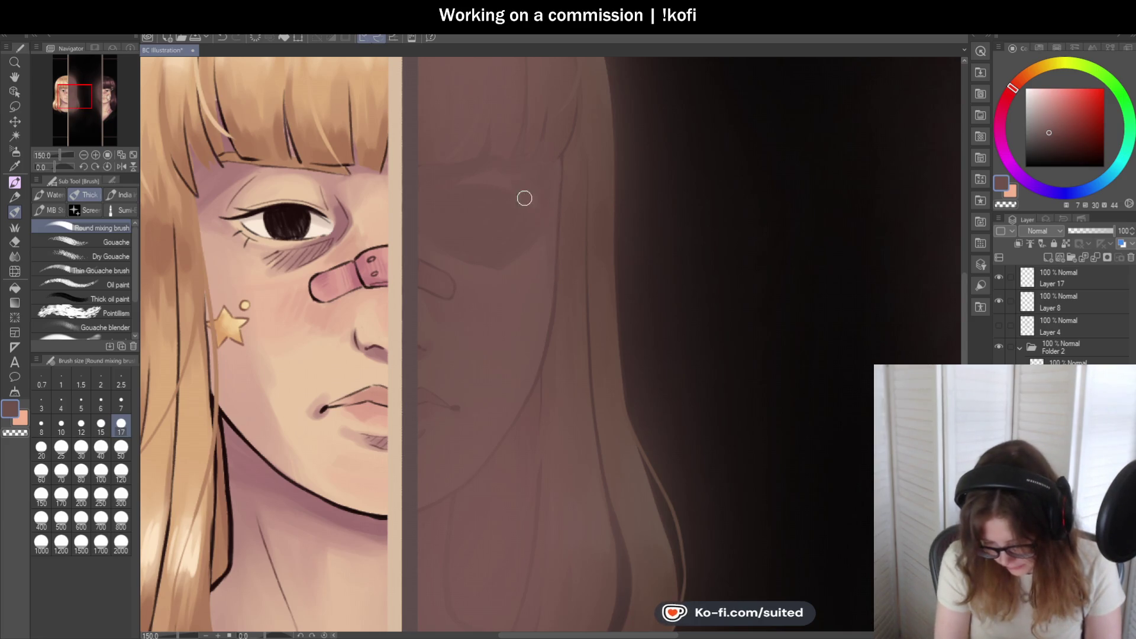
{"action": "scroll", "coordinate": [502, 210], "scroll_direction": "down", "scroll_amount": 5}
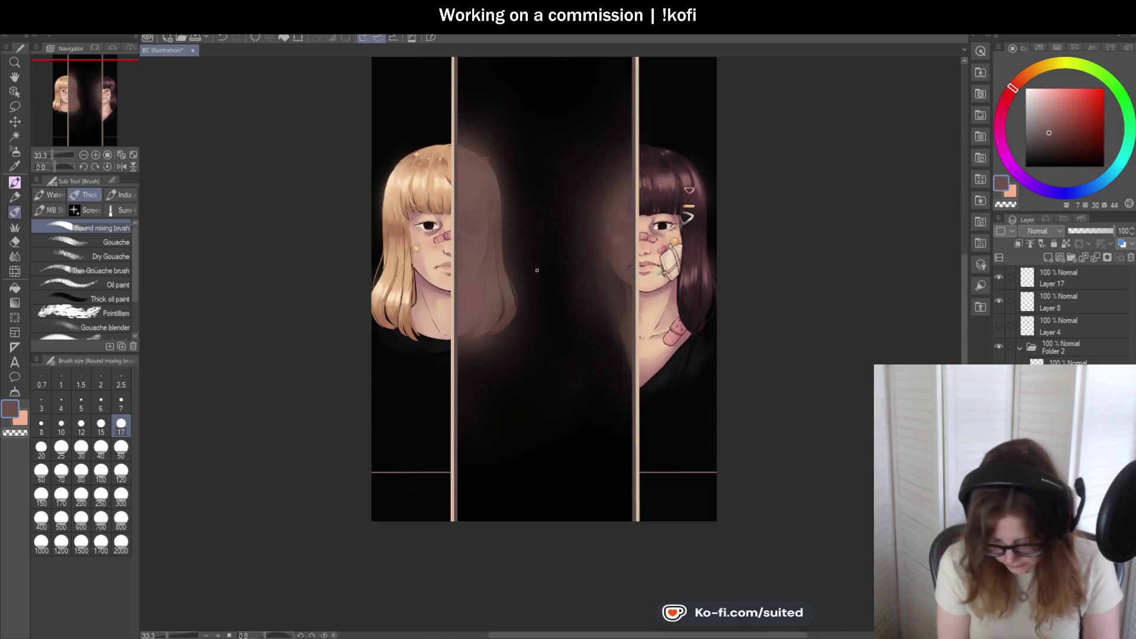
{"action": "scroll", "coordinate": [492, 262], "scroll_direction": "down", "scroll_amount": 1}
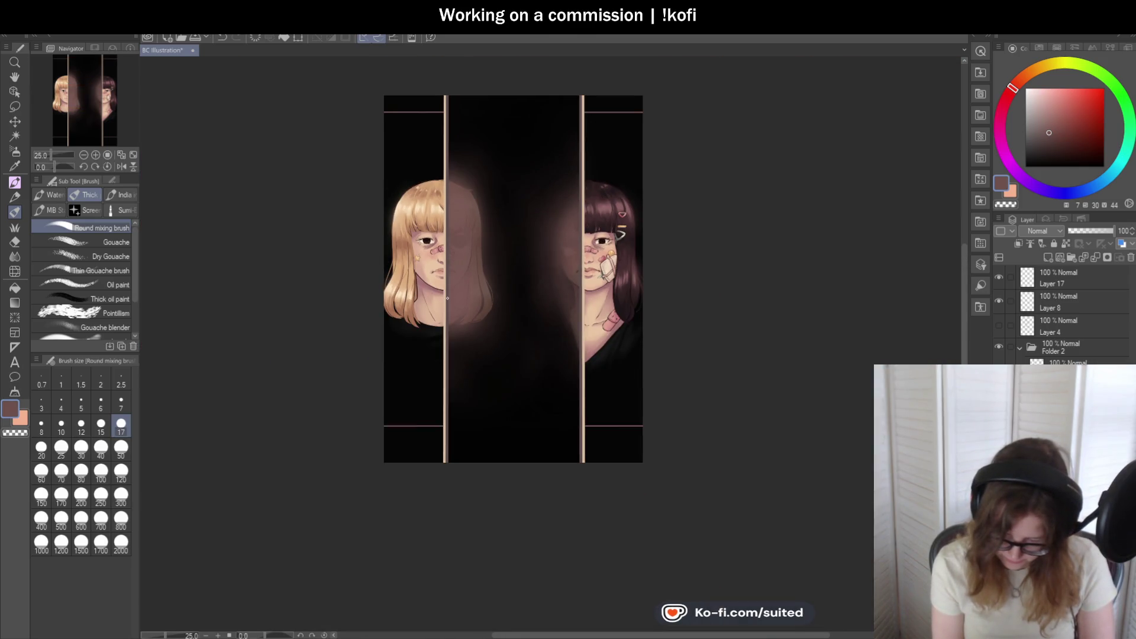
{"action": "scroll", "coordinate": [483, 259], "scroll_direction": "up", "scroll_amount": 4}
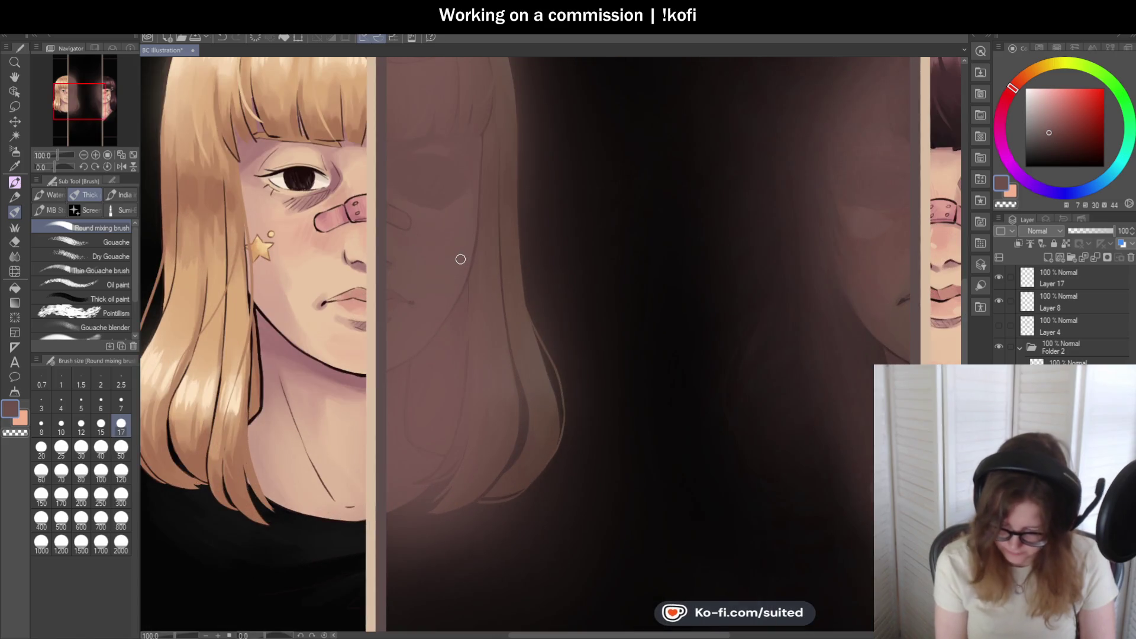
{"action": "left_click", "coordinate": [908, 229], "text": "alt"}
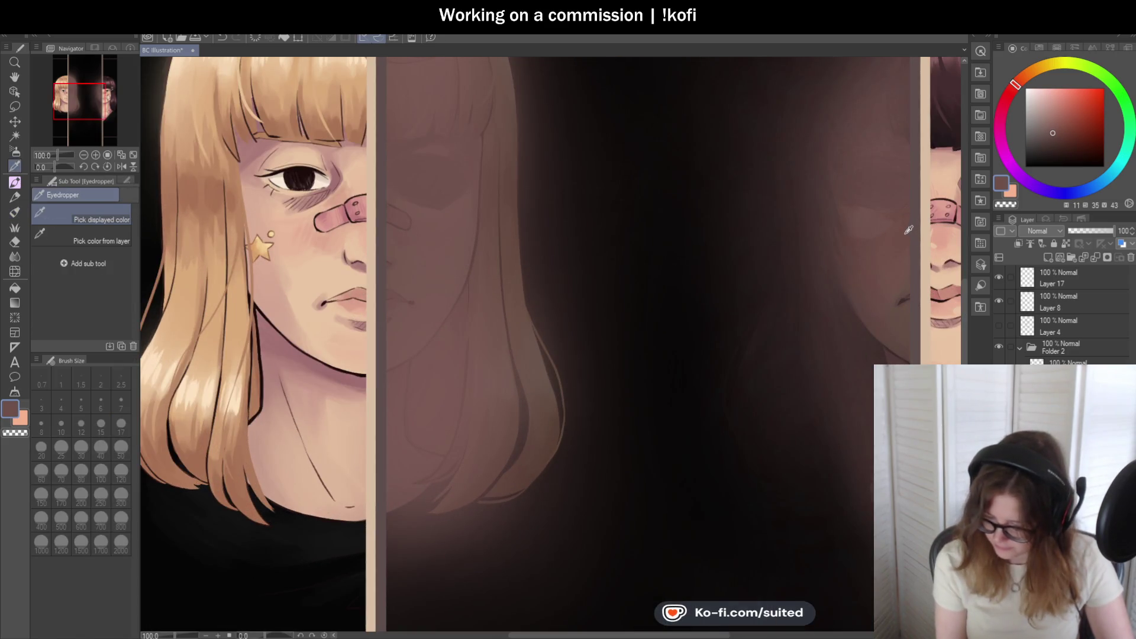
- With the brush active, inspect the reflection, then flip the view horizontally to check composition
{"action": "key", "text": "b"}
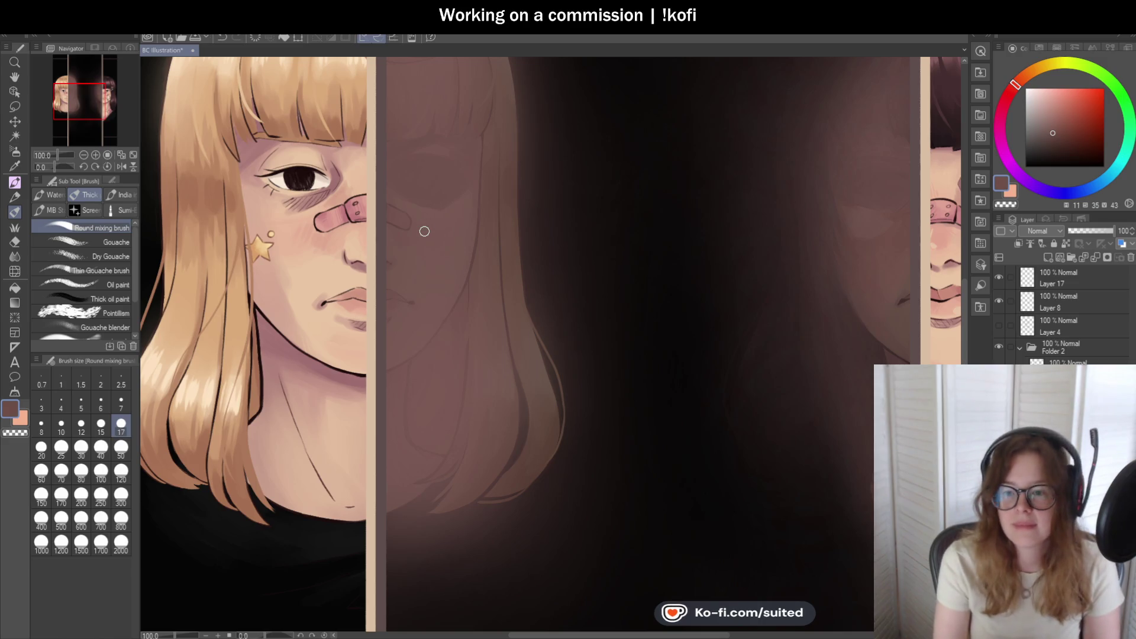
{"action": "scroll", "coordinate": [410, 224], "scroll_direction": "up", "scroll_amount": 1}
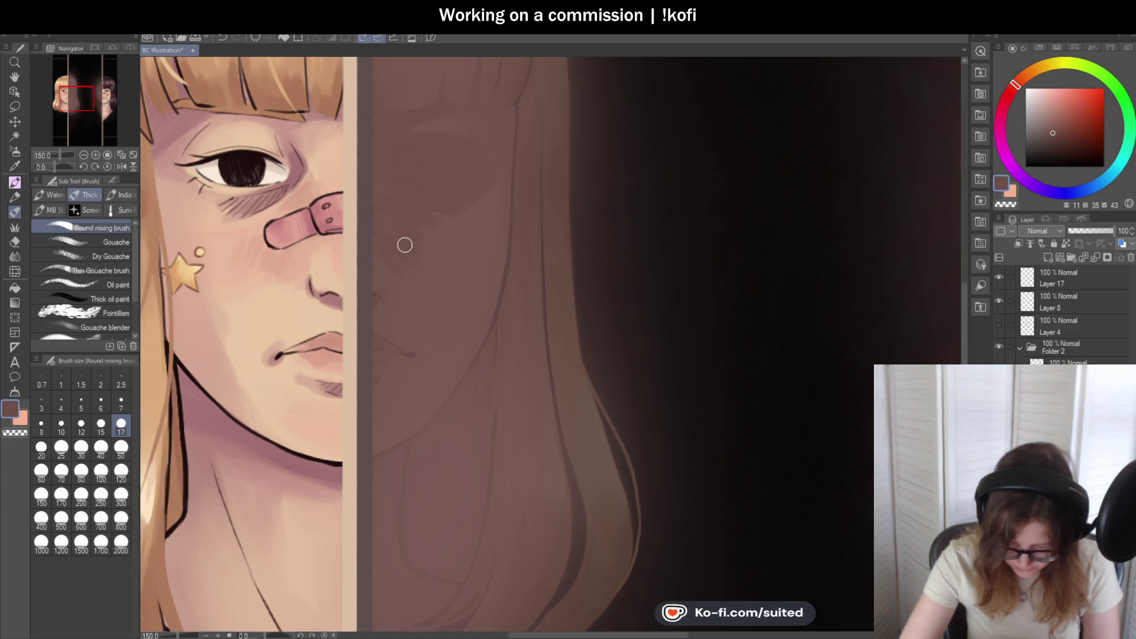
{"action": "scroll", "coordinate": [472, 238], "scroll_direction": "down", "scroll_amount": 5}
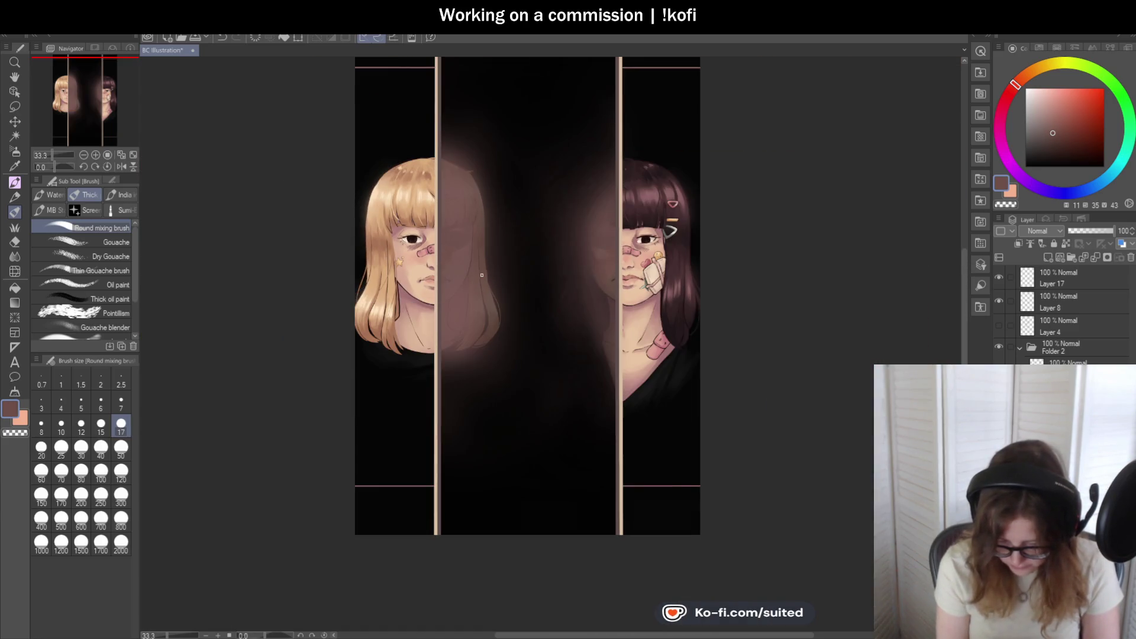
{"action": "scroll", "coordinate": [472, 272], "scroll_direction": "up", "scroll_amount": 5}
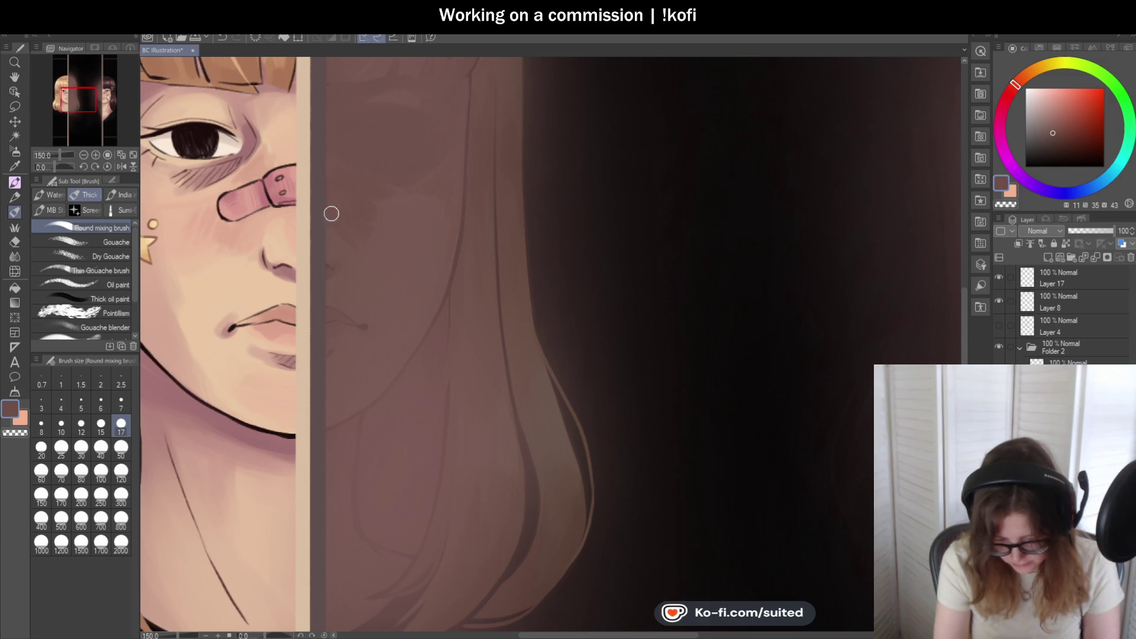
{"action": "scroll", "coordinate": [339, 241], "scroll_direction": "down", "scroll_amount": 3}
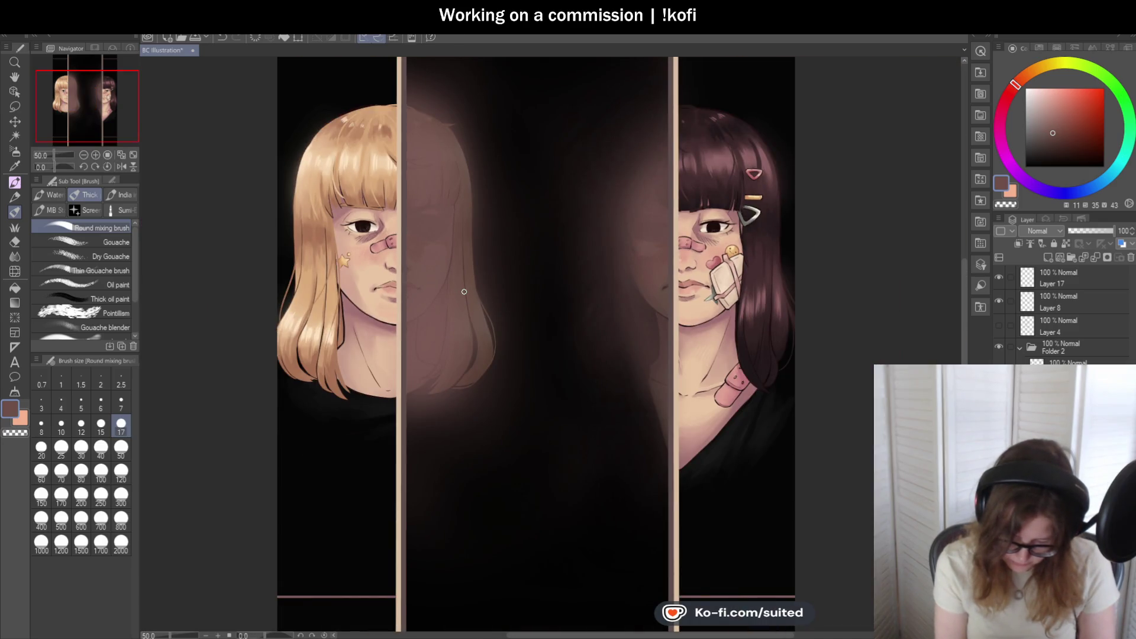
{"action": "scroll", "coordinate": [449, 284], "scroll_direction": "up", "scroll_amount": 1}
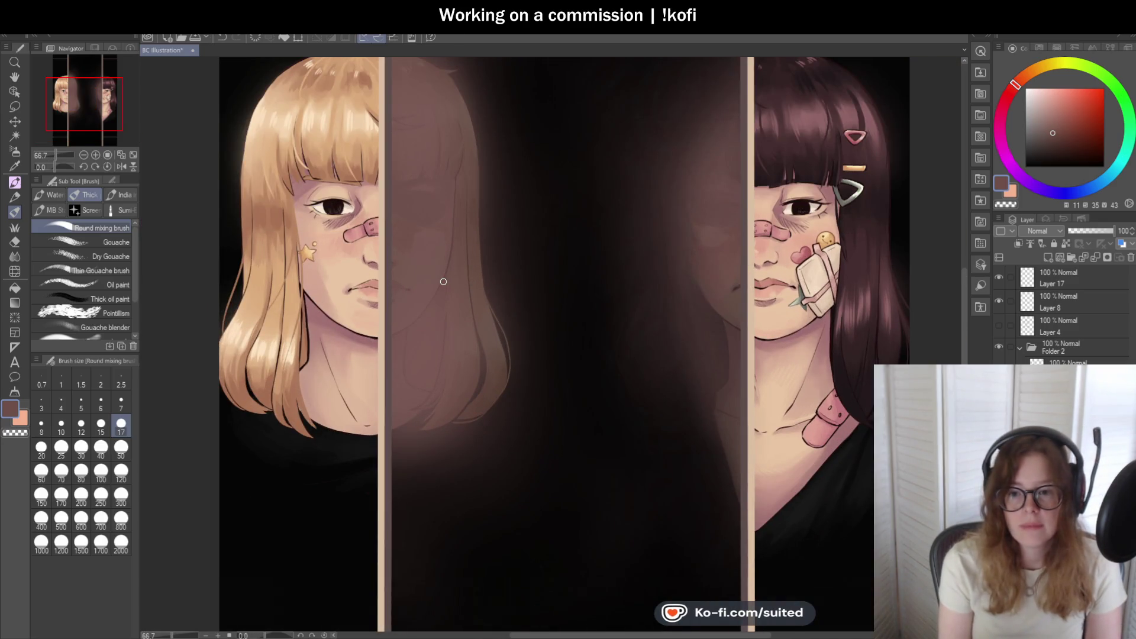
{"action": "scroll", "coordinate": [442, 271], "scroll_direction": "up", "scroll_amount": 4}
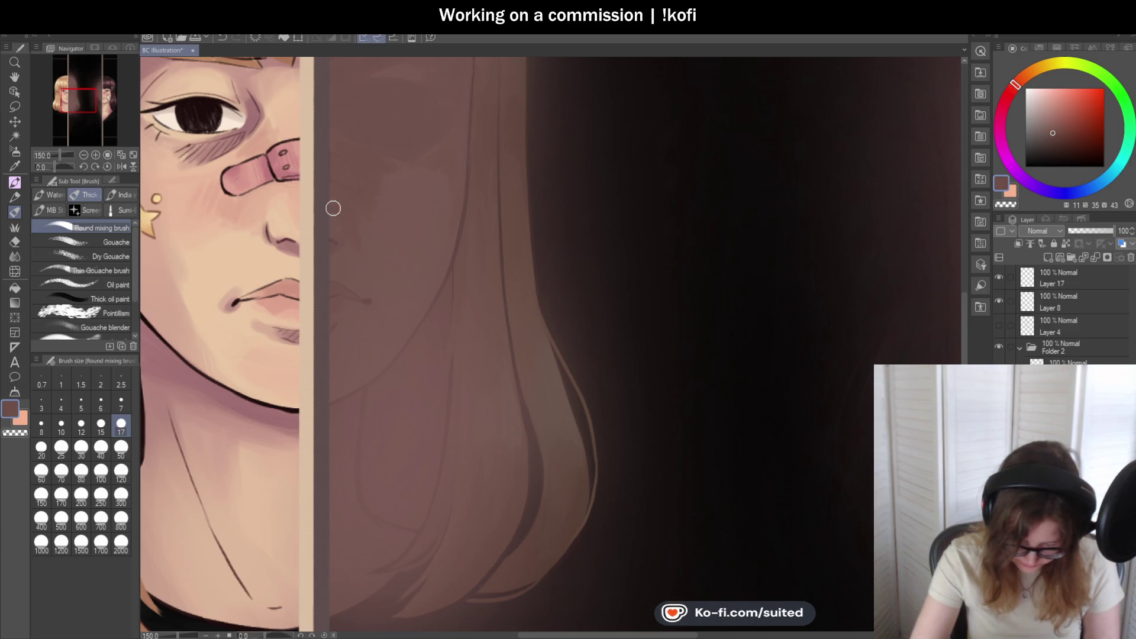
{"action": "scroll", "coordinate": [406, 300], "scroll_direction": "down", "scroll_amount": 5}
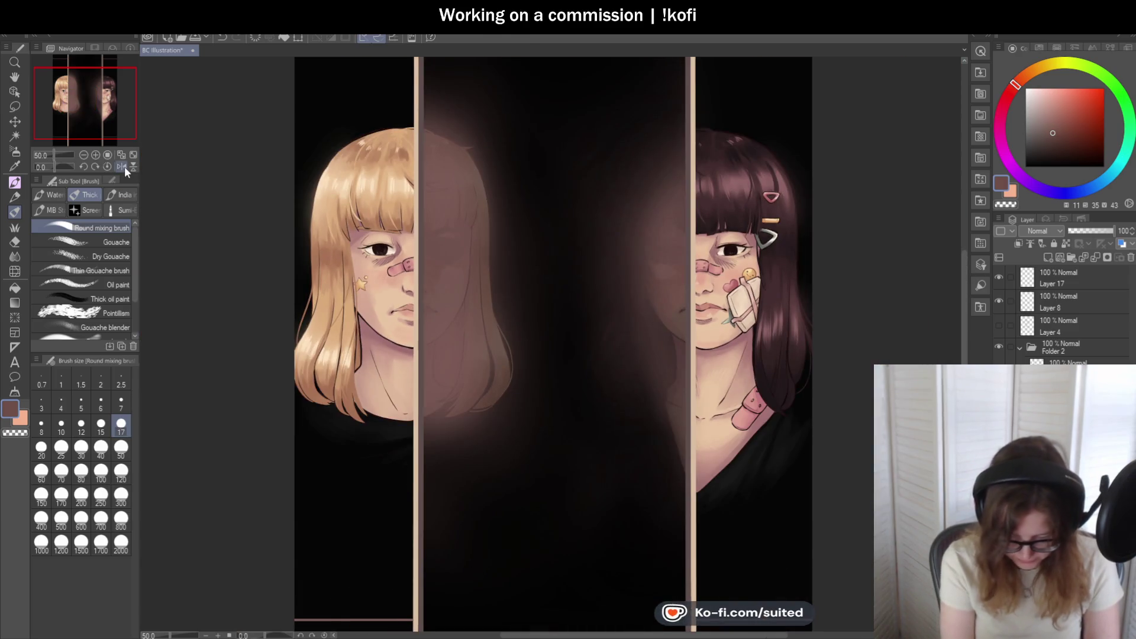
{"action": "left_click", "coordinate": [122, 167]}
{"action": "scroll", "coordinate": [349, 284], "scroll_direction": "down", "scroll_amount": 1}
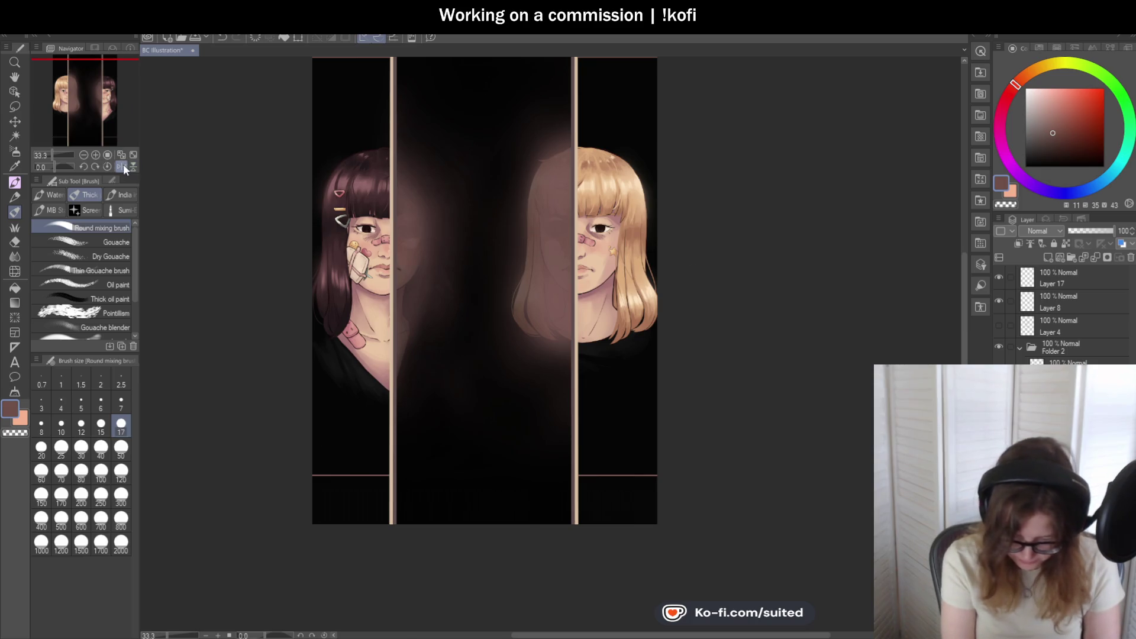
- Restore the canvas to normal orientation and set the brush size to 50
{"action": "left_click", "coordinate": [122, 166]}
{"action": "scroll", "coordinate": [406, 271], "scroll_direction": "down", "scroll_amount": 1}
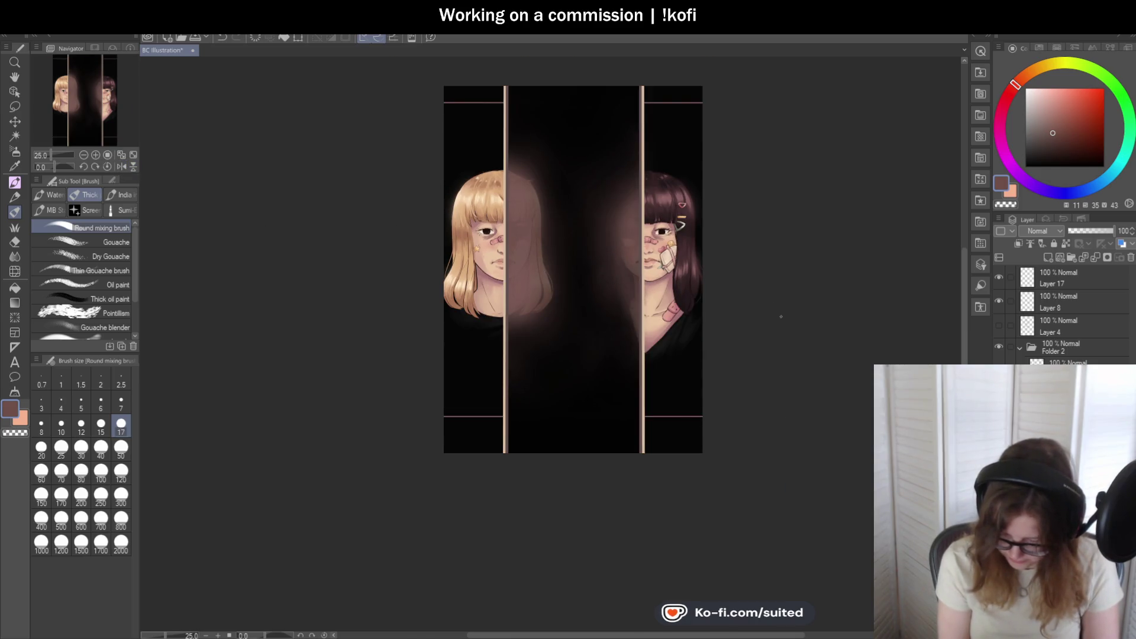
{"action": "scroll", "coordinate": [550, 254], "scroll_direction": "up", "scroll_amount": 4}
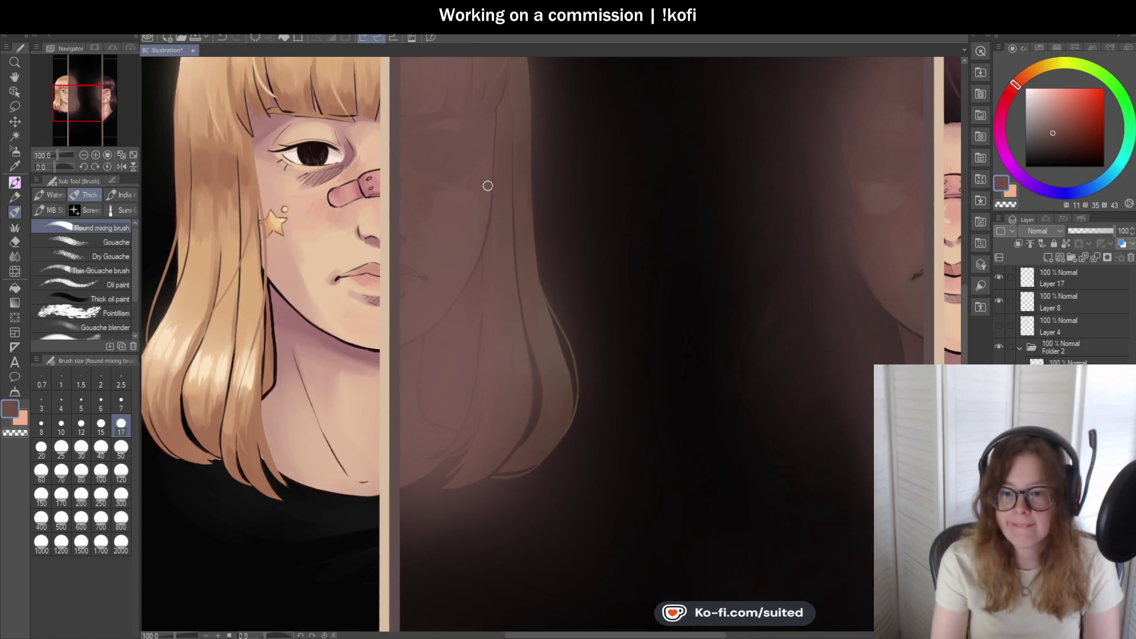
{"action": "scroll", "coordinate": [487, 196], "scroll_direction": "up", "scroll_amount": 1}
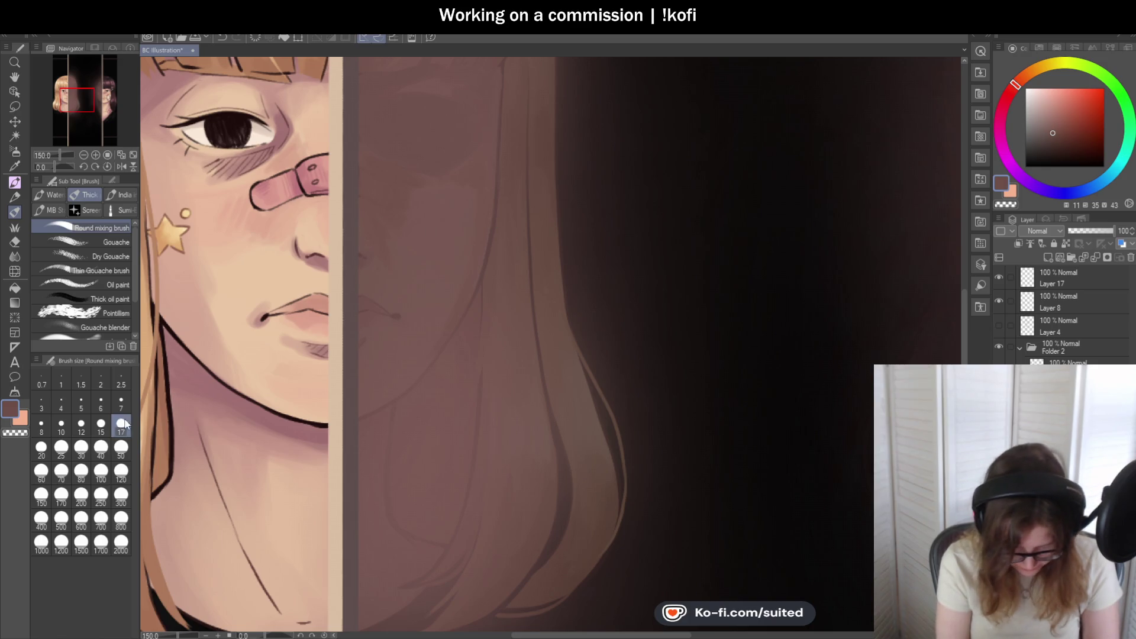
{"action": "left_click", "coordinate": [120, 448]}
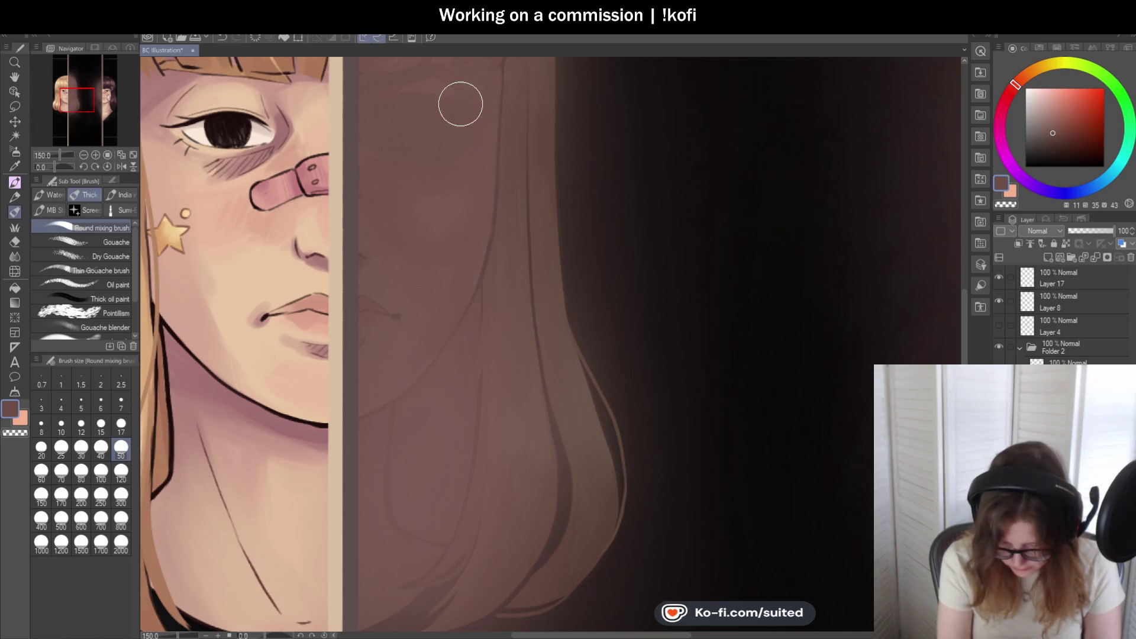
{"action": "scroll", "coordinate": [404, 280], "scroll_direction": "down", "scroll_amount": 6}
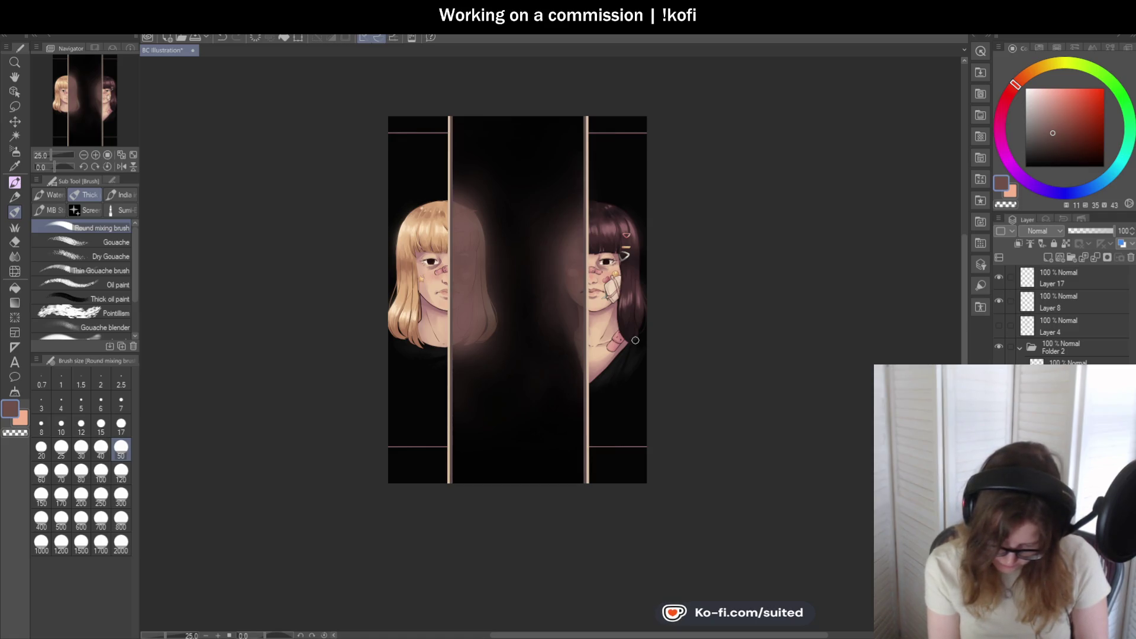
{"action": "scroll", "coordinate": [500, 333], "scroll_direction": "down", "scroll_amount": 1}
{"action": "scroll", "coordinate": [414, 266], "scroll_direction": "up", "scroll_amount": 6}
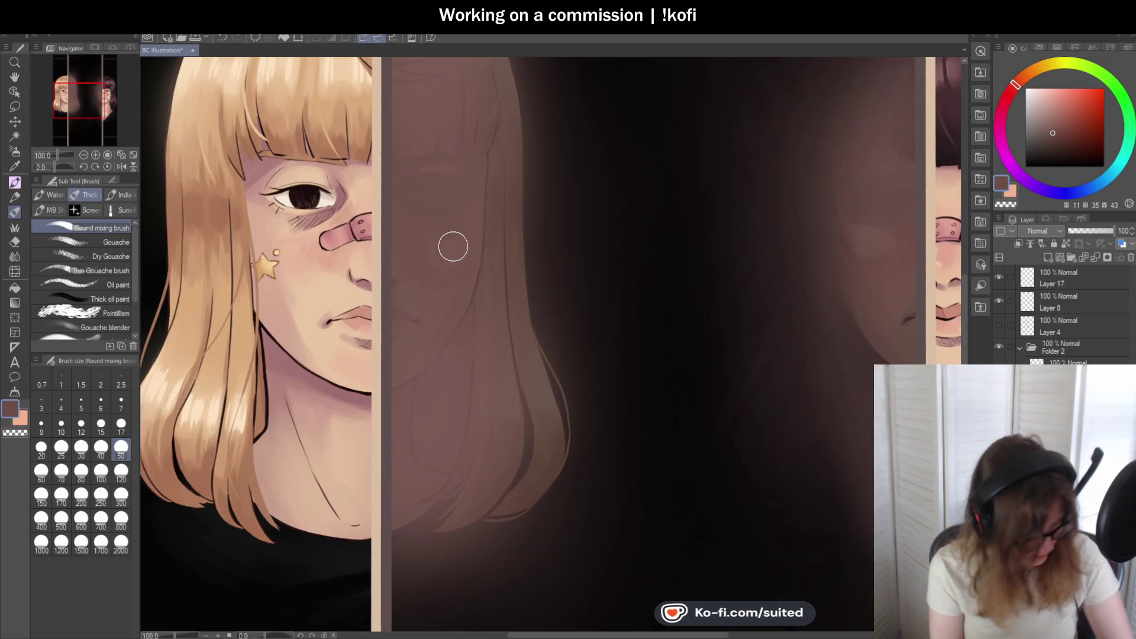
- Sample a brown from the ghost reflection, adjust it slightly, and blend the eye patch into the face
{"action": "key", "text": "i"}
{"action": "left_click", "coordinate": [407, 181]}
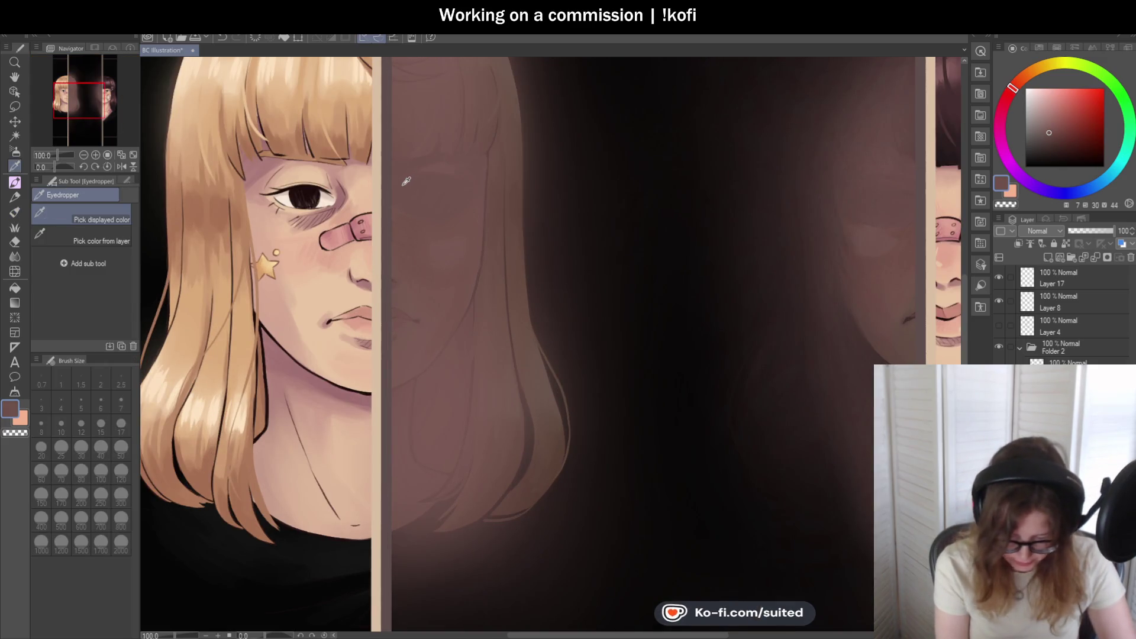
{"action": "key", "text": "b"}
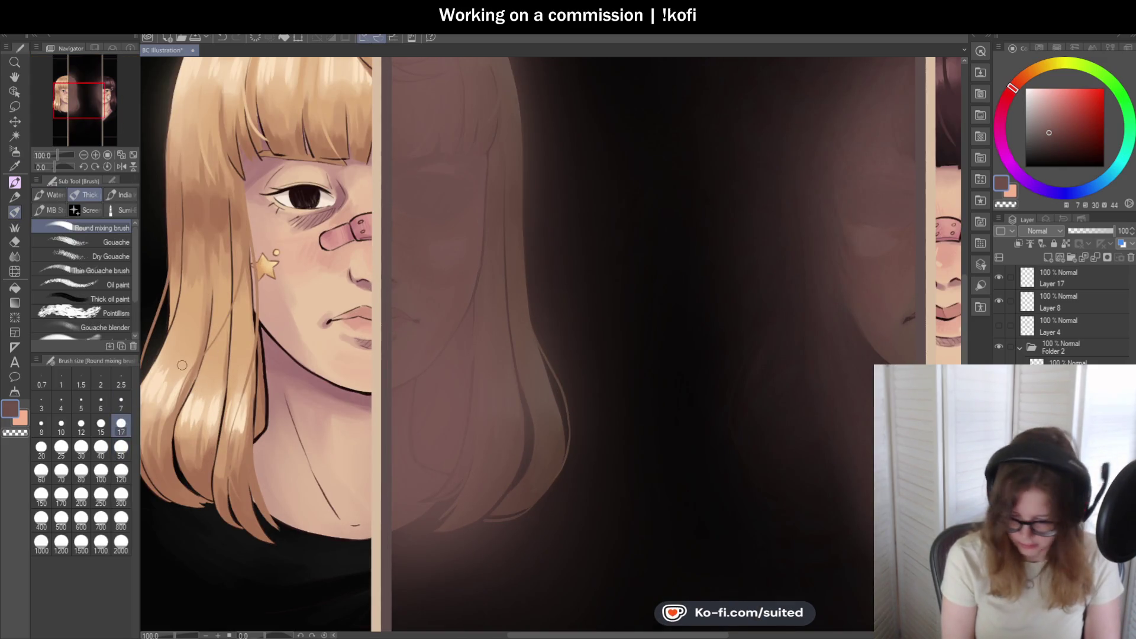
{"action": "left_click", "coordinate": [1050, 134]}
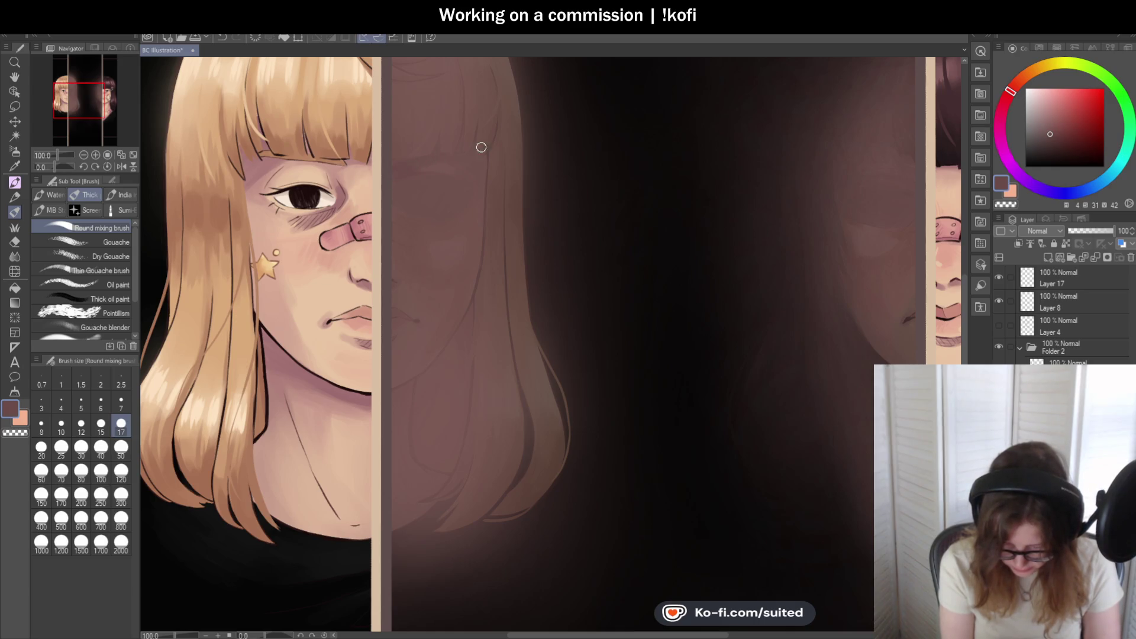
{"action": "scroll", "coordinate": [396, 186], "scroll_direction": "up", "scroll_amount": 1}
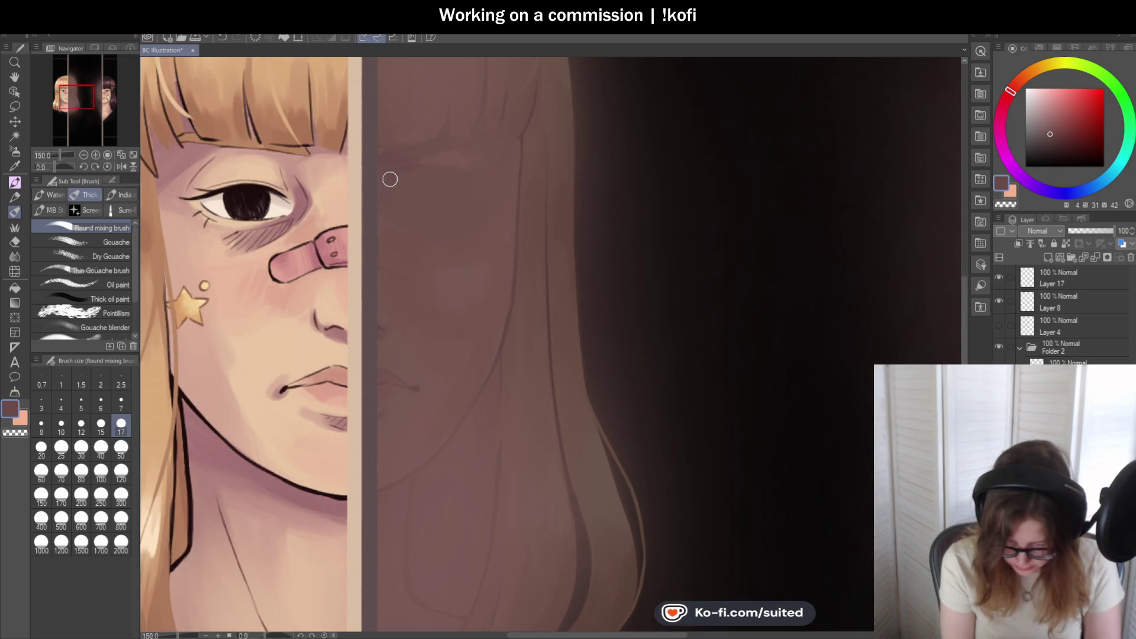
{"action": "scroll", "coordinate": [504, 219], "scroll_direction": "down", "scroll_amount": 3}
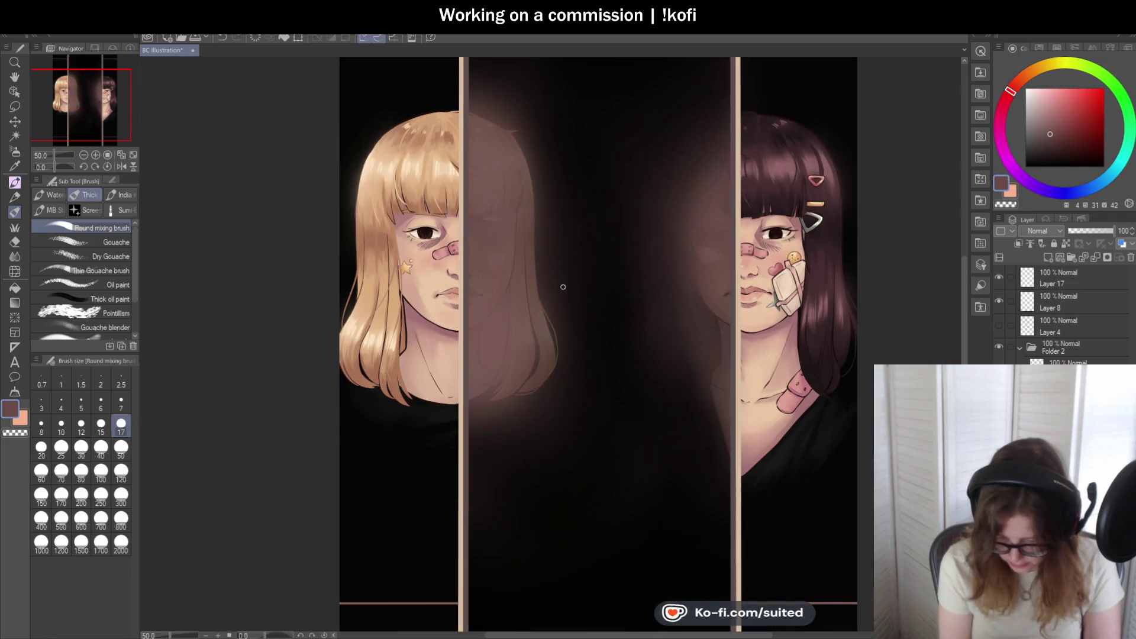
{"action": "scroll", "coordinate": [550, 241], "scroll_direction": "up", "scroll_amount": 3}
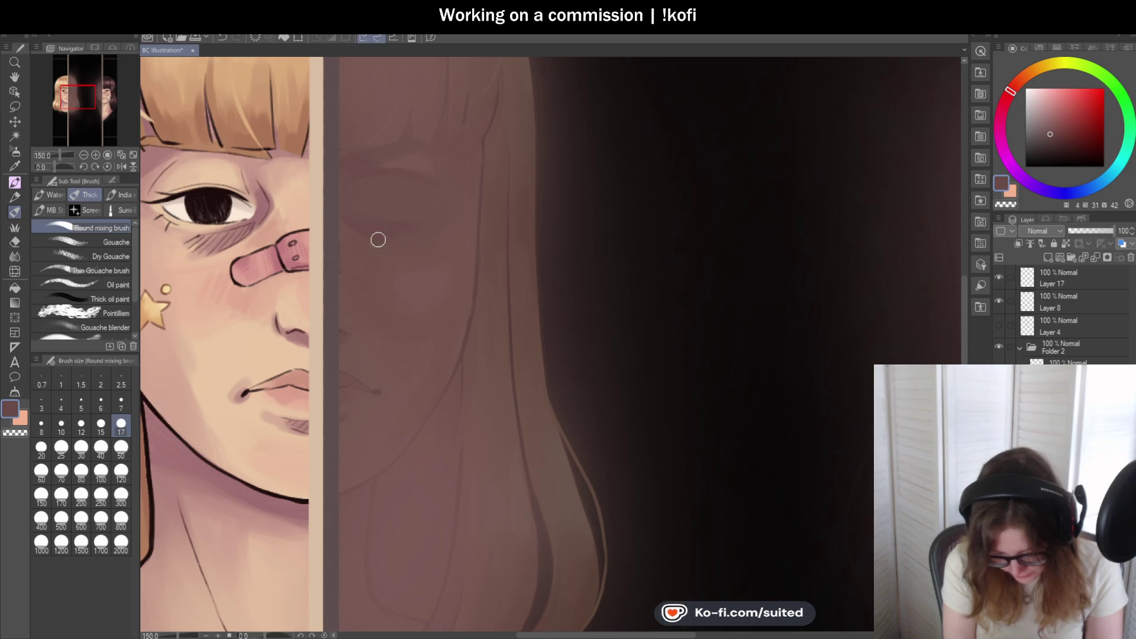
{"action": "scroll", "coordinate": [388, 229], "scroll_direction": "down", "scroll_amount": 5}
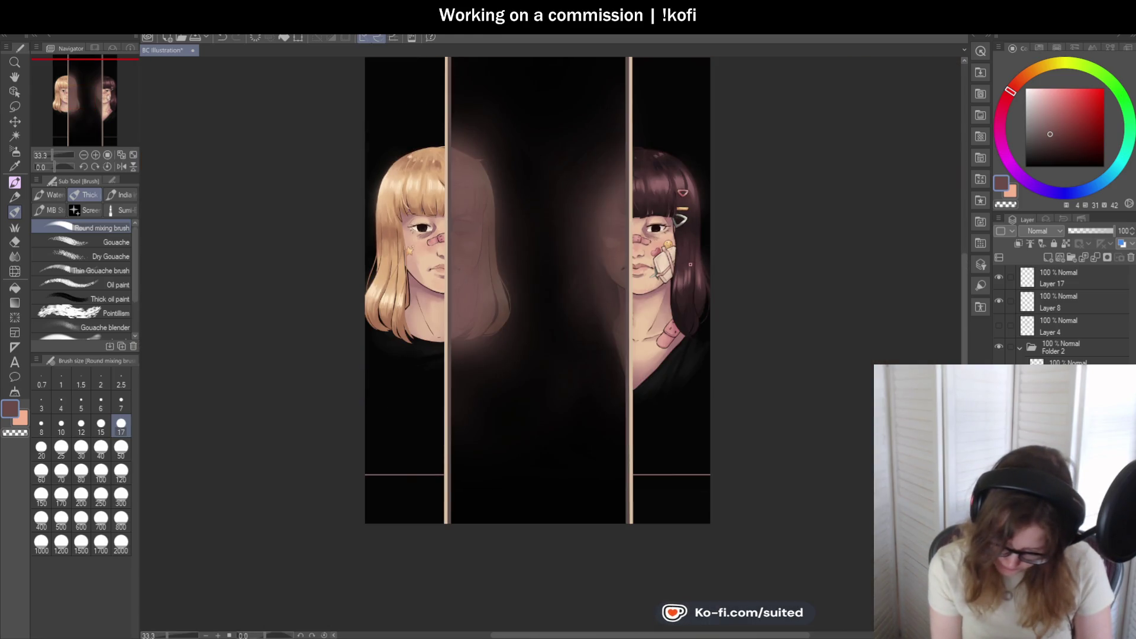
{"action": "scroll", "coordinate": [485, 236], "scroll_direction": "up", "scroll_amount": 5}
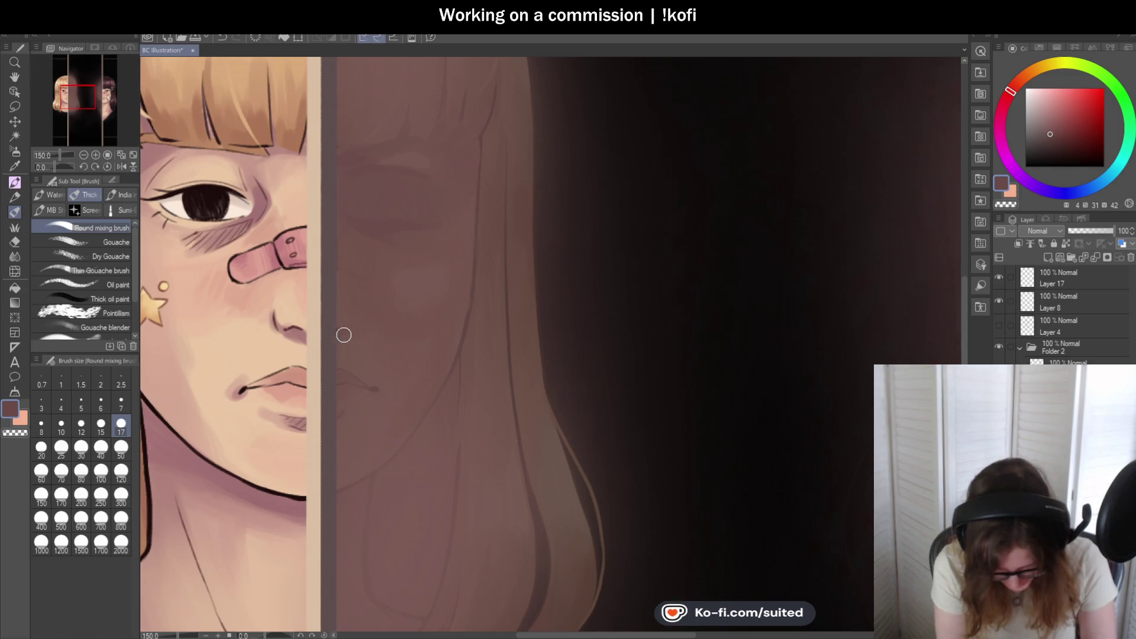
{"action": "scroll", "coordinate": [452, 274], "scroll_direction": "down", "scroll_amount": 4}
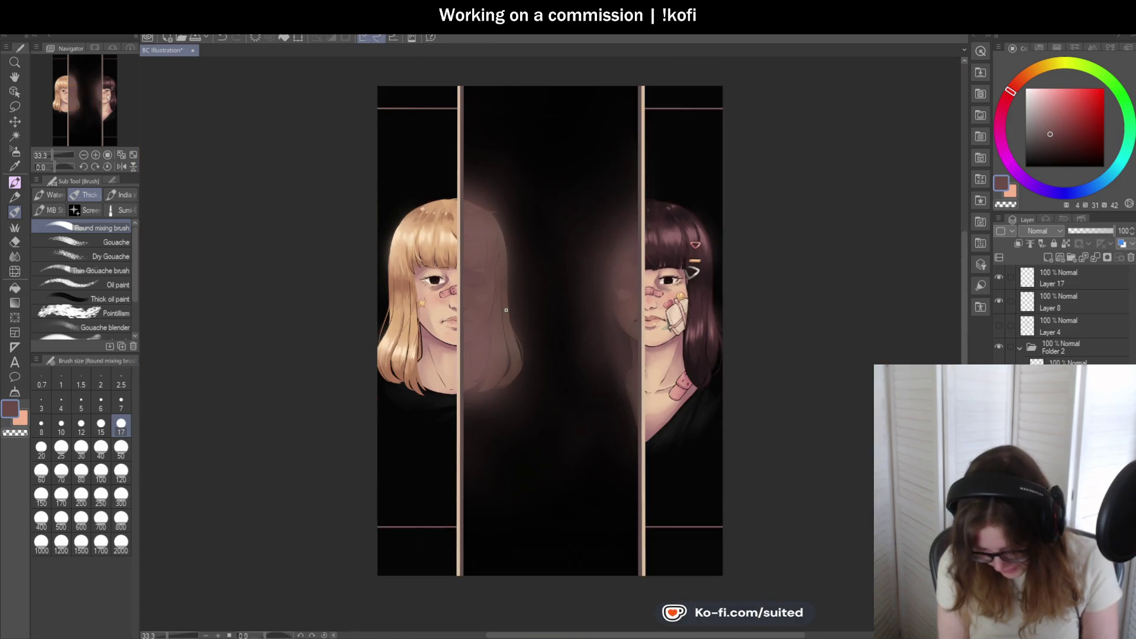
{"action": "scroll", "coordinate": [506, 310], "scroll_direction": "up", "scroll_amount": 3}
{"action": "key", "text": "bracketright"}
{"action": "key", "text": "bracketright"}
{"action": "key", "text": "bracketright"}
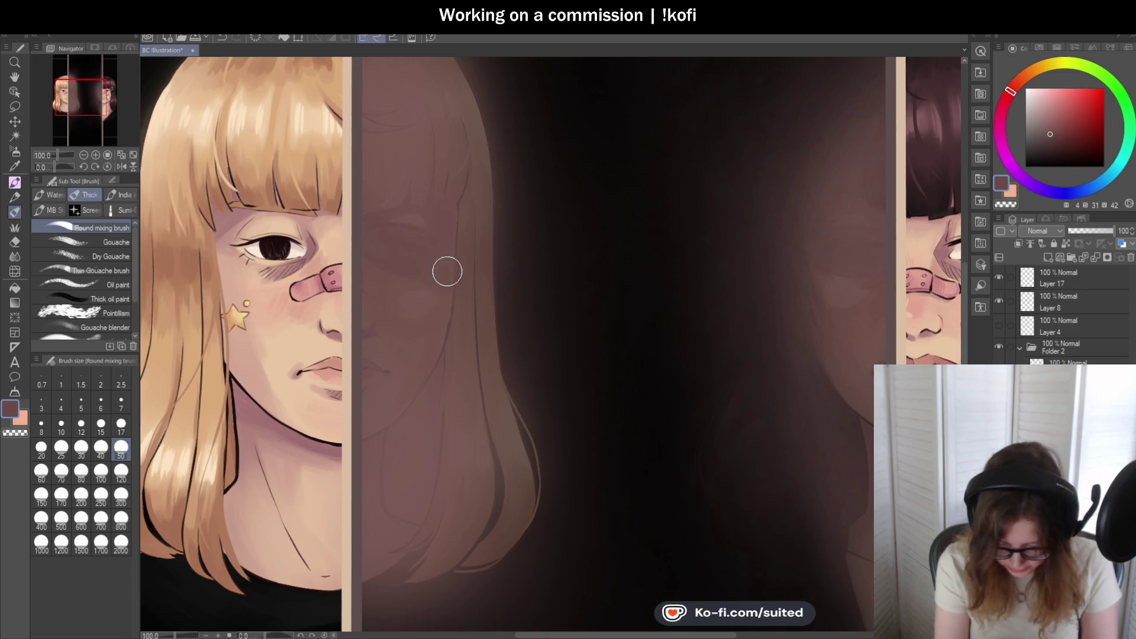
- Resample the reflection's skin tone and blend its face and hair at brush size 50
{"action": "scroll", "coordinate": [491, 290], "scroll_direction": "down", "scroll_amount": 3}
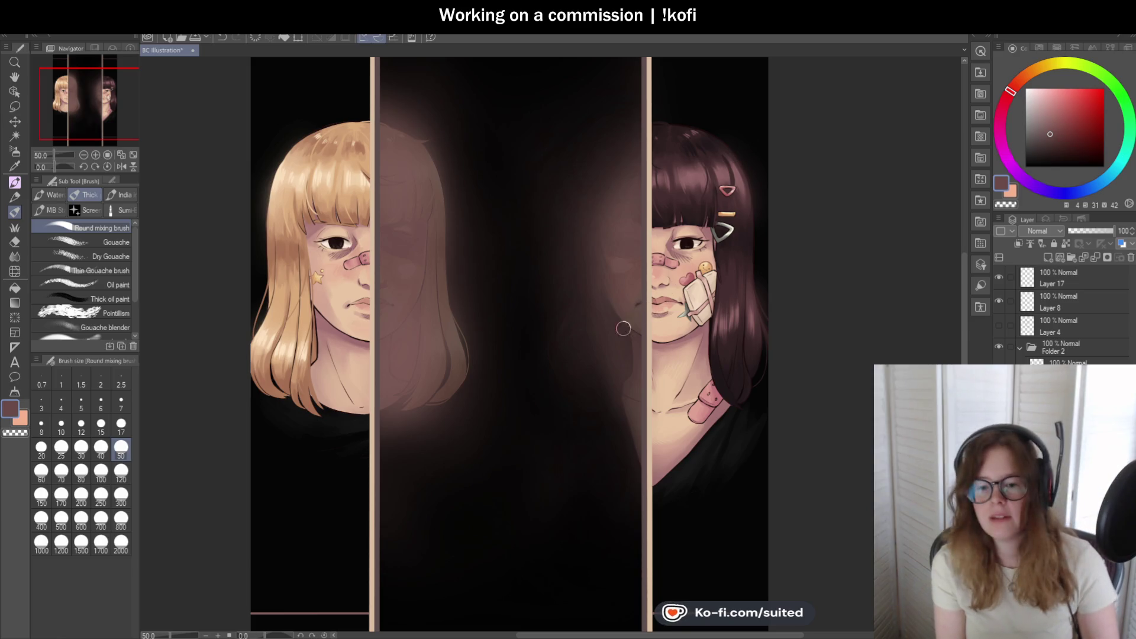
{"action": "scroll", "coordinate": [422, 269], "scroll_direction": "up", "scroll_amount": 3}
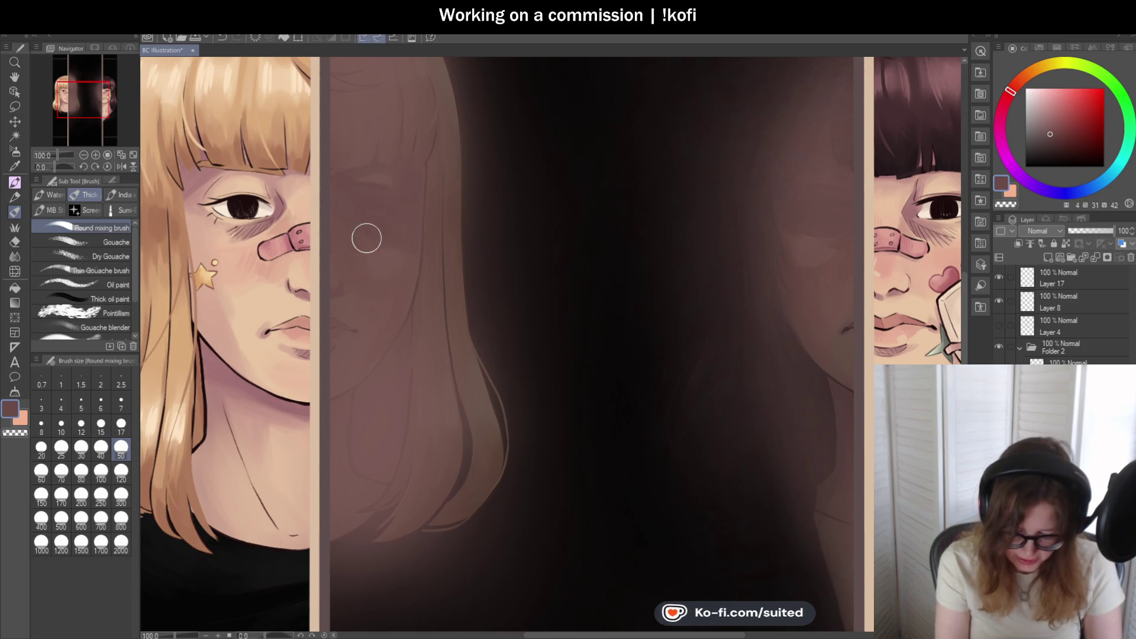
{"action": "scroll", "coordinate": [477, 296], "scroll_direction": "down", "scroll_amount": 1}
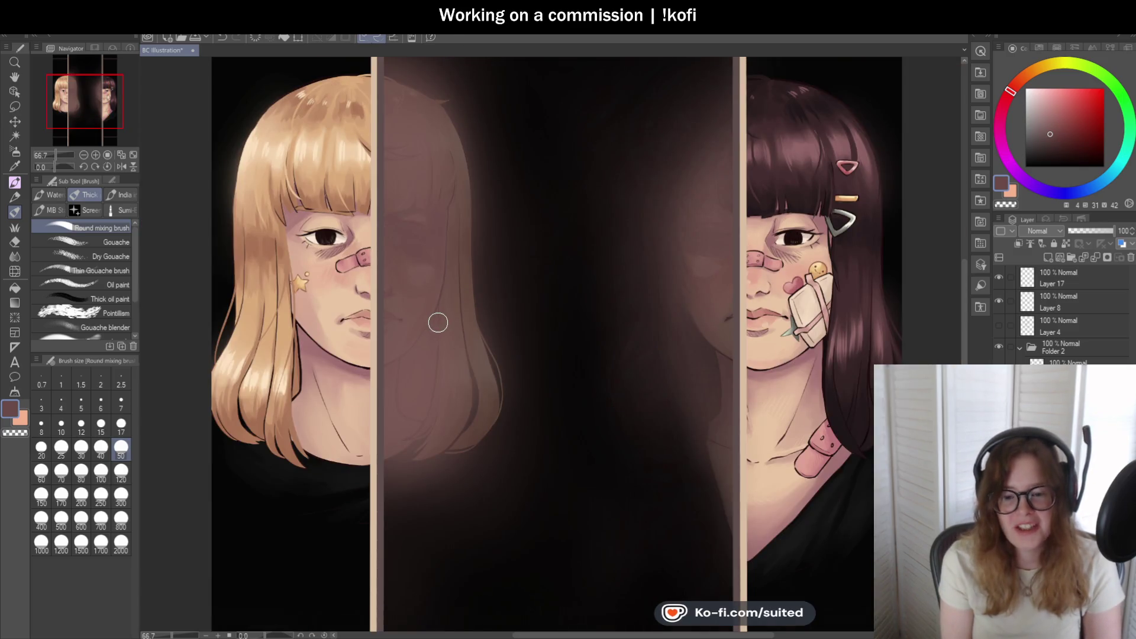
{"action": "scroll", "coordinate": [421, 335], "scroll_direction": "up", "scroll_amount": 2}
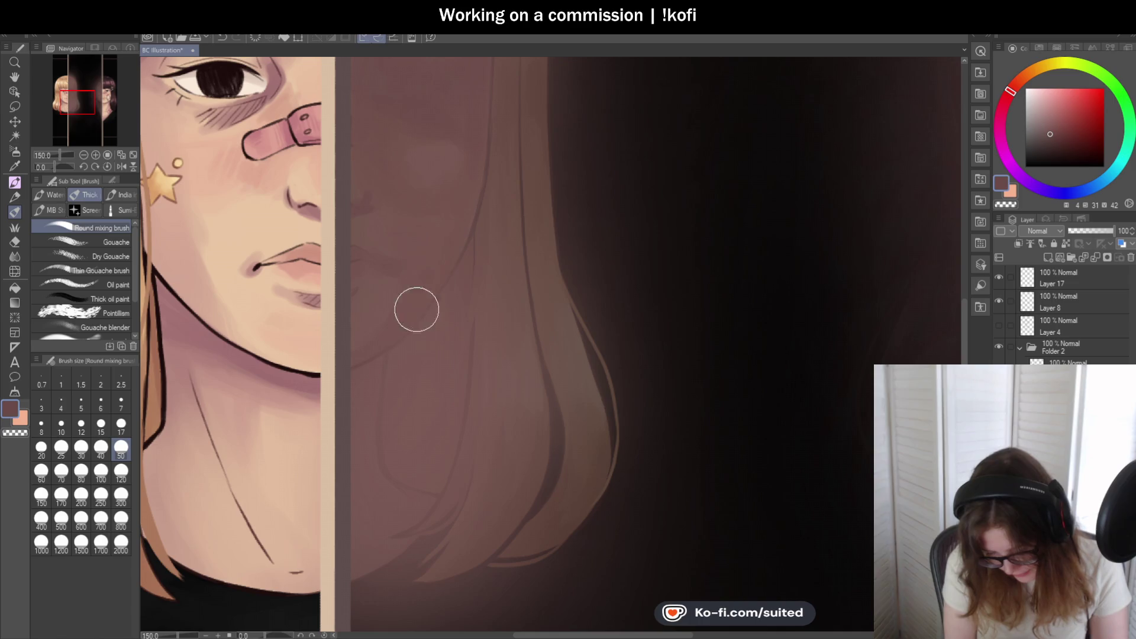
{"action": "scroll", "coordinate": [376, 374], "scroll_direction": "down", "scroll_amount": 8}
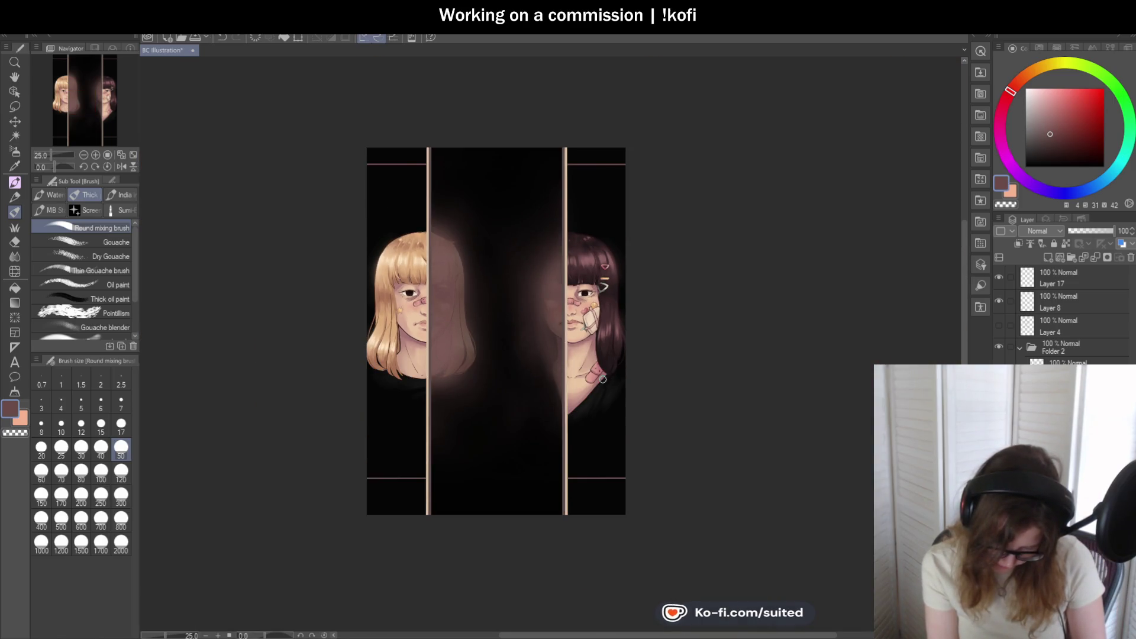
{"action": "scroll", "coordinate": [439, 317], "scroll_direction": "up", "scroll_amount": 5}
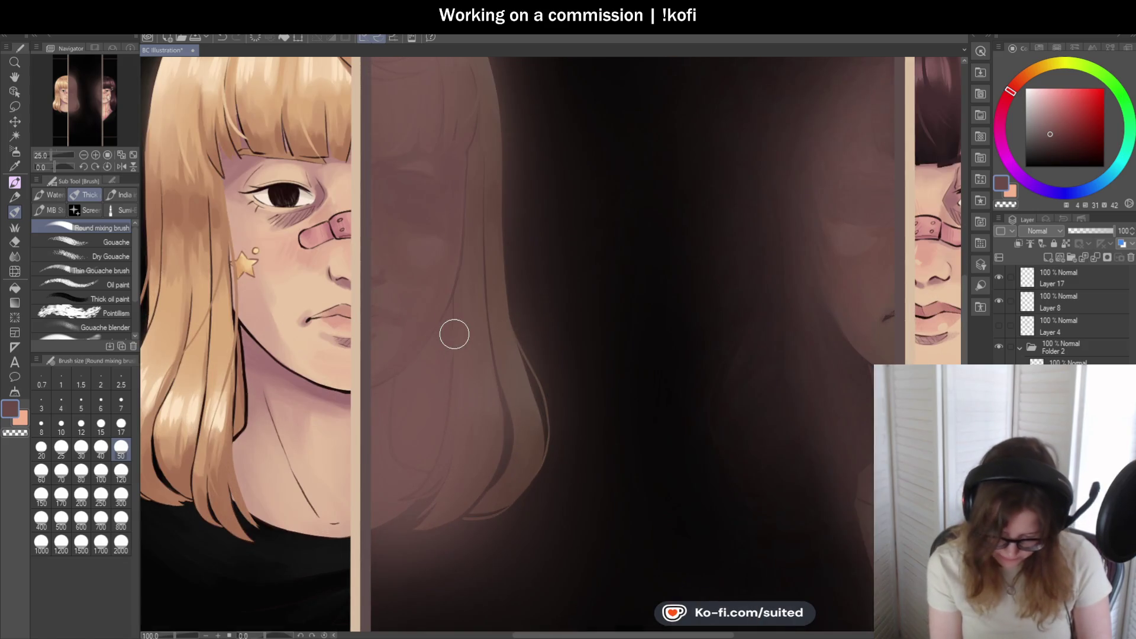
{"action": "key", "text": "i"}
{"action": "left_click", "coordinate": [858, 235]}
{"action": "key", "text": "b"}
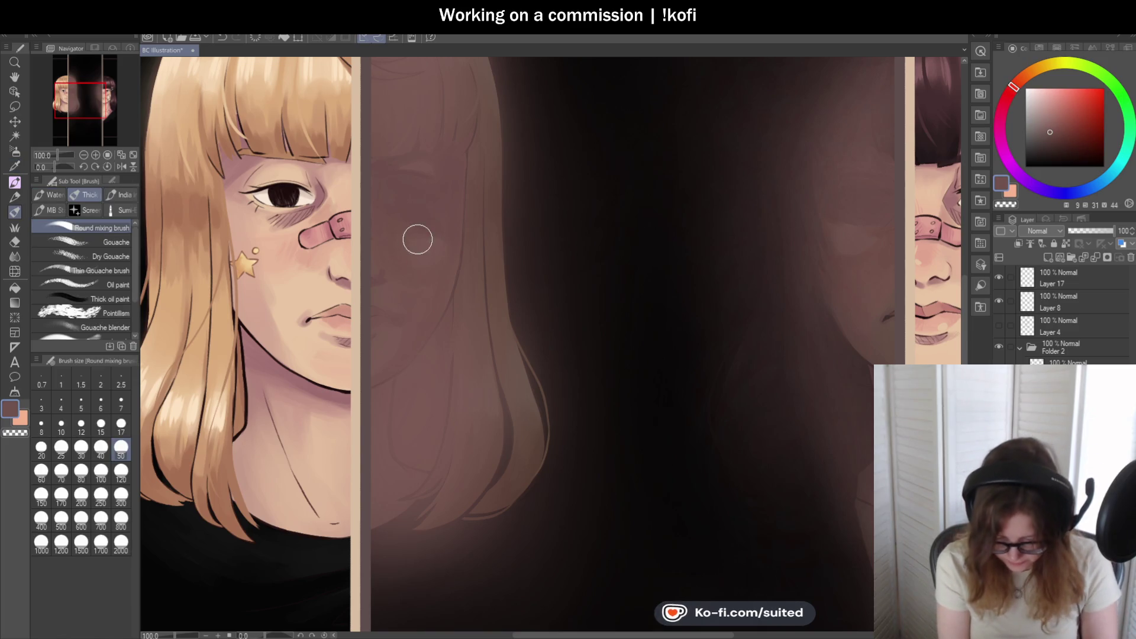
{"action": "scroll", "coordinate": [414, 239], "scroll_direction": "up", "scroll_amount": 1}
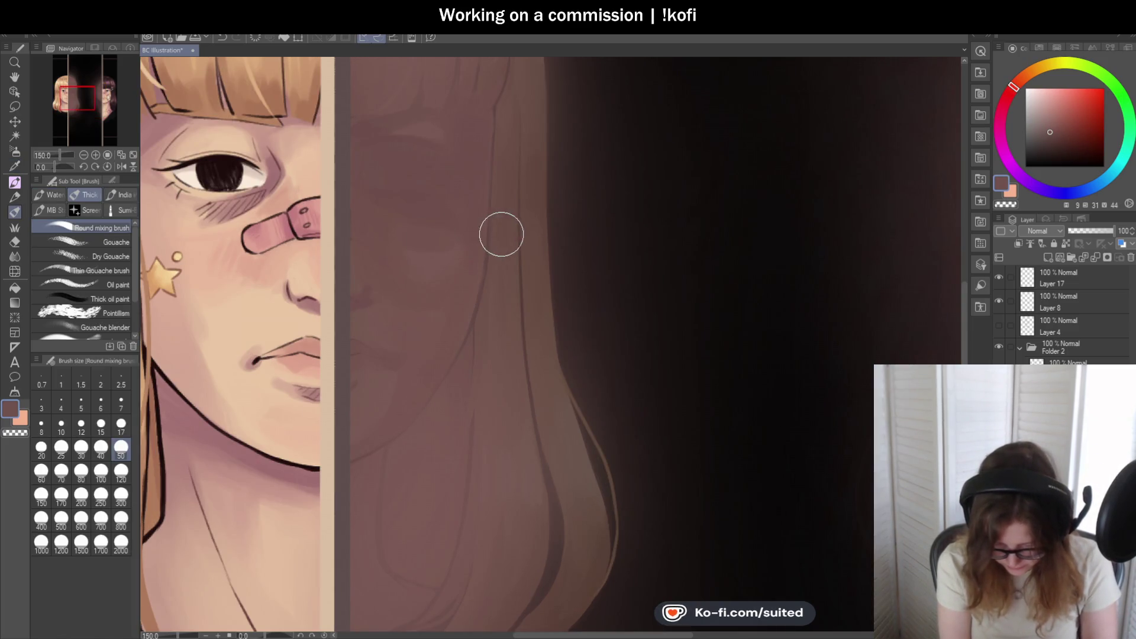
{"action": "scroll", "coordinate": [449, 314], "scroll_direction": "down", "scroll_amount": 2}
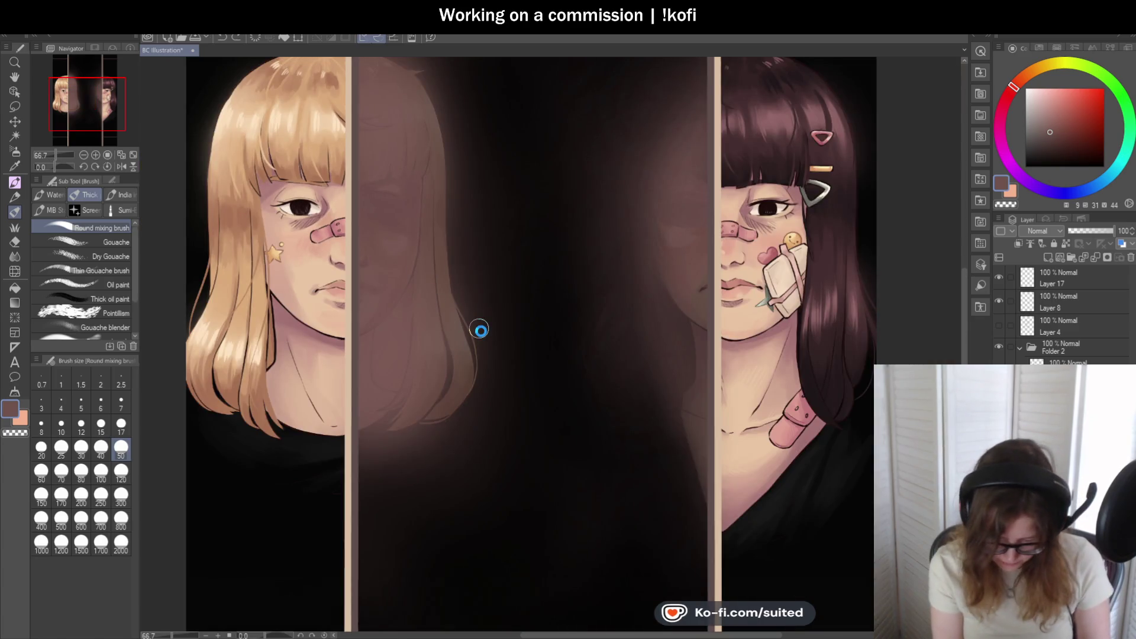
{"action": "scroll", "coordinate": [431, 284], "scroll_direction": "up", "scroll_amount": 1}
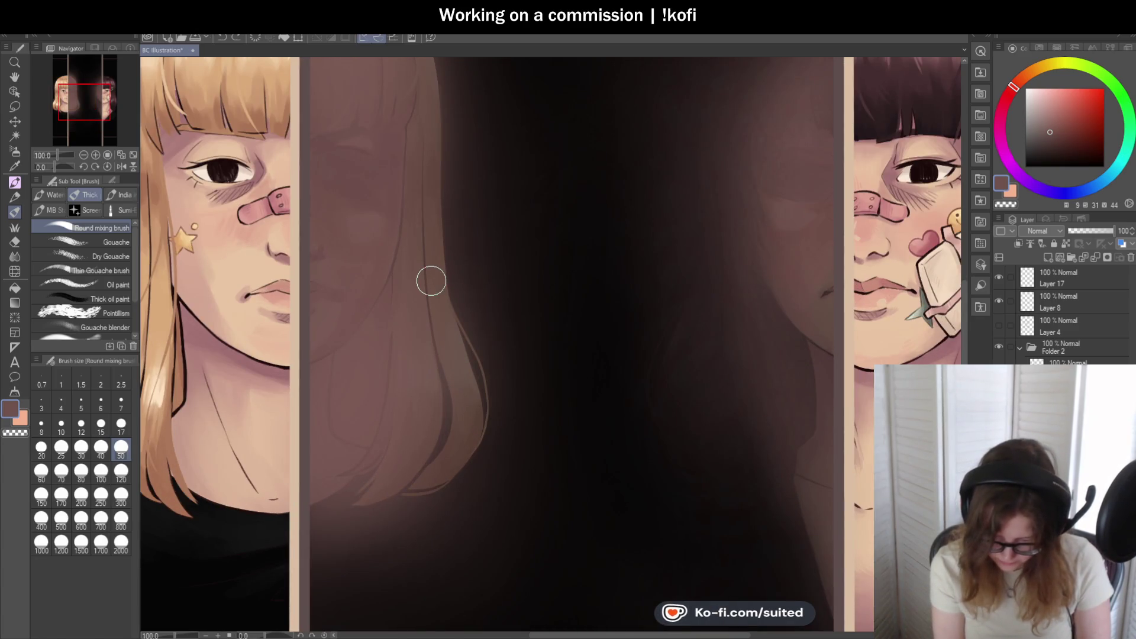
- Lighten the paint colour slightly and zoom in on the left reflection
{"action": "key", "text": "i"}
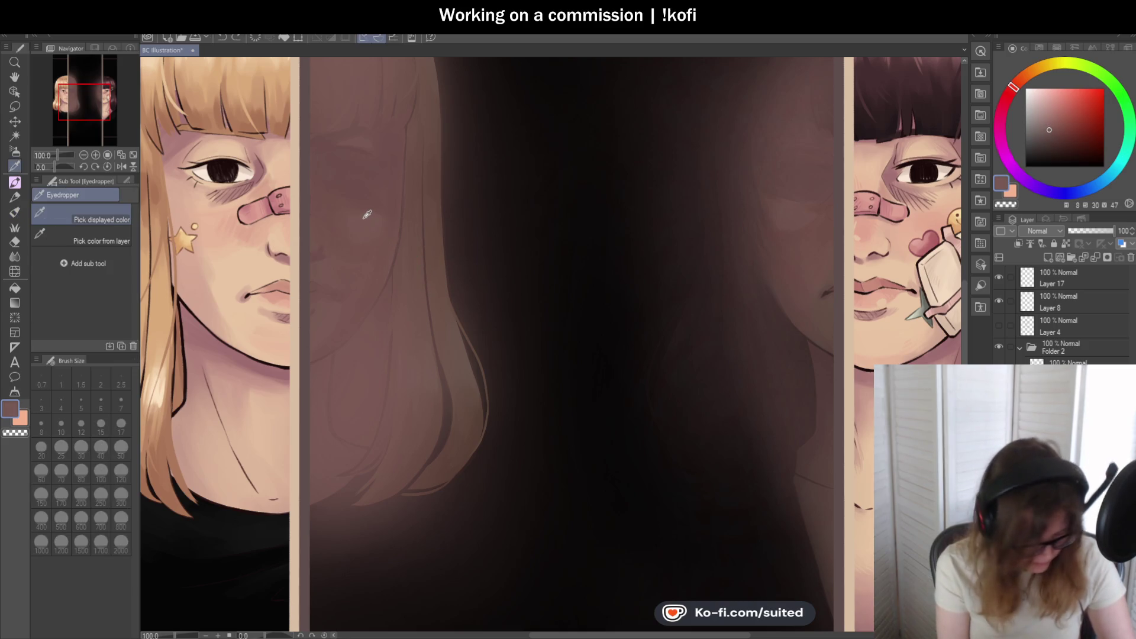
{"action": "key", "text": "b"}
{"action": "left_click", "coordinate": [1049, 125]}
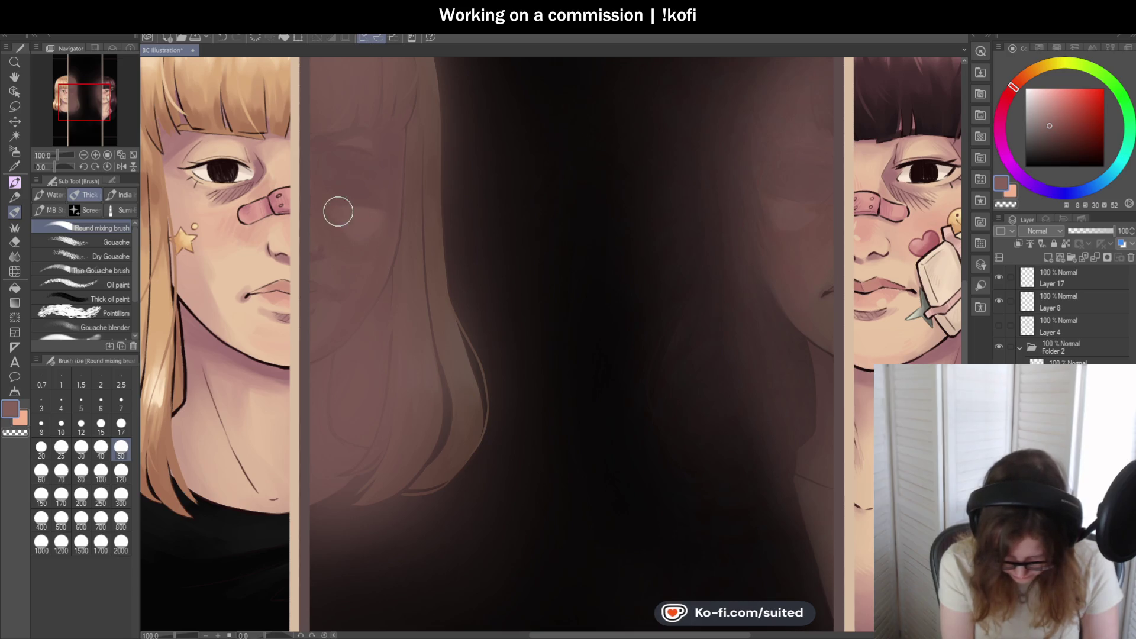
{"action": "scroll", "coordinate": [520, 287], "scroll_direction": "down", "scroll_amount": 5}
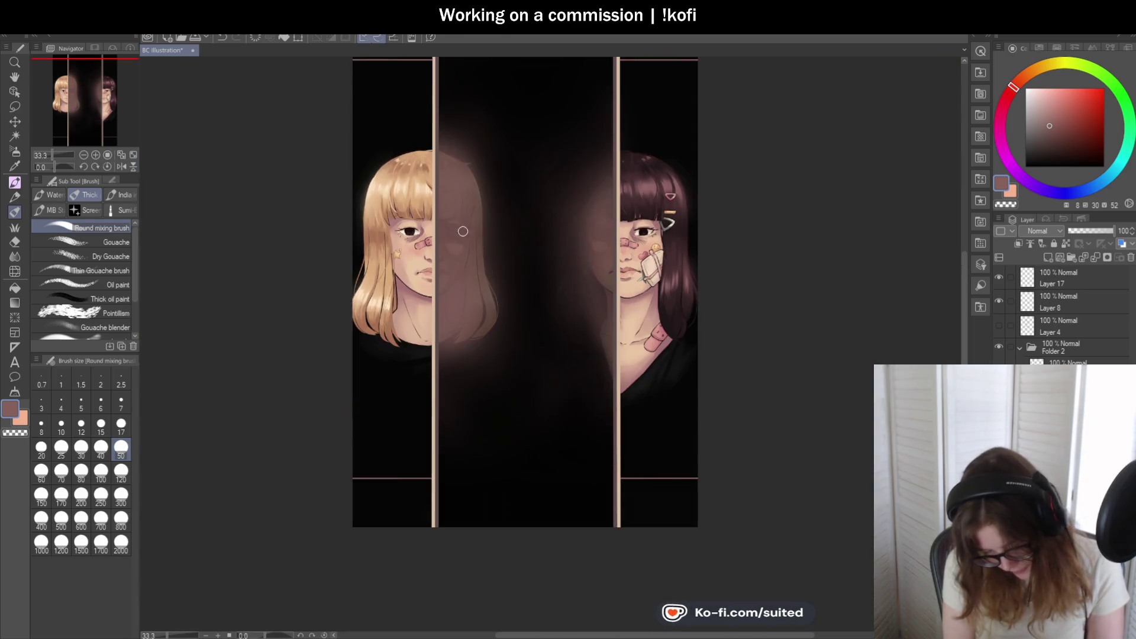
{"action": "scroll", "coordinate": [464, 236], "scroll_direction": "up", "scroll_amount": 5}
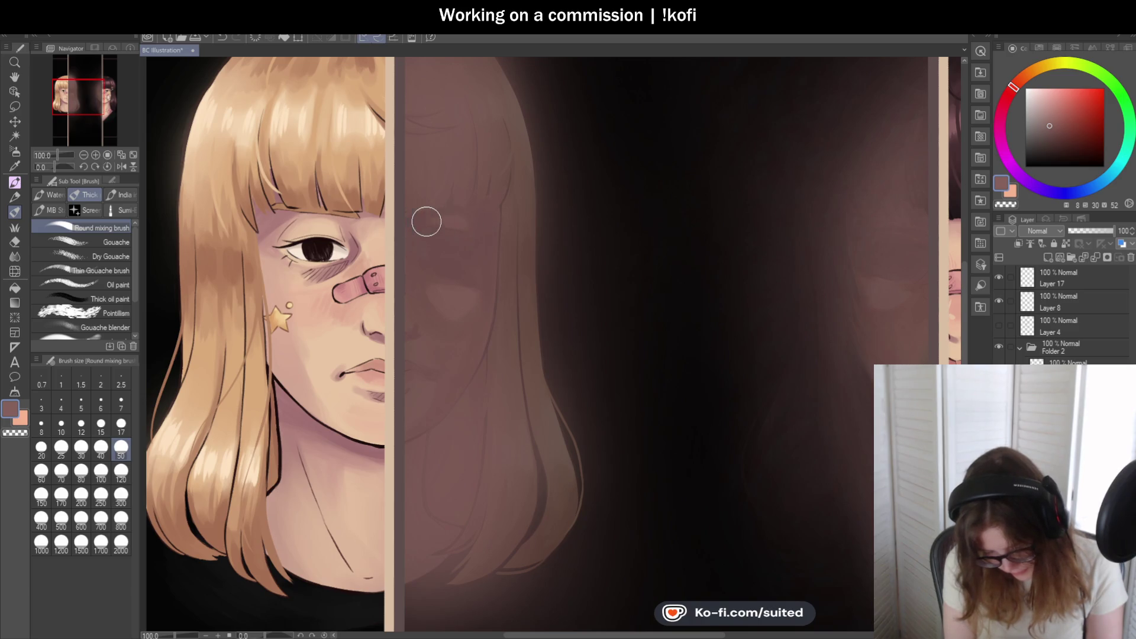
{"action": "scroll", "coordinate": [398, 232], "scroll_direction": "down", "scroll_amount": 3}
{"action": "scroll", "coordinate": [507, 284], "scroll_direction": "down", "scroll_amount": 1}
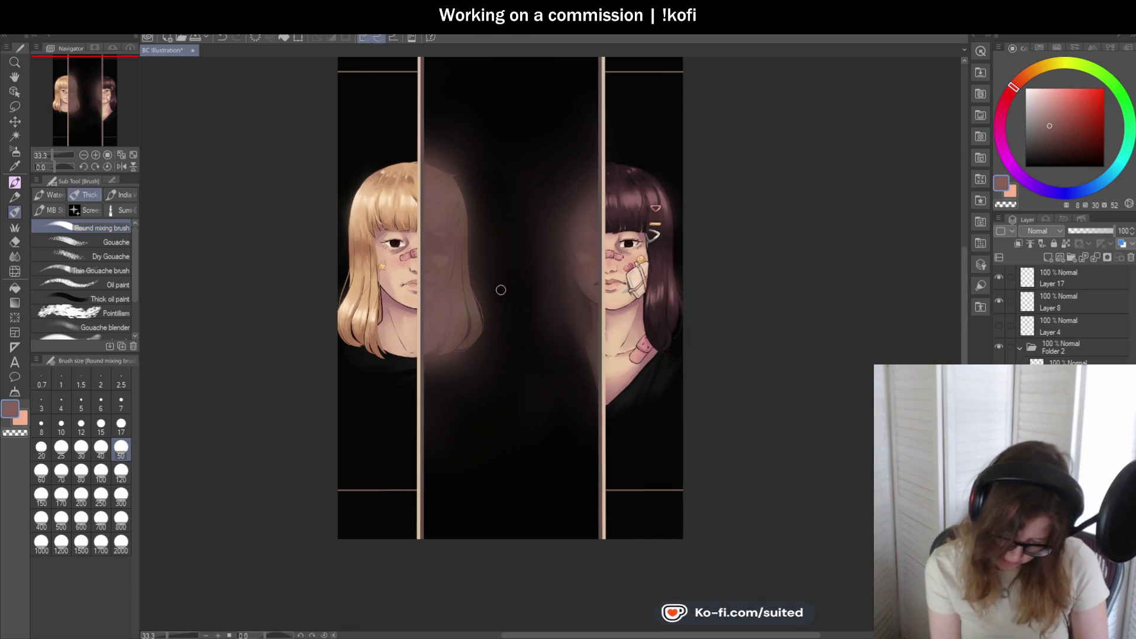
{"action": "scroll", "coordinate": [451, 284], "scroll_direction": "up", "scroll_amount": 2}
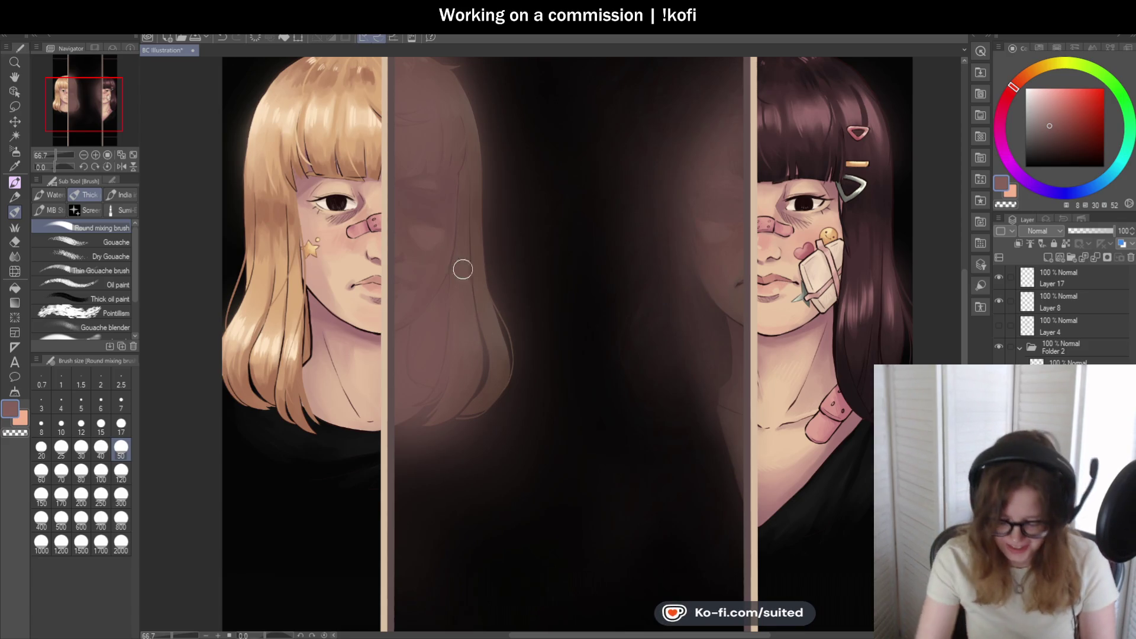
{"action": "scroll", "coordinate": [465, 271], "scroll_direction": "up", "scroll_amount": 3}
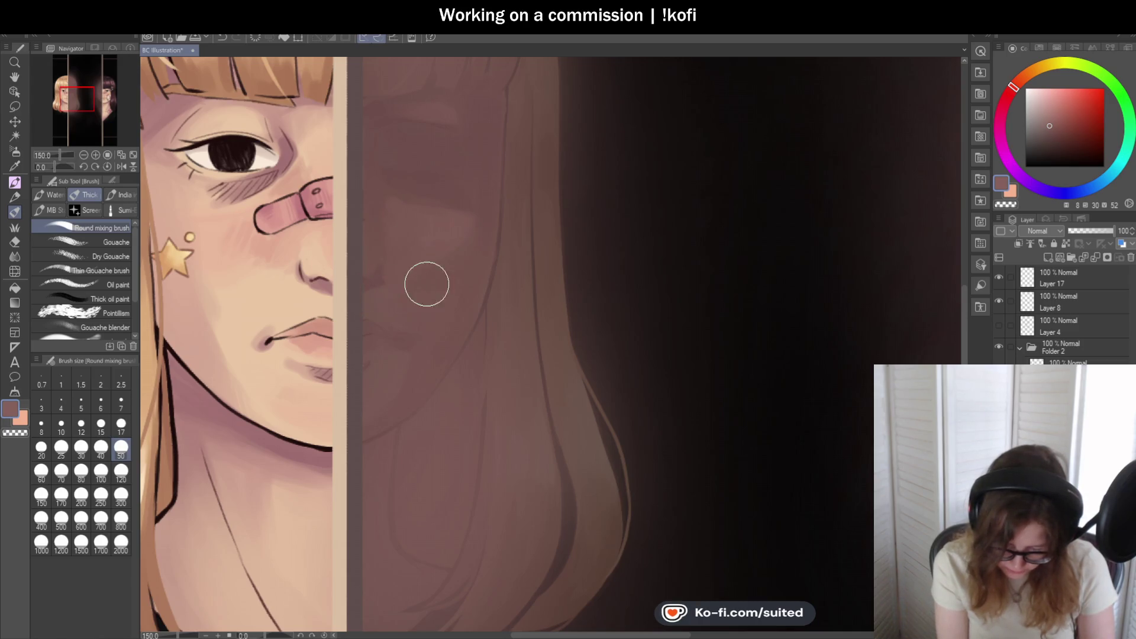
{"action": "scroll", "coordinate": [467, 256], "scroll_direction": "down", "scroll_amount": 4}
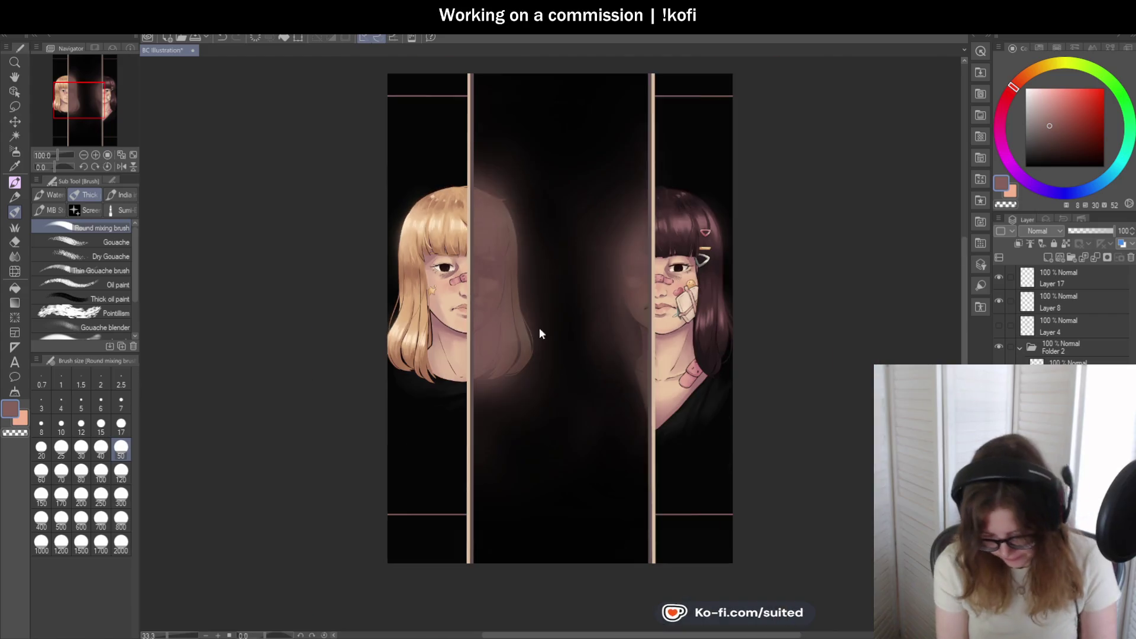
{"action": "scroll", "coordinate": [468, 309], "scroll_direction": "down", "scroll_amount": 1}
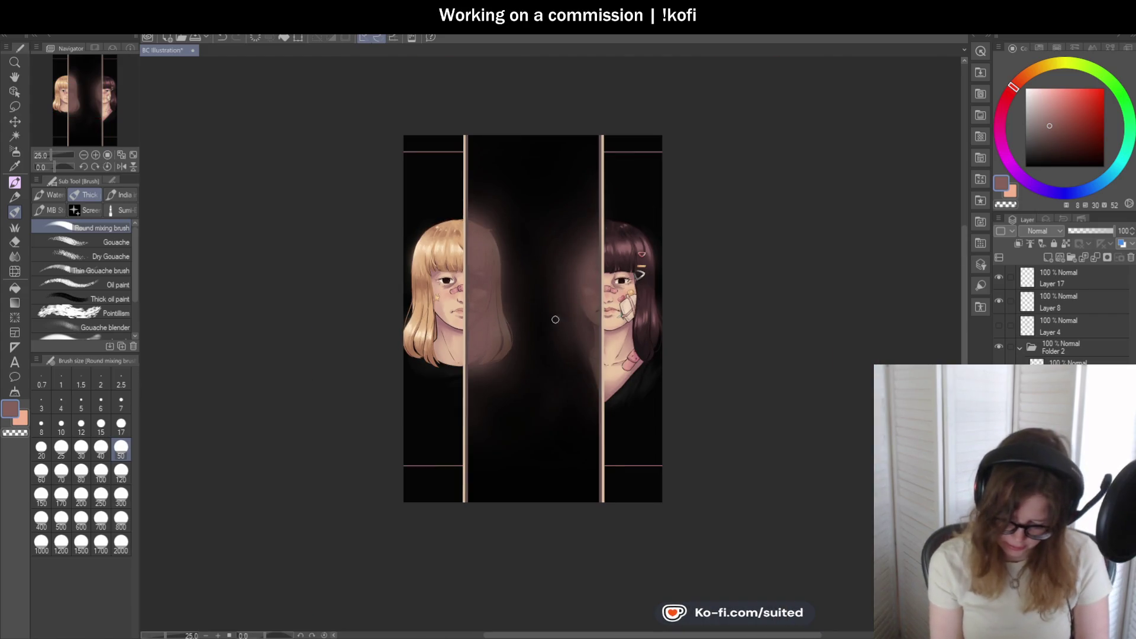
{"action": "scroll", "coordinate": [527, 322], "scroll_direction": "up", "scroll_amount": 6}
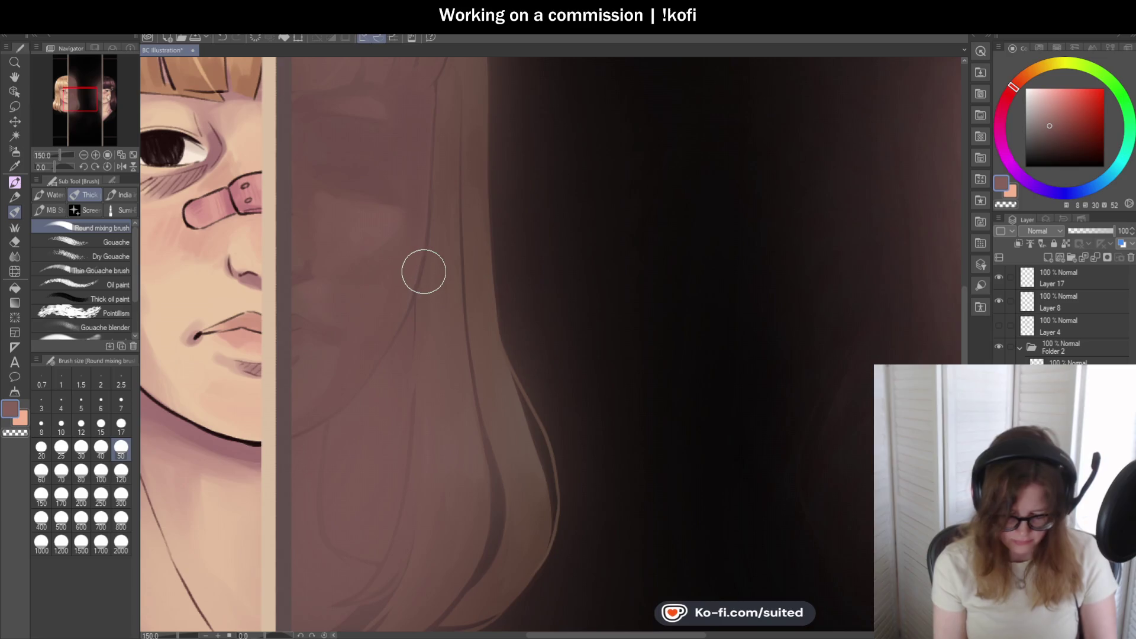
- Sample a brown from the reflection's hair and blend the hair with the mixing brush
{"action": "left_click", "coordinate": [379, 246], "text": "alt"}
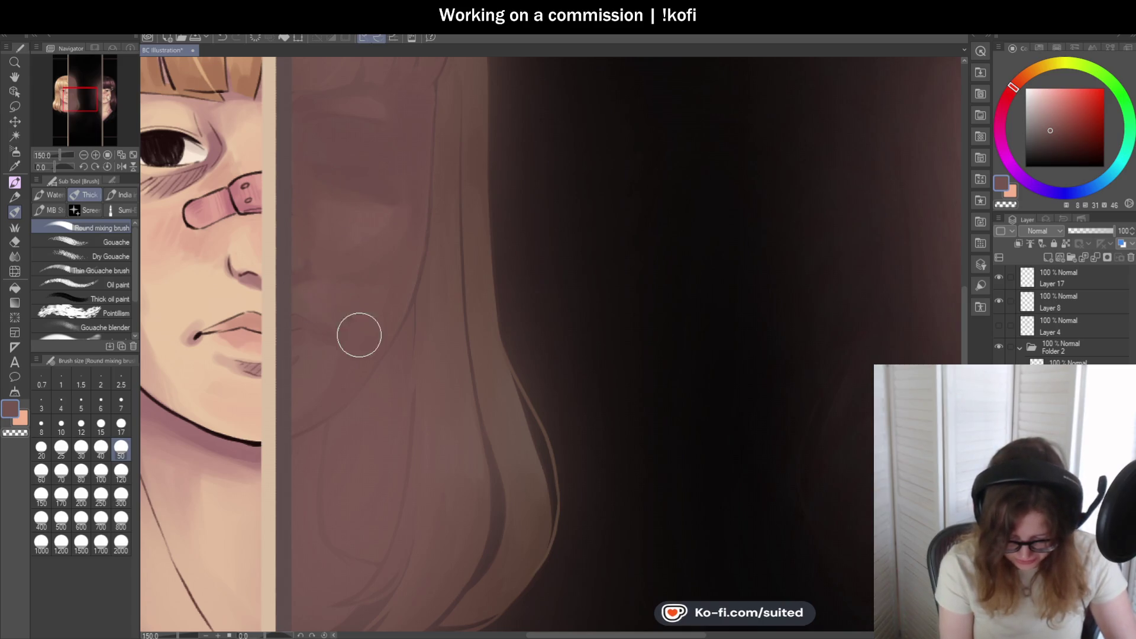
{"action": "scroll", "coordinate": [420, 271], "scroll_direction": "down", "scroll_amount": 3}
{"action": "scroll", "coordinate": [454, 389], "scroll_direction": "down", "scroll_amount": 1}
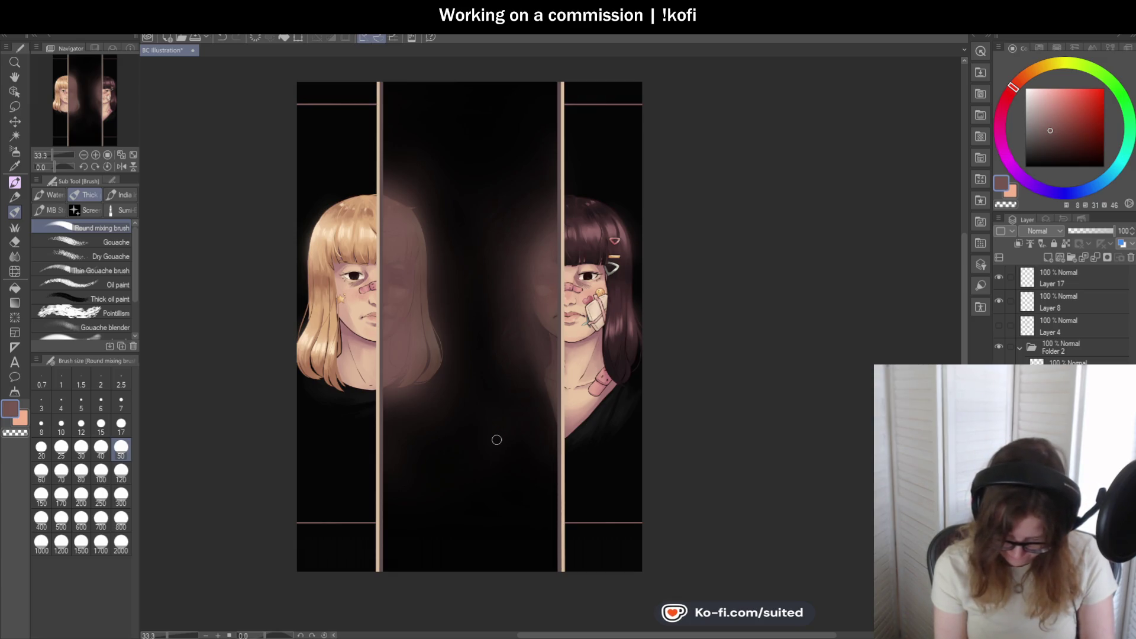
{"action": "scroll", "coordinate": [422, 358], "scroll_direction": "up", "scroll_amount": 1}
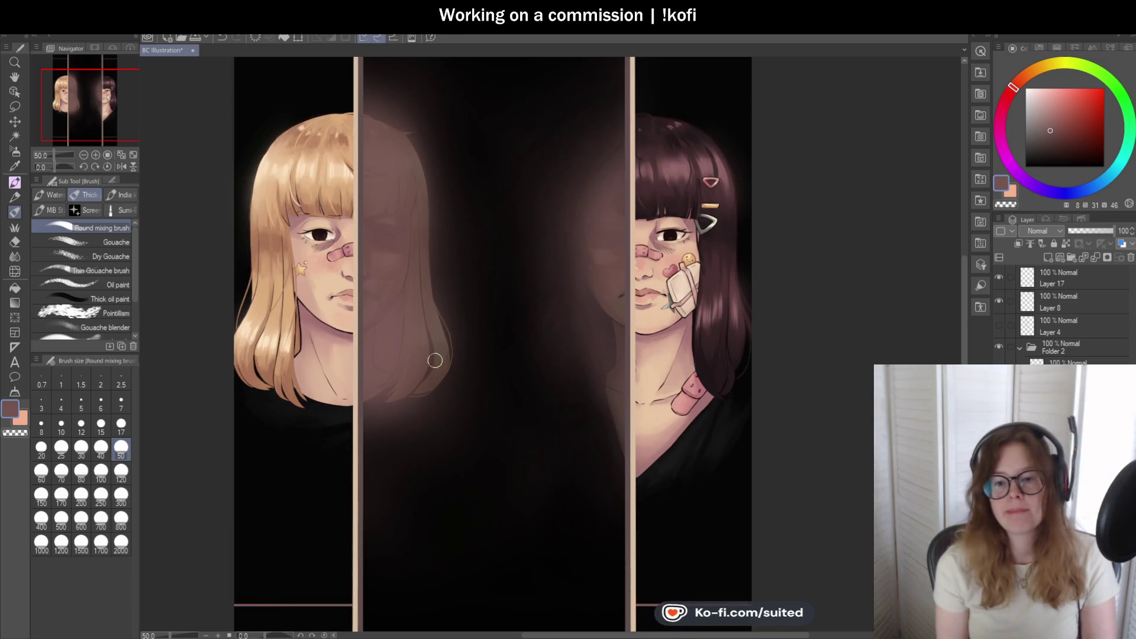
{"action": "scroll", "coordinate": [422, 378], "scroll_direction": "down", "scroll_amount": 1}
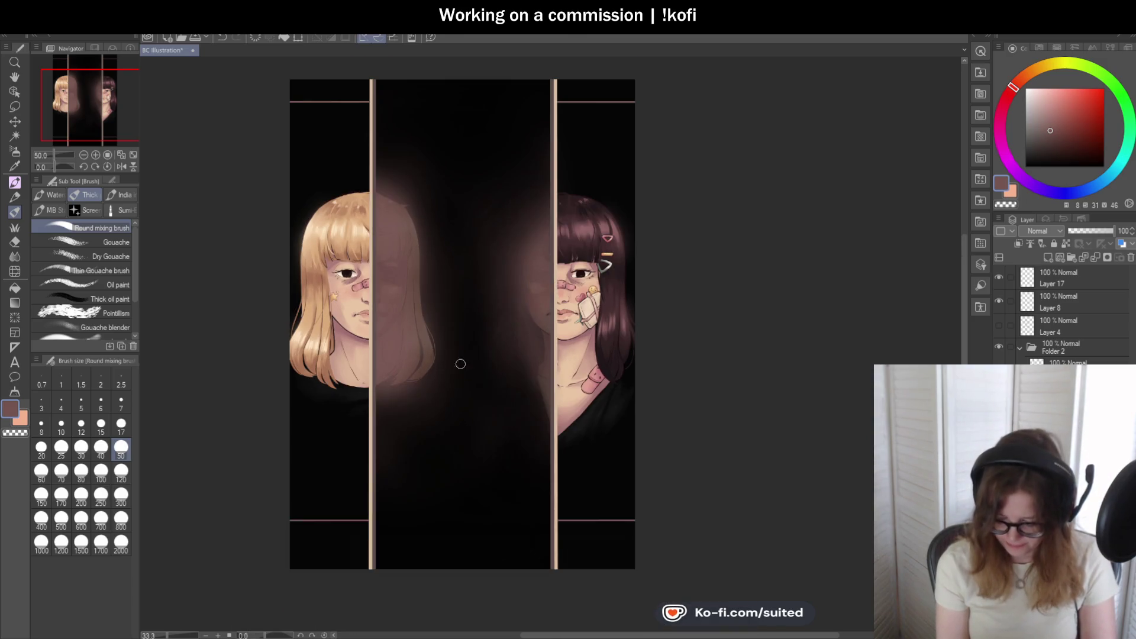
{"action": "scroll", "coordinate": [600, 361], "scroll_direction": "up", "scroll_amount": 1}
{"action": "scroll", "coordinate": [598, 361], "scroll_direction": "up", "scroll_amount": 1}
- Pick a darker brown from the reflection for blending the hair
{"action": "key", "text": "i"}
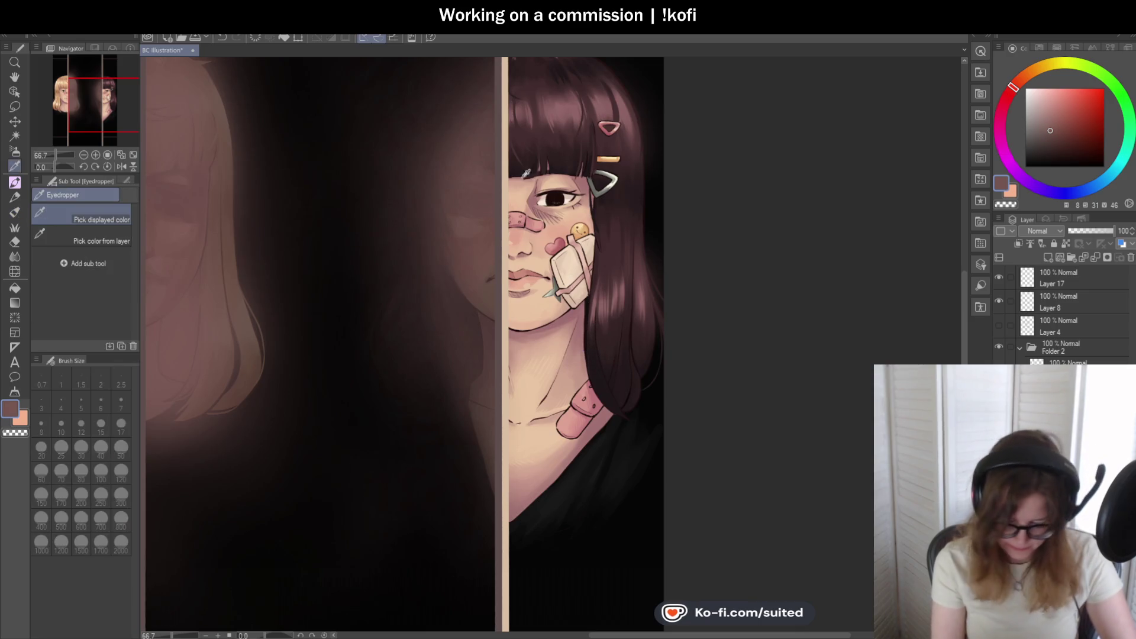
{"action": "left_click", "coordinate": [479, 194]}
{"action": "key", "text": "b"}
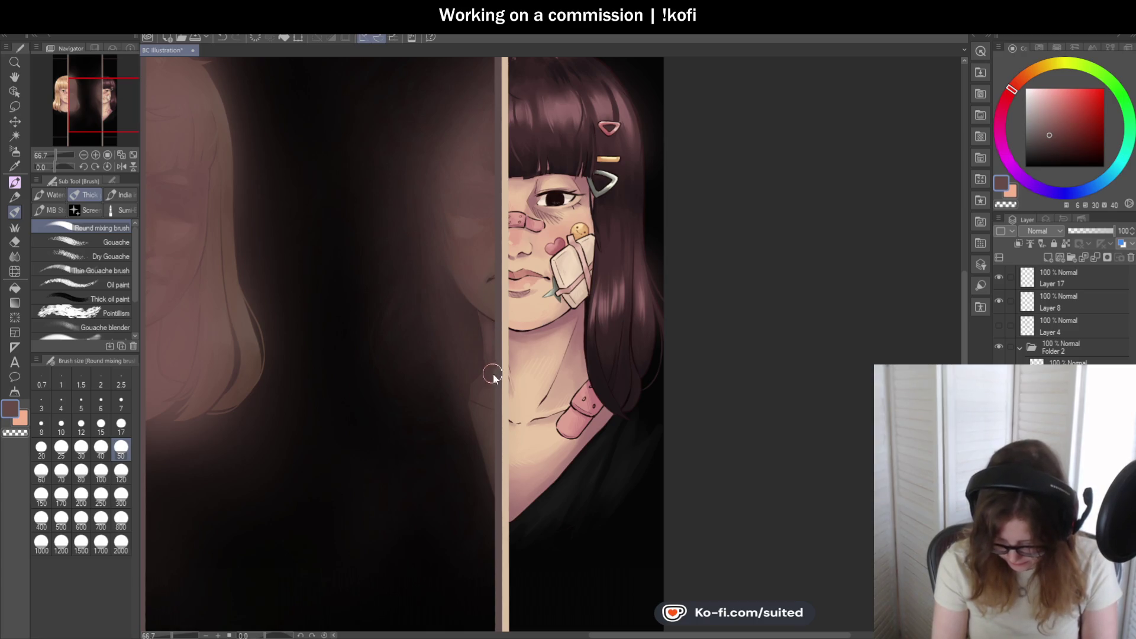
{"action": "scroll", "coordinate": [574, 432], "scroll_direction": "up", "scroll_amount": 2}
{"action": "key", "text": "i"}
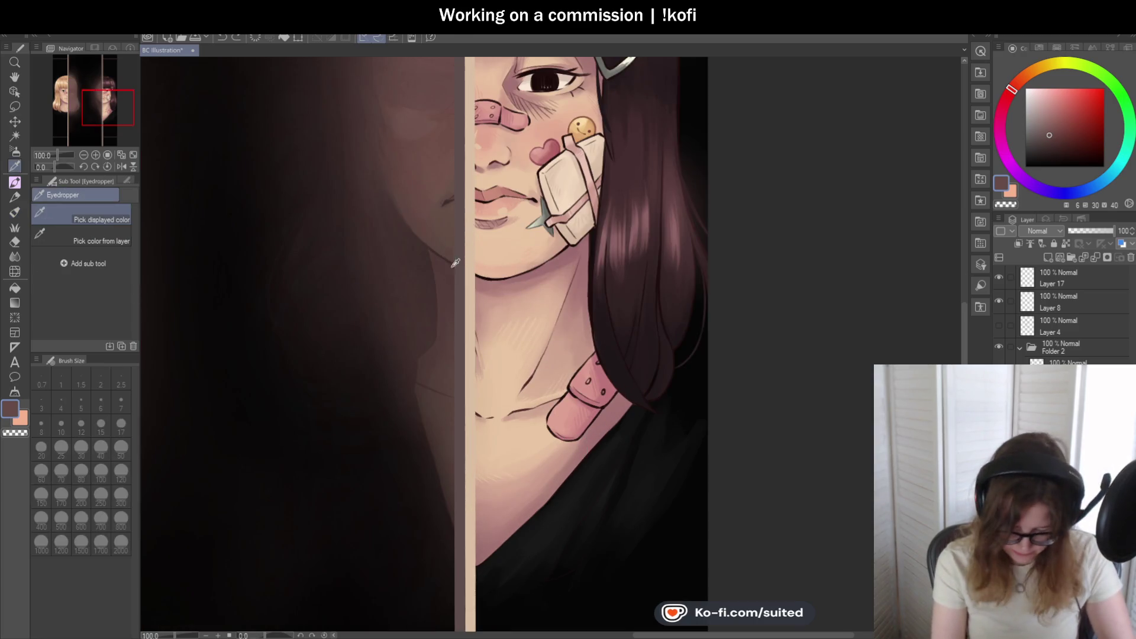
{"action": "key", "text": "b"}
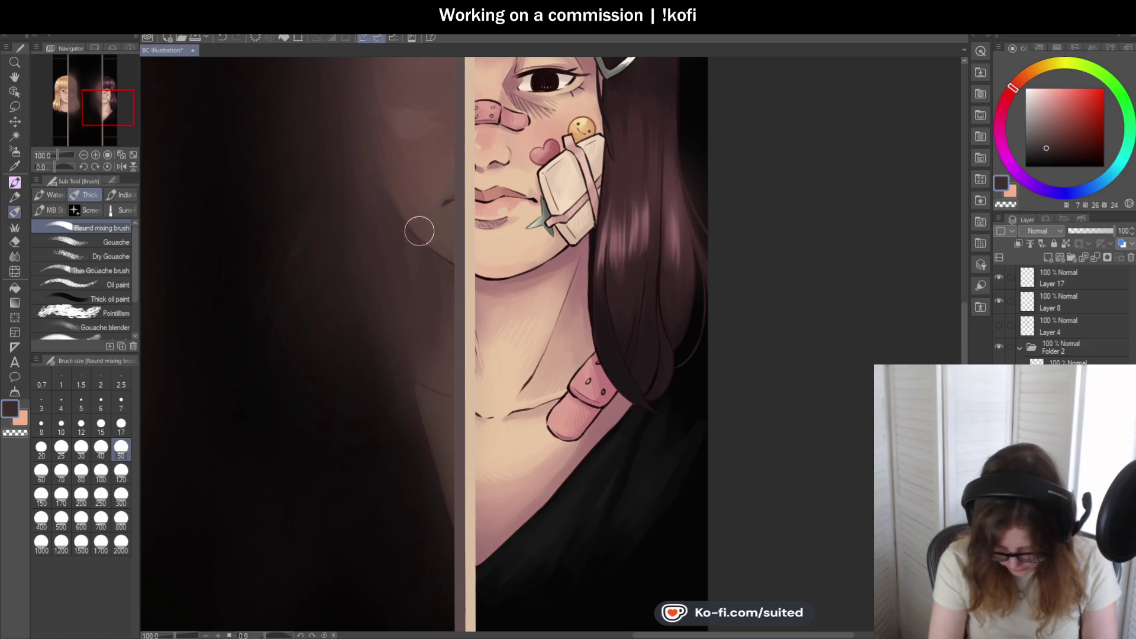
{"action": "scroll", "coordinate": [416, 234], "scroll_direction": "down", "scroll_amount": 2}
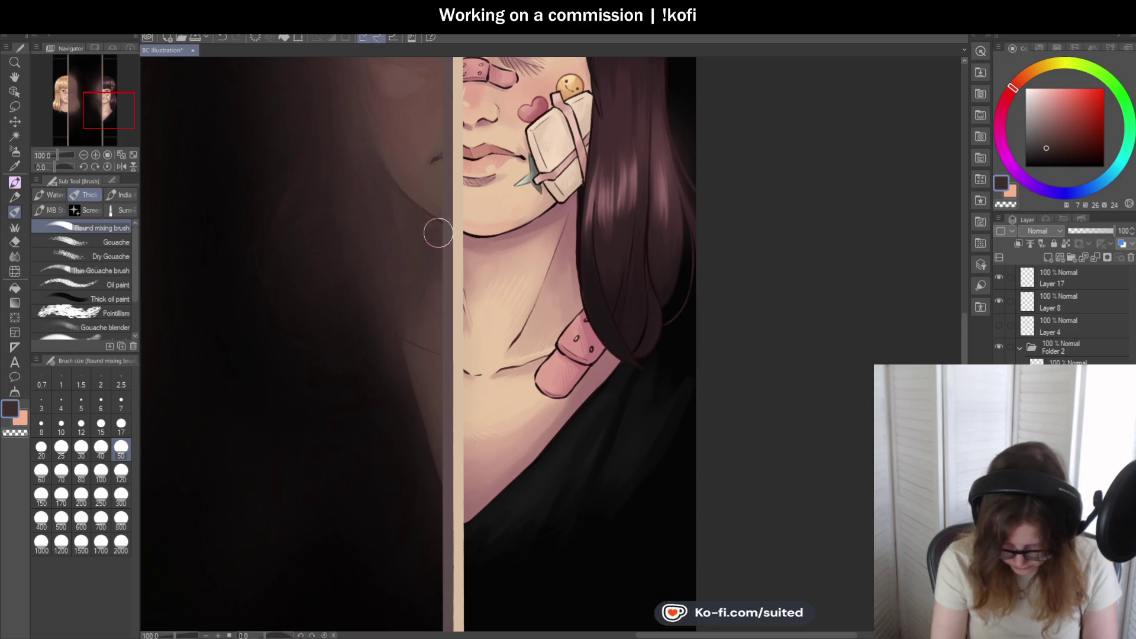
{"action": "scroll", "coordinate": [408, 315], "scroll_direction": "down", "scroll_amount": 3}
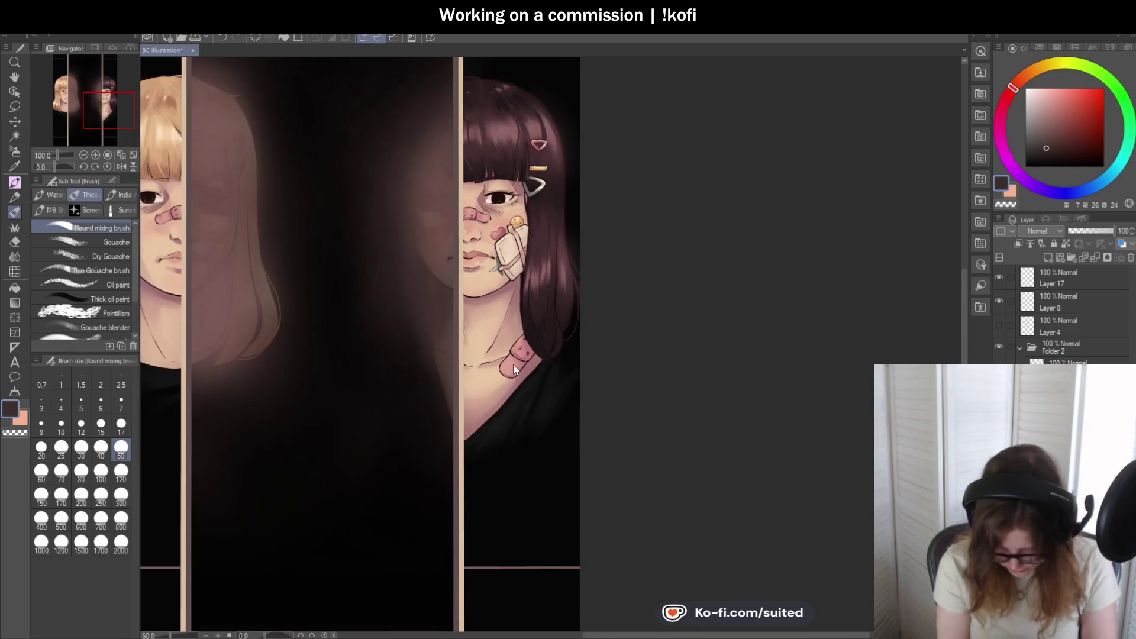
{"action": "scroll", "coordinate": [321, 330], "scroll_direction": "up", "scroll_amount": 2}
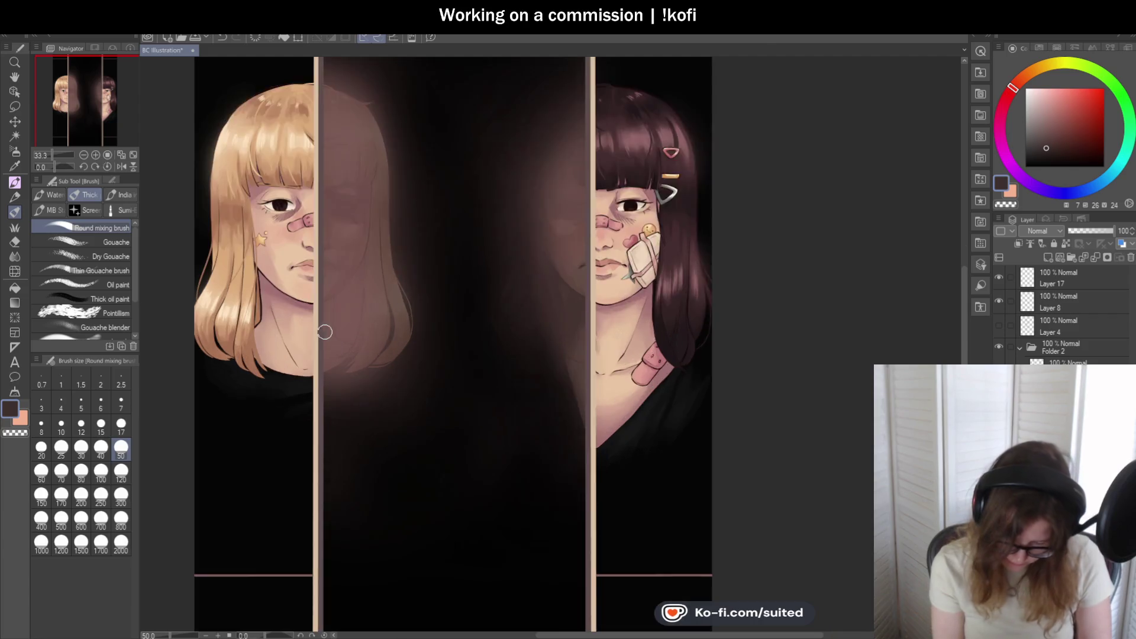
{"action": "key", "text": "i"}
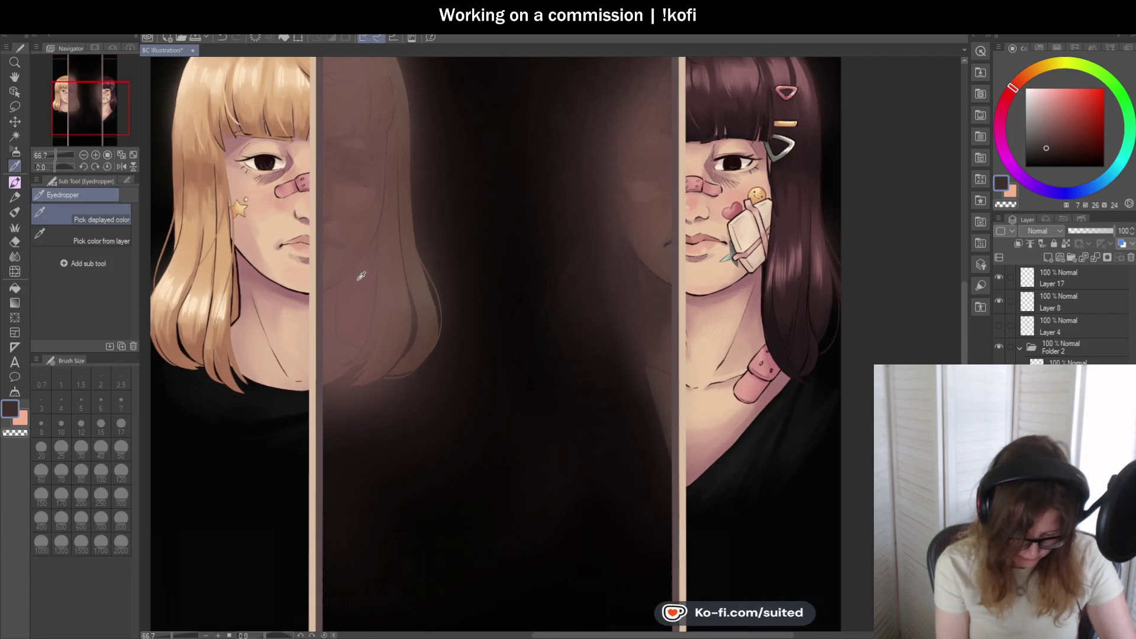
{"action": "key", "text": "b"}
- Darken and blend the reflection's lower hair ends into a soft rounded hem
{"action": "scroll", "coordinate": [354, 278], "scroll_direction": "up", "scroll_amount": 1}
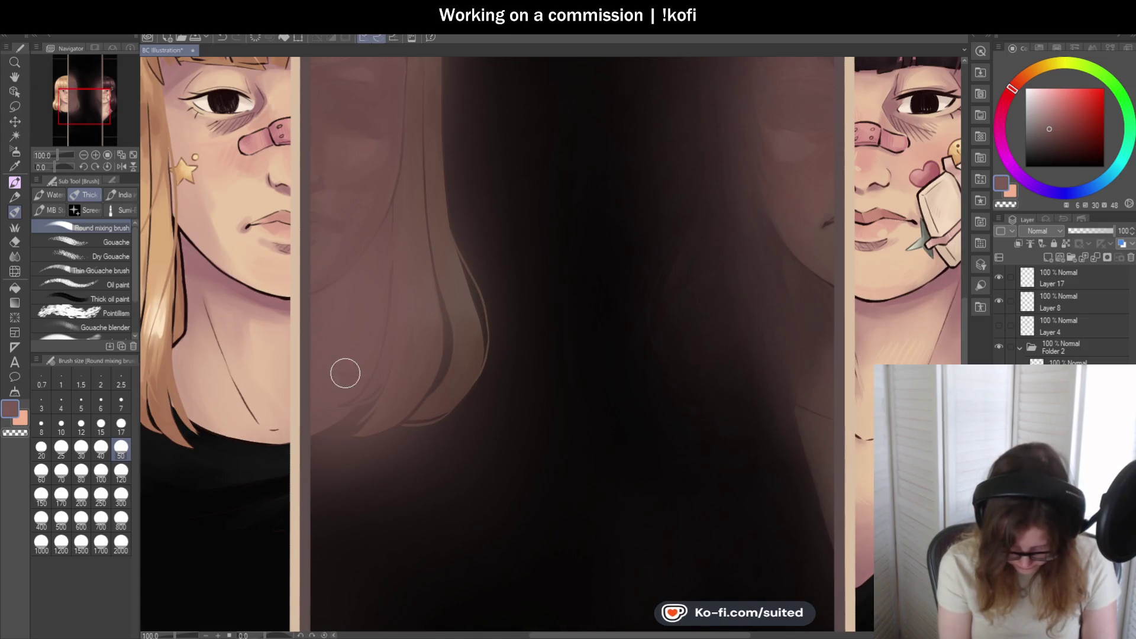
{"action": "left_click_drag", "start_coordinate": [325, 320], "coordinate": [321, 359]}
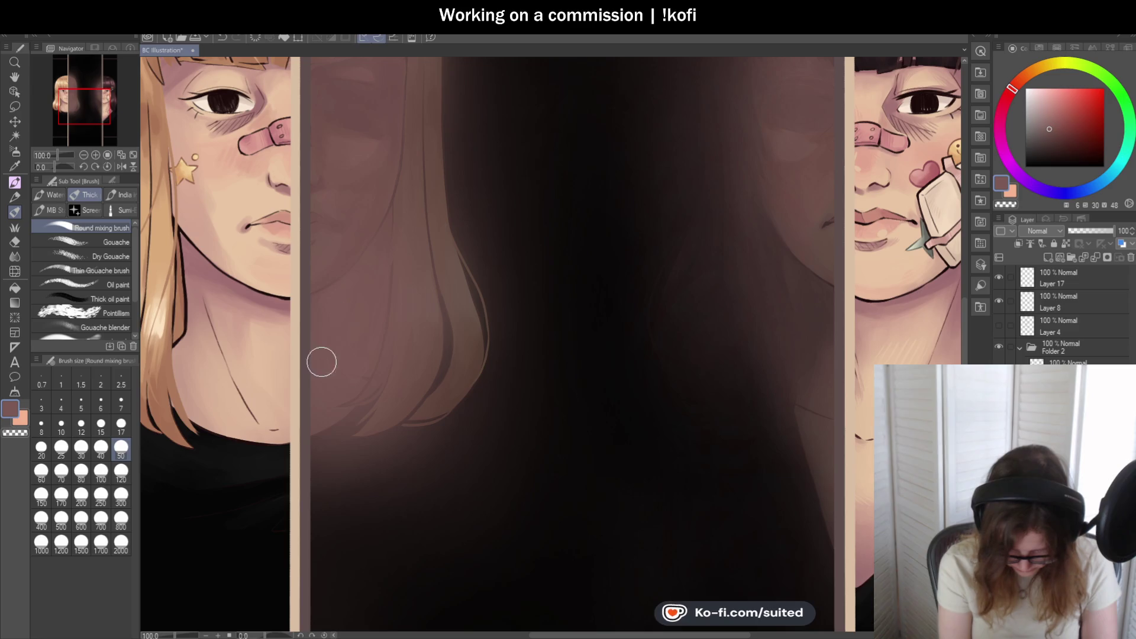
{"action": "scroll", "coordinate": [467, 358], "scroll_direction": "down", "scroll_amount": 3}
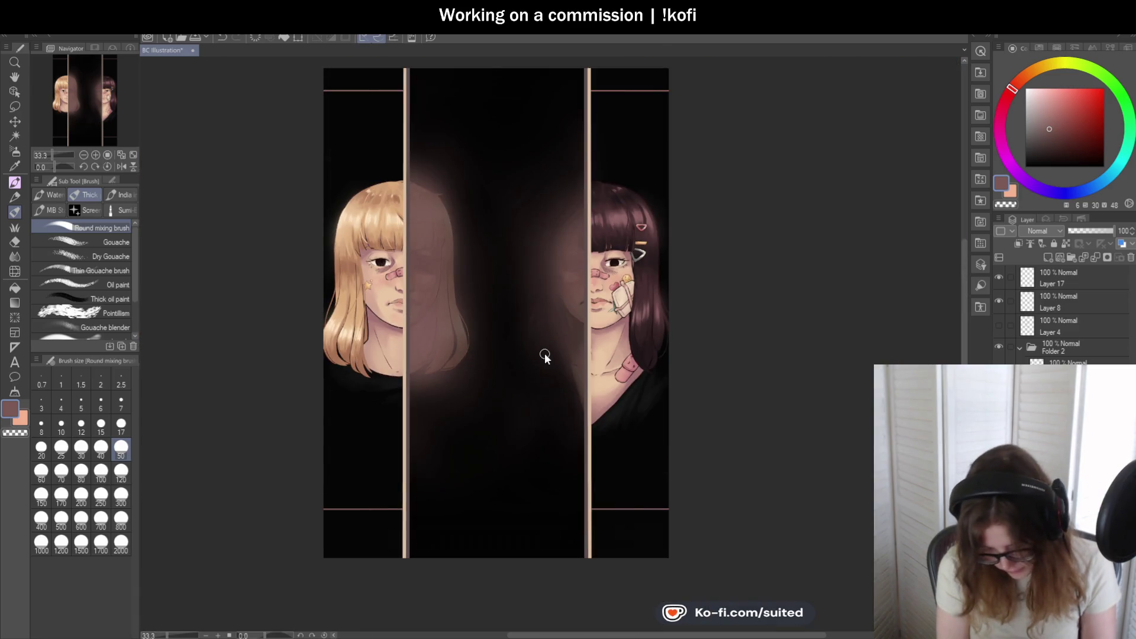
{"action": "scroll", "coordinate": [542, 357], "scroll_direction": "up", "scroll_amount": 2}
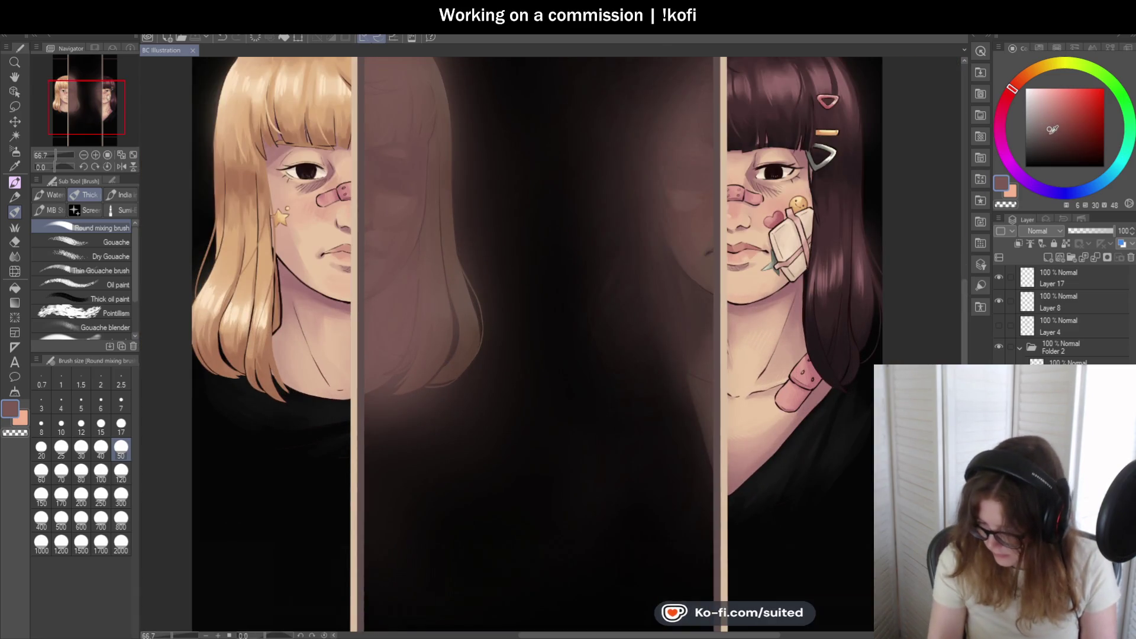
{"action": "scroll", "coordinate": [403, 284], "scroll_direction": "up", "scroll_amount": 1}
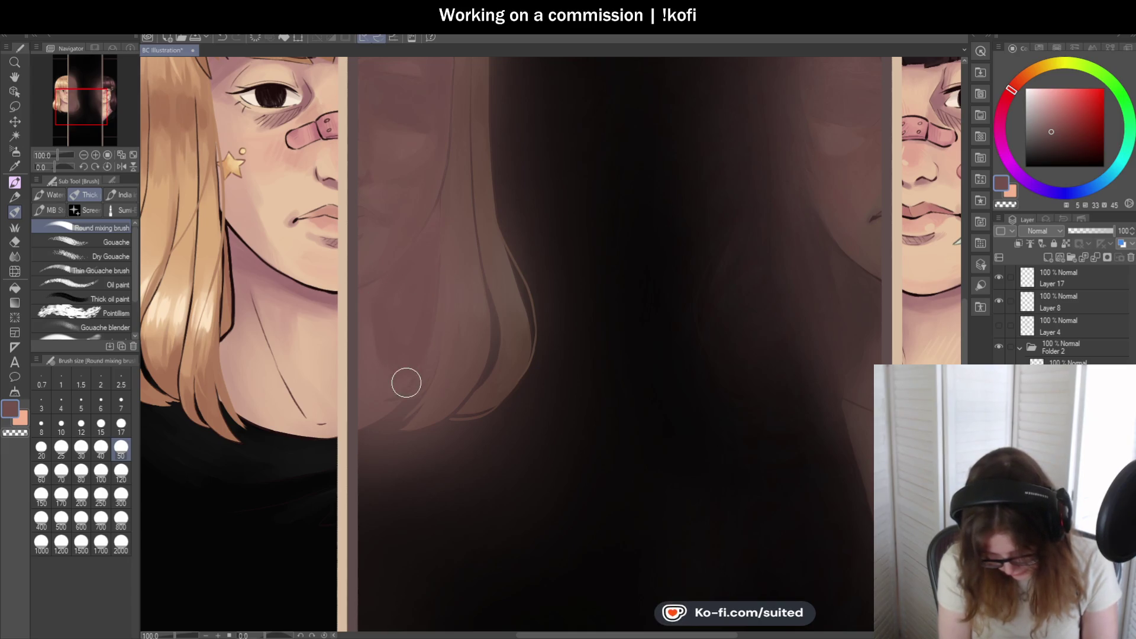
{"action": "scroll", "coordinate": [406, 383], "scroll_direction": "down", "scroll_amount": 3}
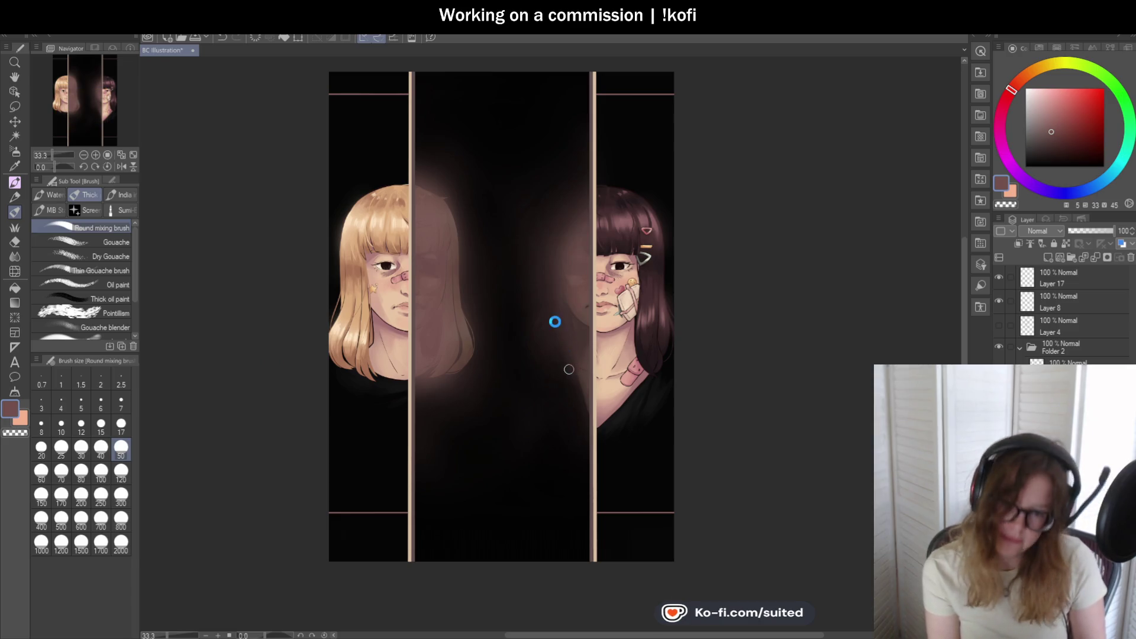
{"action": "scroll", "coordinate": [456, 340], "scroll_direction": "up", "scroll_amount": 2}
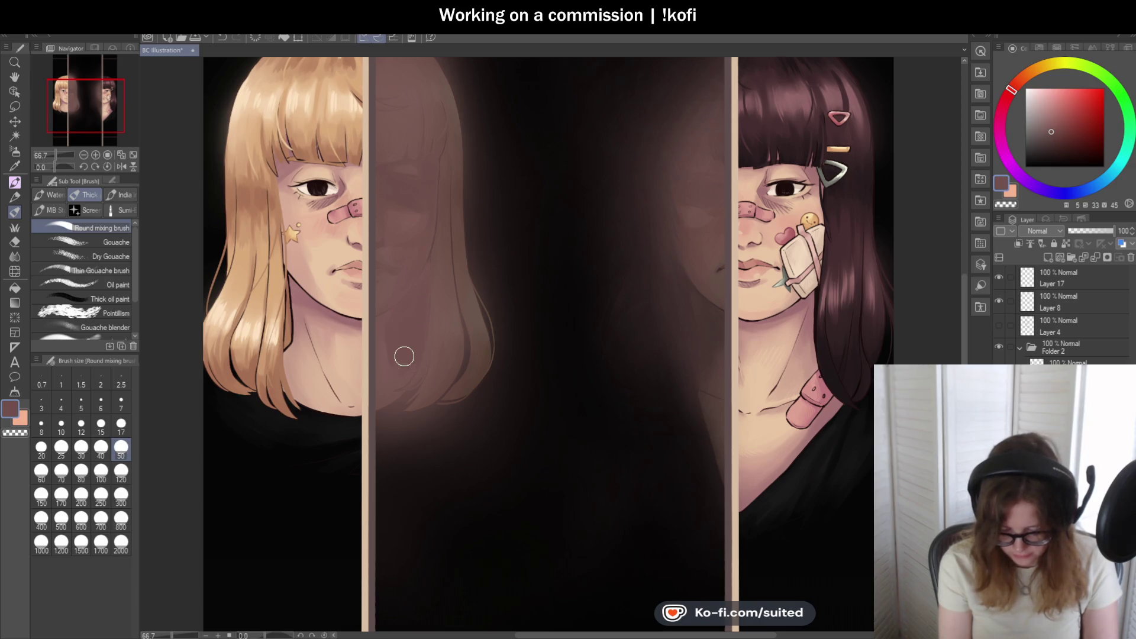
{"action": "scroll", "coordinate": [394, 314], "scroll_direction": "down", "scroll_amount": 2}
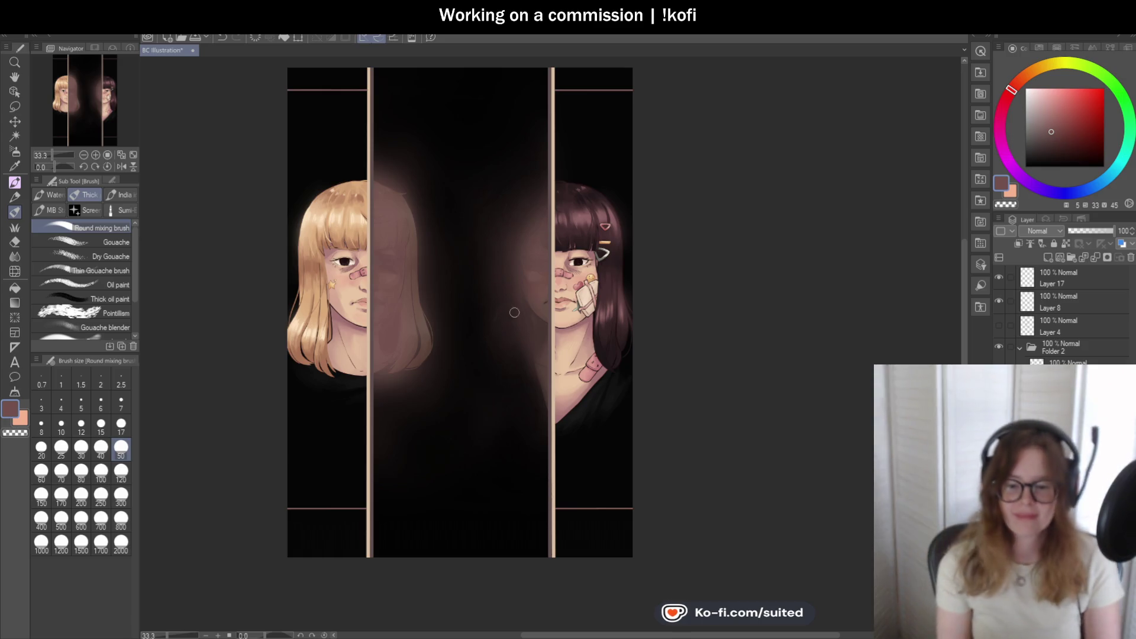
{"action": "scroll", "coordinate": [471, 302], "scroll_direction": "up", "scroll_amount": 1}
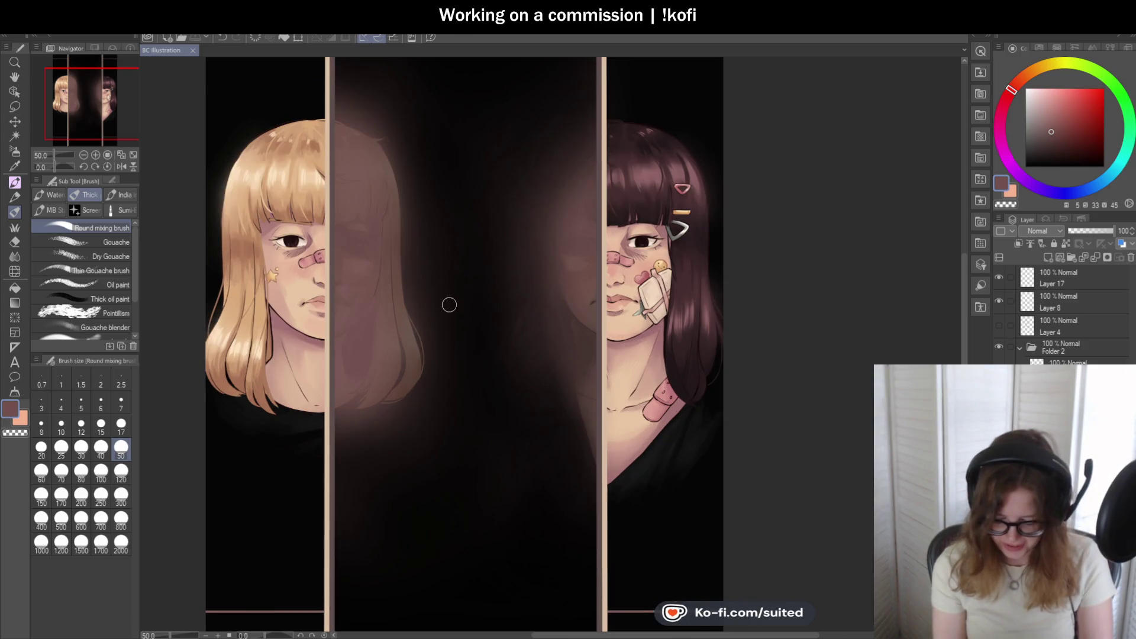
- Sample the near-black background and airbrush at size 300 above the reflection's hair
{"action": "key", "text": "i"}
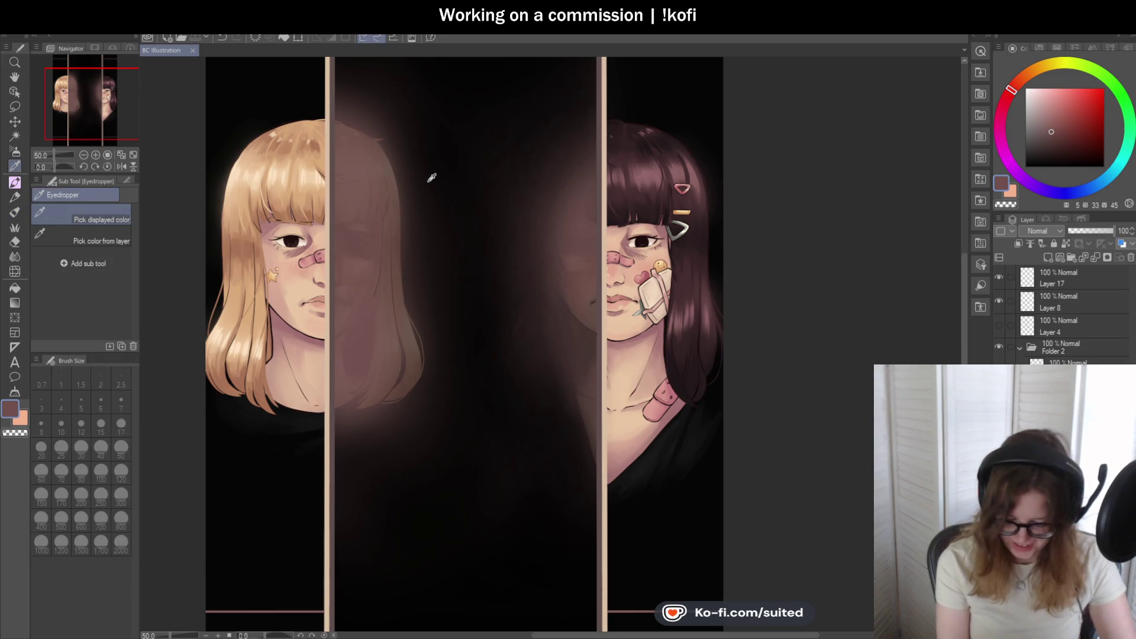
{"action": "left_click", "coordinate": [427, 196]}
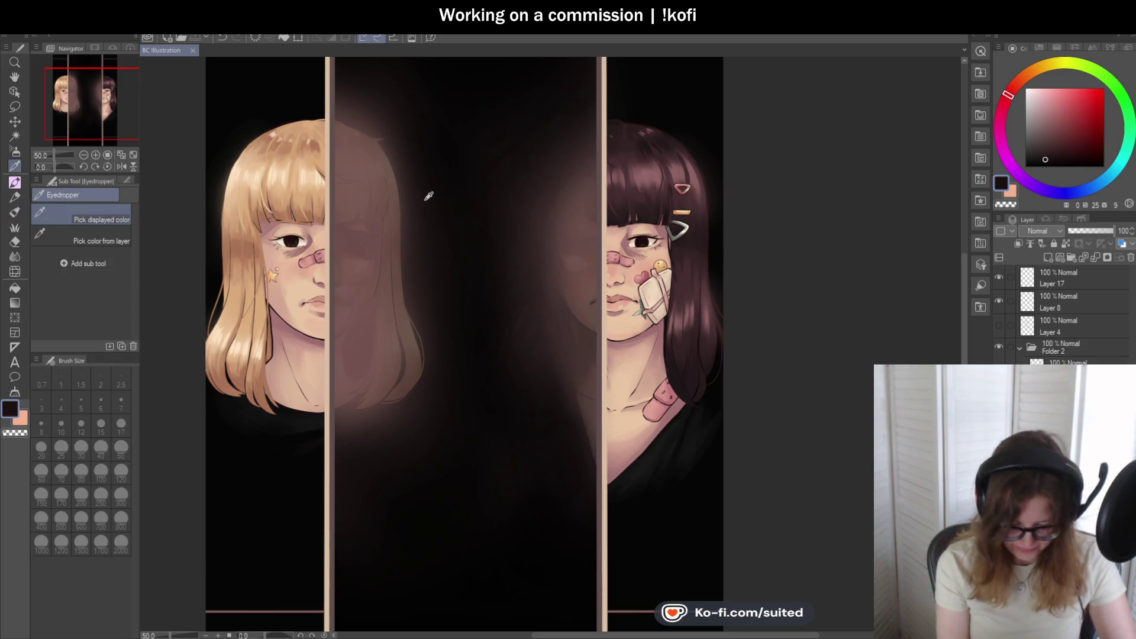
{"action": "key", "text": "b"}
{"action": "key", "text": "b"}
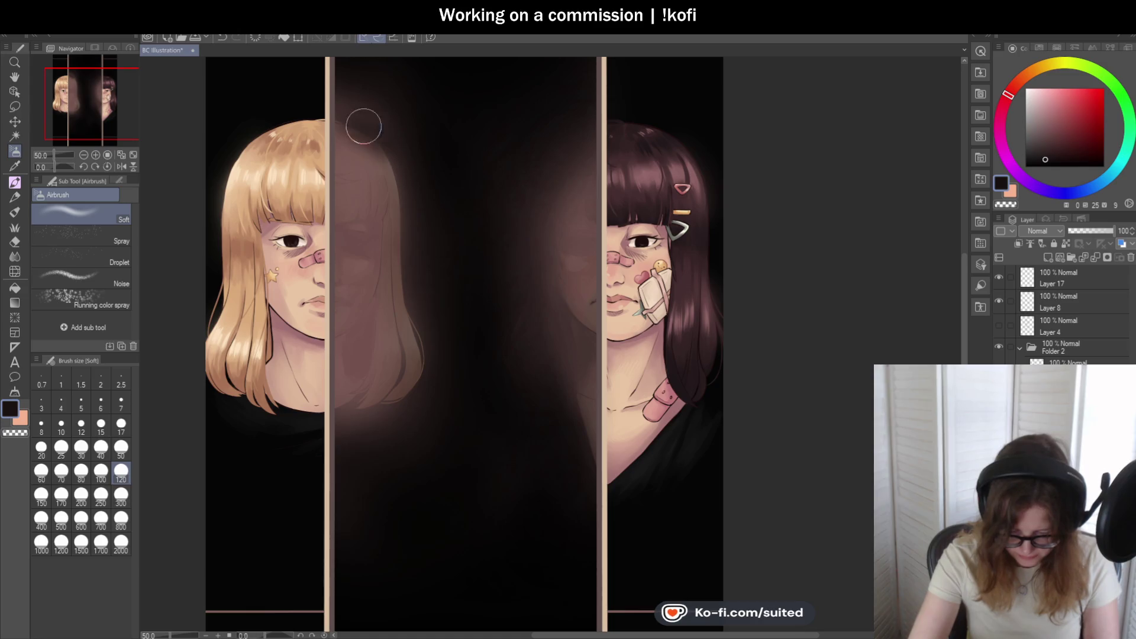
{"action": "left_click", "coordinate": [120, 497]}
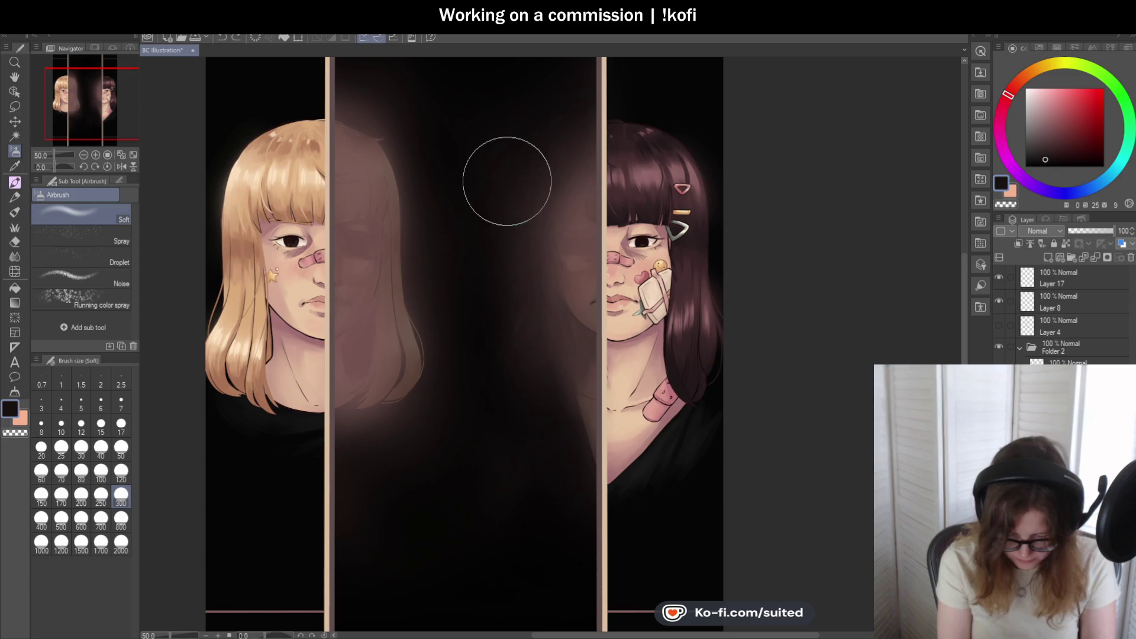
{"action": "mouse_move", "coordinate": [346, 112]}
{"action": "left_mouse_down"}
{"action": "mouse_move", "coordinate": [393, 119]}
{"action": "mouse_move", "coordinate": [419, 165]}
{"action": "mouse_move", "coordinate": [394, 153]}
{"action": "mouse_move", "coordinate": [426, 355]}
{"action": "mouse_move", "coordinate": [388, 411]}
{"action": "mouse_move", "coordinate": [362, 411]}
{"action": "mouse_move", "coordinate": [369, 418]}
{"action": "mouse_move", "coordinate": [423, 350]}
{"action": "mouse_move", "coordinate": [423, 322]}
{"action": "mouse_move", "coordinate": [359, 416]}
{"action": "left_mouse_up"}
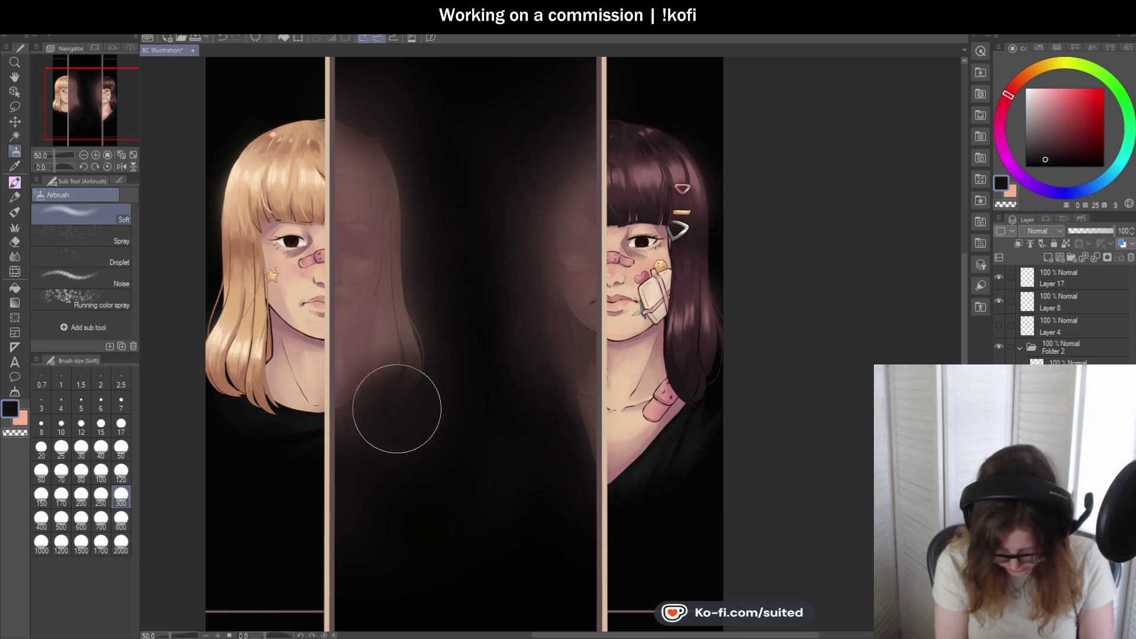
{"action": "scroll", "coordinate": [452, 296], "scroll_direction": "down", "scroll_amount": 2}
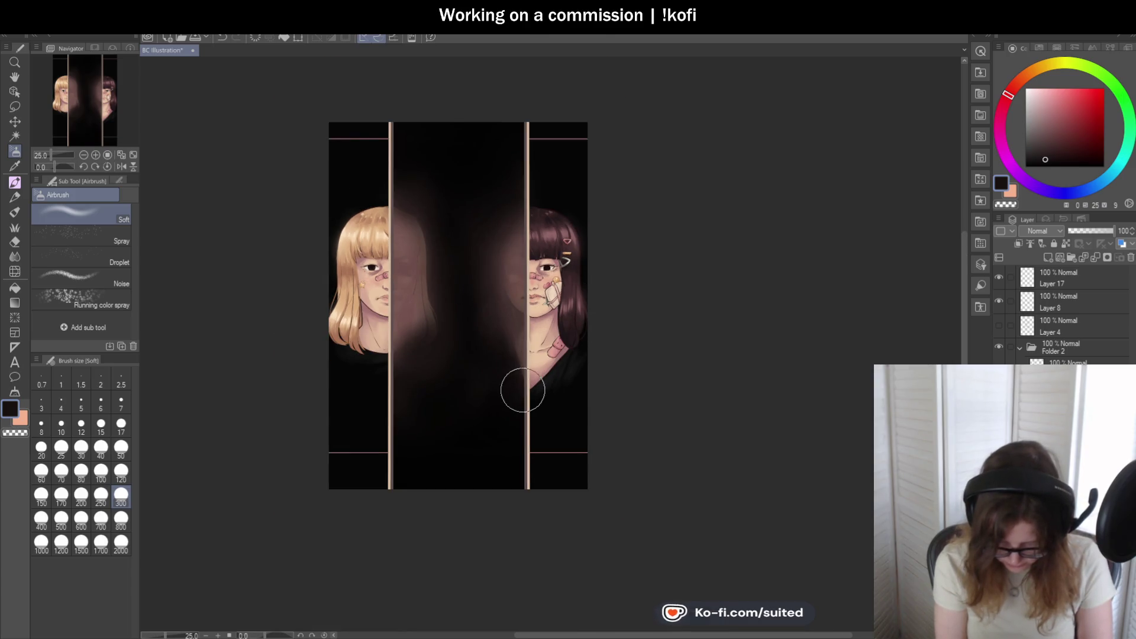
{"action": "scroll", "coordinate": [524, 387], "scroll_direction": "up", "scroll_amount": 1}
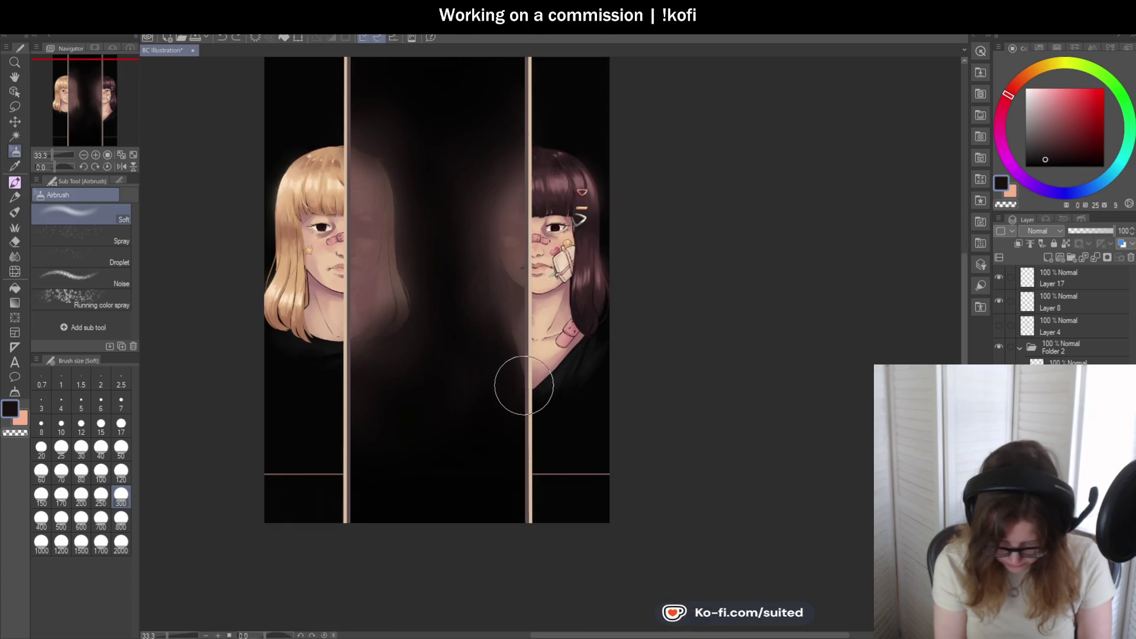
{"action": "scroll", "coordinate": [520, 387], "scroll_direction": "up", "scroll_amount": 1}
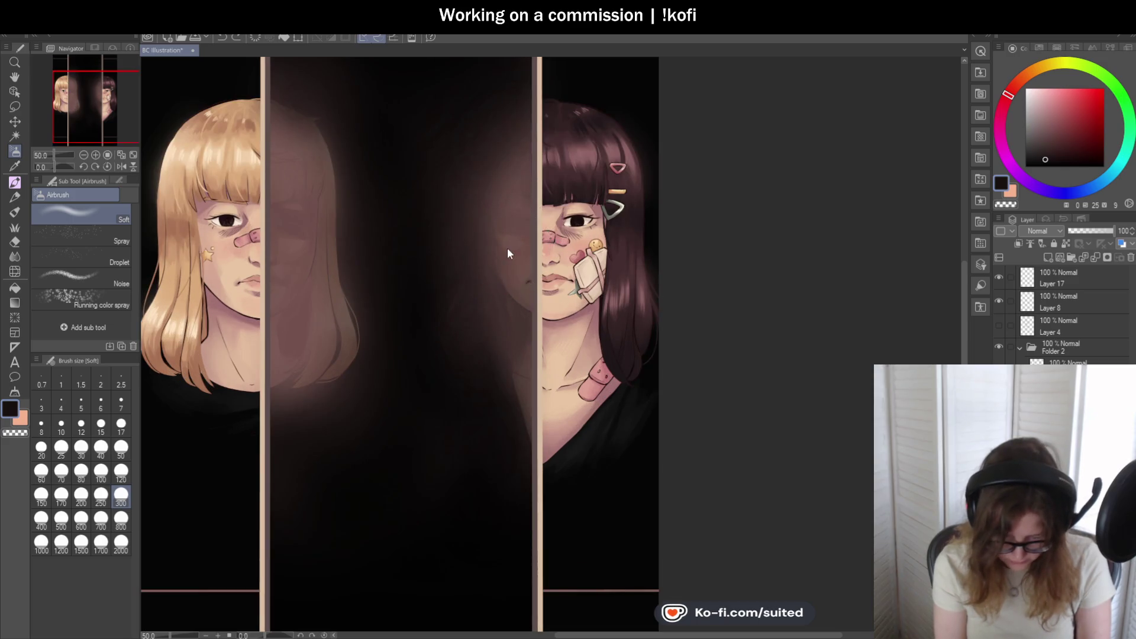
- Airbrush dark tones over the ghost's hair edge and zoom out to check
{"action": "key", "text": "i"}
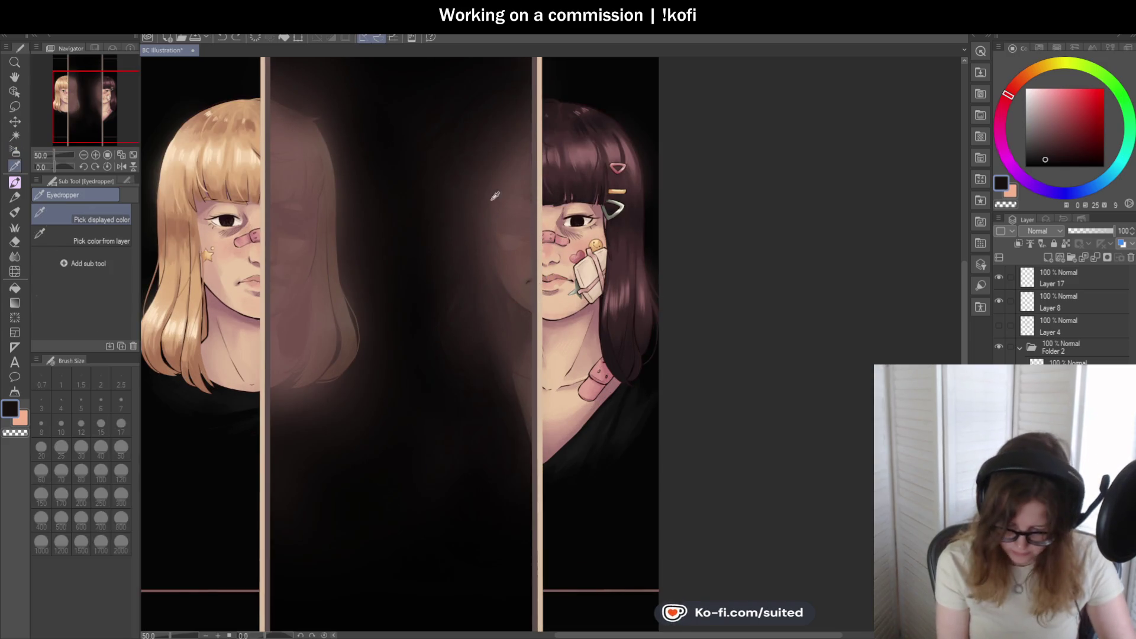
{"action": "key", "text": "b"}
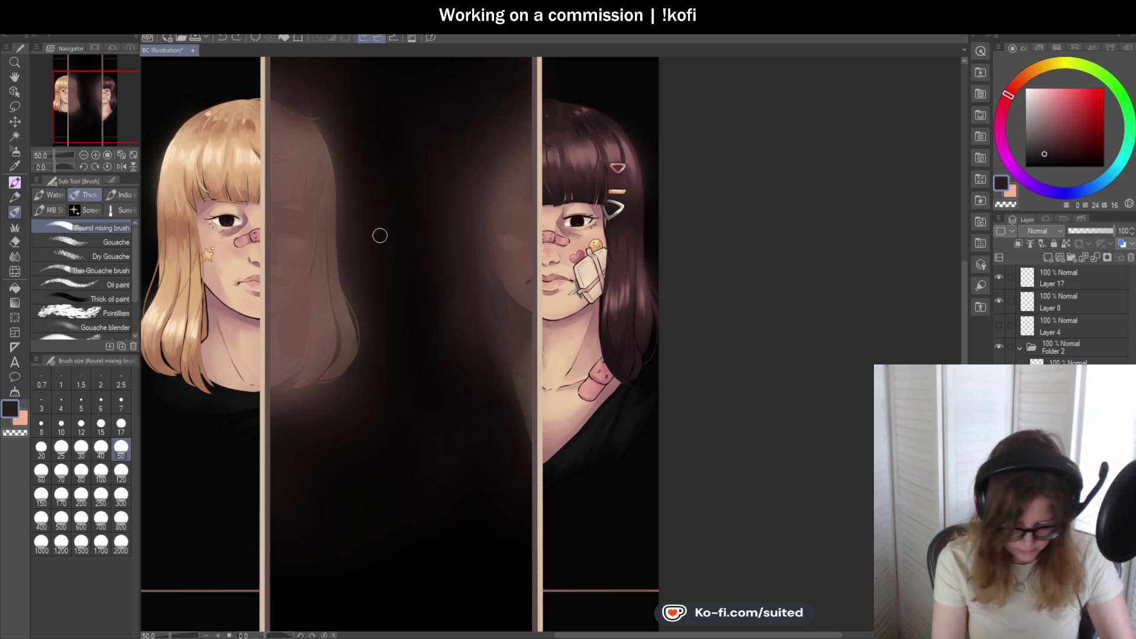
{"action": "key", "text": "b"}
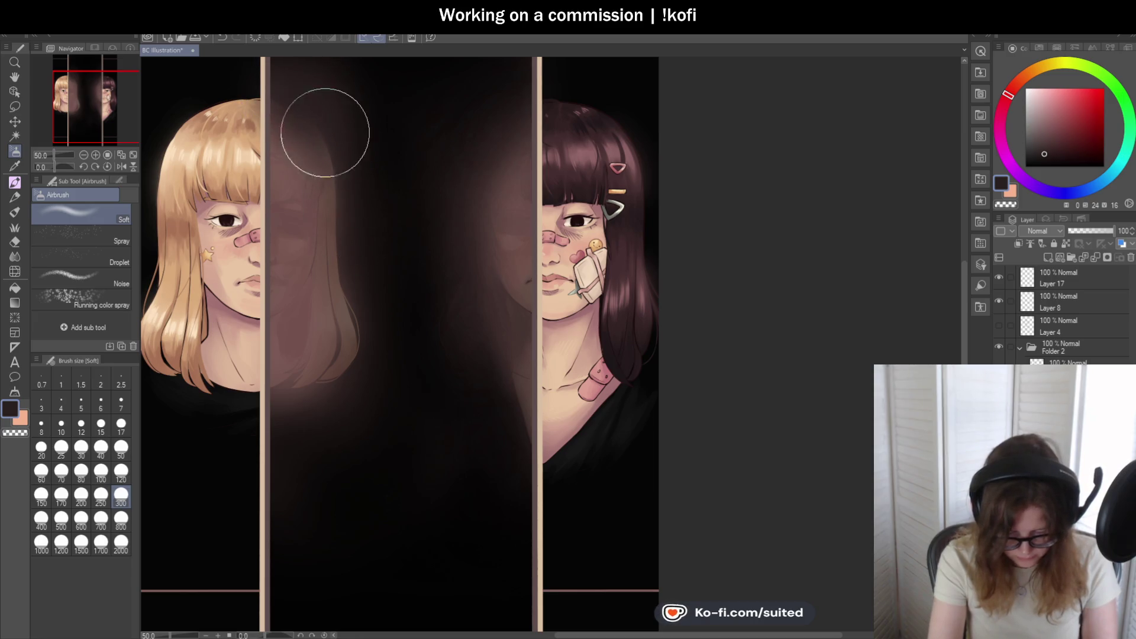
{"action": "mouse_move", "coordinate": [367, 299]}
{"action": "left_mouse_down"}
{"action": "mouse_move", "coordinate": [363, 368]}
{"action": "mouse_move", "coordinate": [358, 292]}
{"action": "mouse_move", "coordinate": [369, 355]}
{"action": "mouse_move", "coordinate": [312, 393]}
{"action": "mouse_move", "coordinate": [375, 343]}
{"action": "mouse_move", "coordinate": [368, 256]}
{"action": "mouse_move", "coordinate": [352, 264]}
{"action": "mouse_move", "coordinate": [350, 355]}
{"action": "mouse_move", "coordinate": [349, 322]}
{"action": "mouse_move", "coordinate": [320, 368]}
{"action": "mouse_move", "coordinate": [343, 323]}
{"action": "left_mouse_up"}
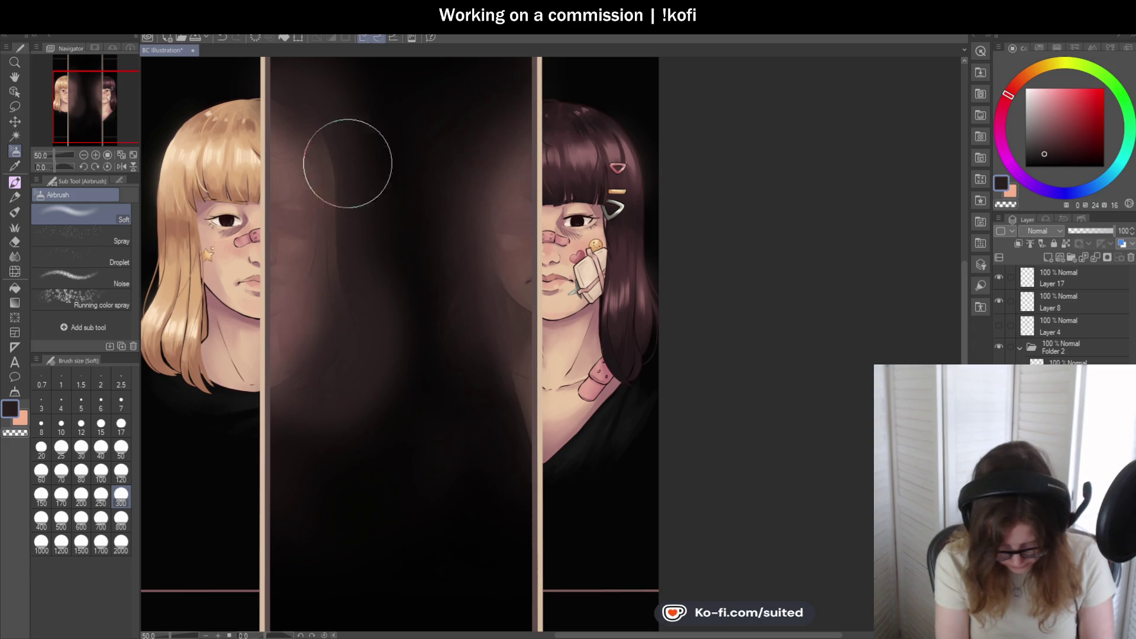
{"action": "key", "text": "ctrl+minus"}
{"action": "key", "text": "ctrl+minus"}
{"action": "key", "text": "ctrl+plus"}
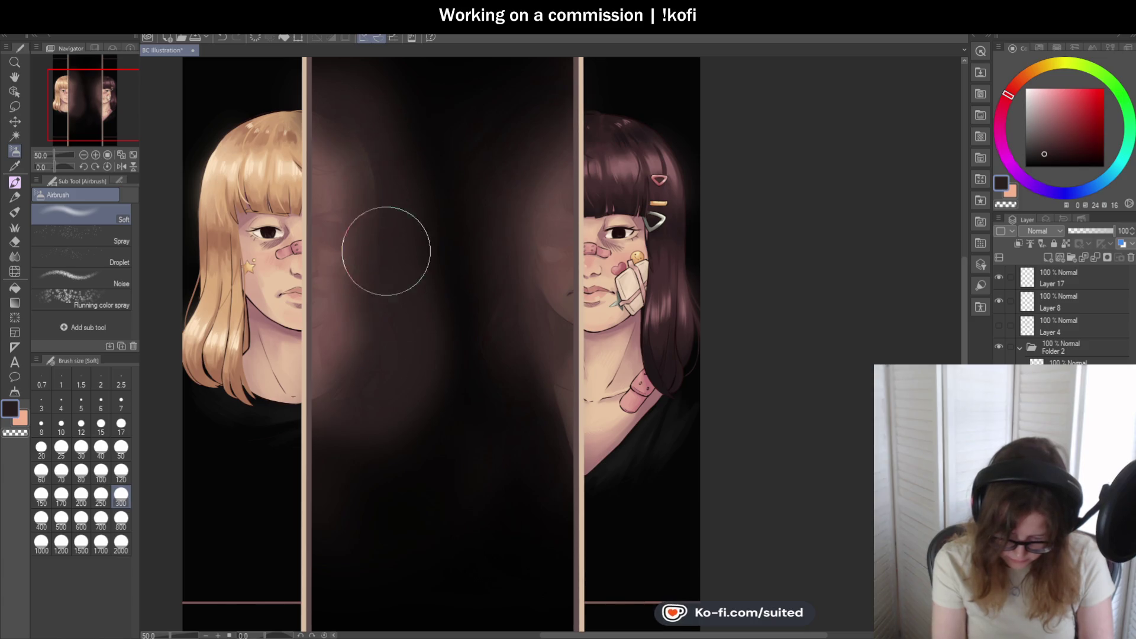
{"action": "key", "text": "ctrl+minus"}
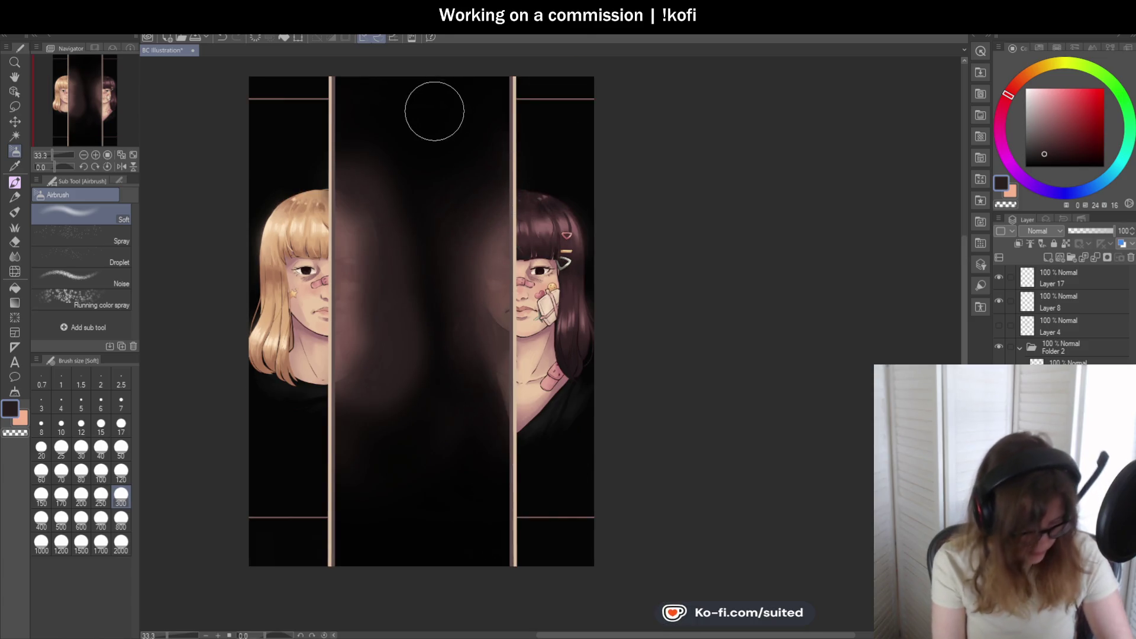
- Sample black and airbrush it down the centre panel to deepen the darkness
{"action": "key", "text": "i"}
{"action": "left_click", "coordinate": [433, 121]}
{"action": "key", "text": "b"}
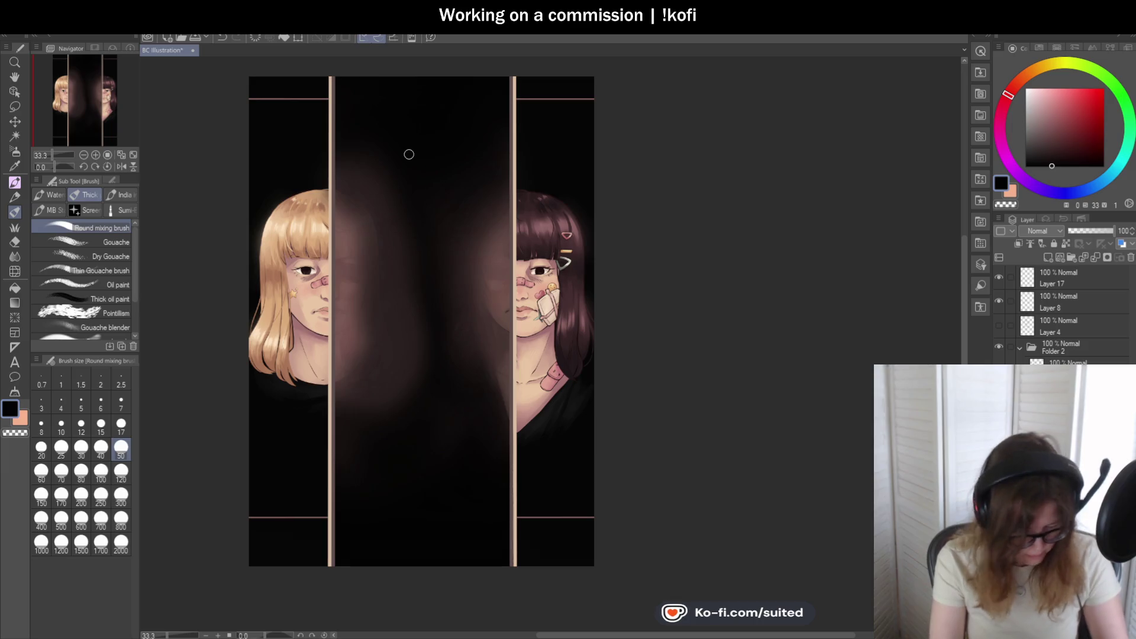
{"action": "key", "text": "b"}
{"action": "mouse_move", "coordinate": [394, 162]}
{"action": "left_mouse_down"}
{"action": "mouse_move", "coordinate": [418, 332]}
{"action": "mouse_move", "coordinate": [370, 401]}
{"action": "left_mouse_up"}
{"action": "mouse_move", "coordinate": [413, 302]}
{"action": "left_mouse_down"}
{"action": "mouse_move", "coordinate": [391, 219]}
{"action": "mouse_move", "coordinate": [398, 307]}
{"action": "mouse_move", "coordinate": [426, 372]}
{"action": "mouse_move", "coordinate": [438, 246]}
{"action": "mouse_move", "coordinate": [444, 289]}
{"action": "mouse_move", "coordinate": [398, 246]}
{"action": "mouse_move", "coordinate": [357, 167]}
{"action": "mouse_move", "coordinate": [393, 347]}
{"action": "mouse_move", "coordinate": [373, 382]}
{"action": "left_mouse_up"}
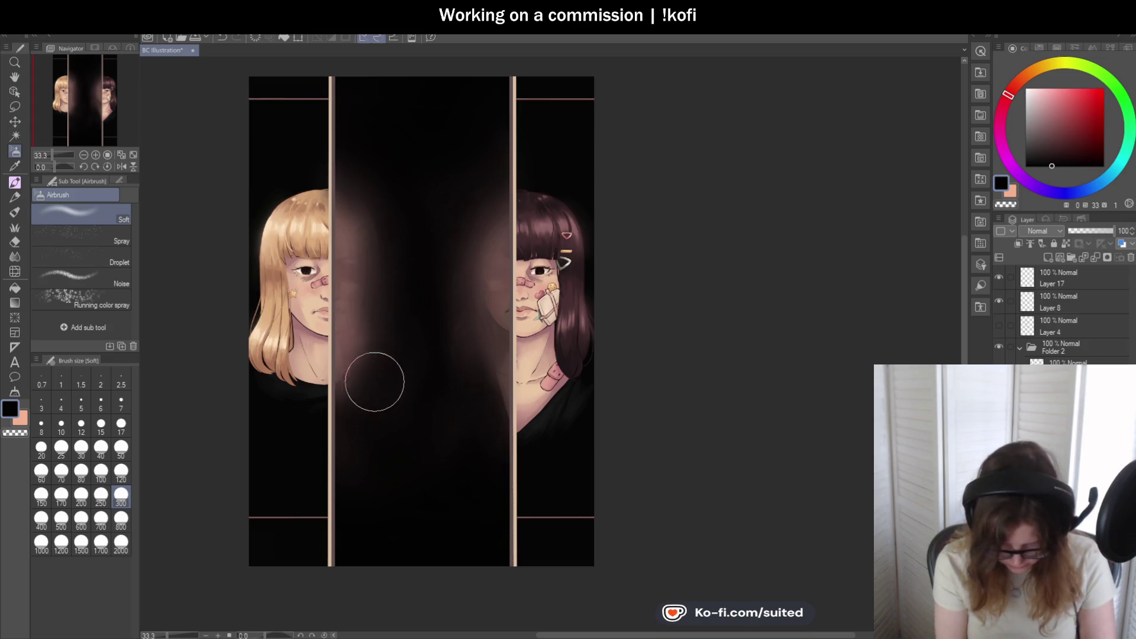
{"action": "scroll", "coordinate": [562, 319], "scroll_direction": "down", "scroll_amount": 1}
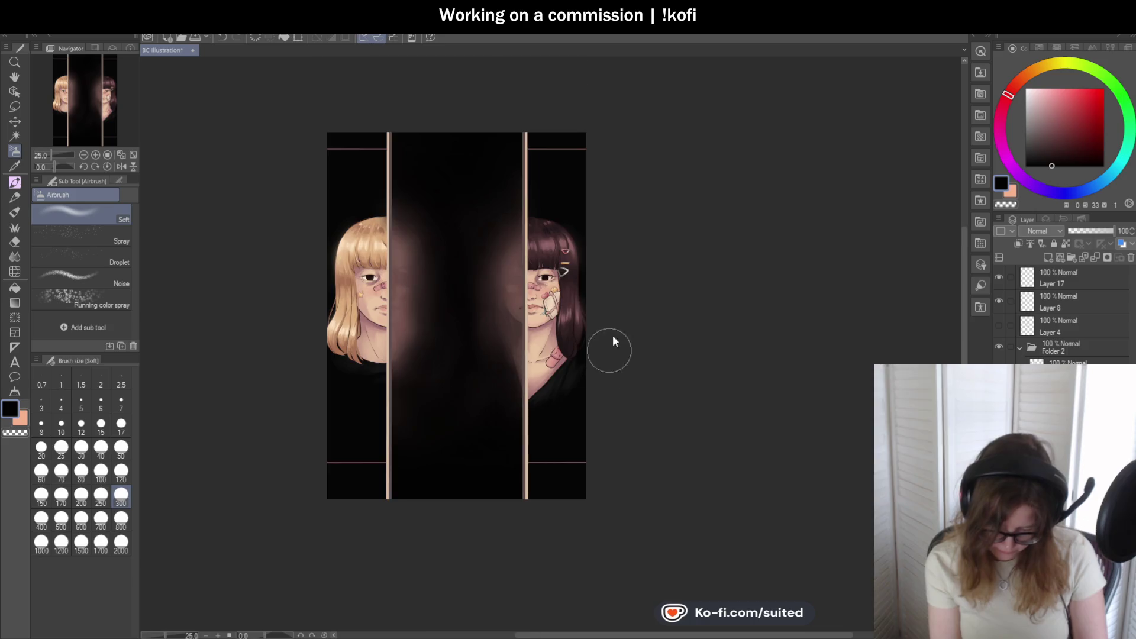
{"action": "scroll", "coordinate": [585, 349], "scroll_direction": "up", "scroll_amount": 1}
- Save the illustration and show Layer 4's 'TEXT GOES HERE' placeholder
{"action": "key", "text": "ctrl+s"}
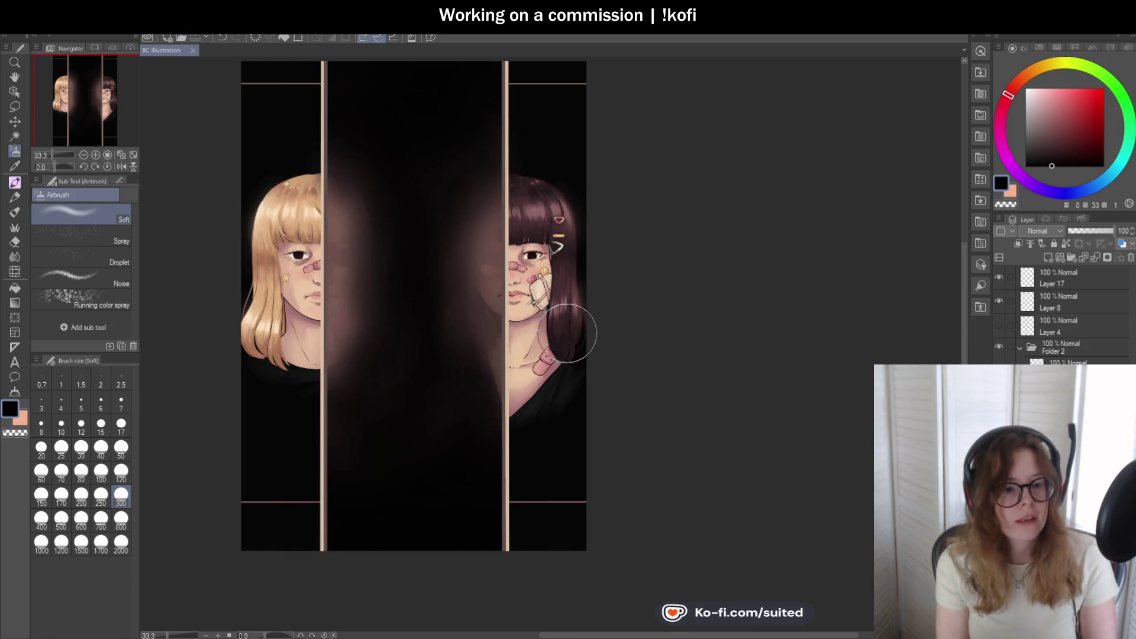
{"action": "scroll", "coordinate": [401, 293], "scroll_direction": "up", "scroll_amount": 1}
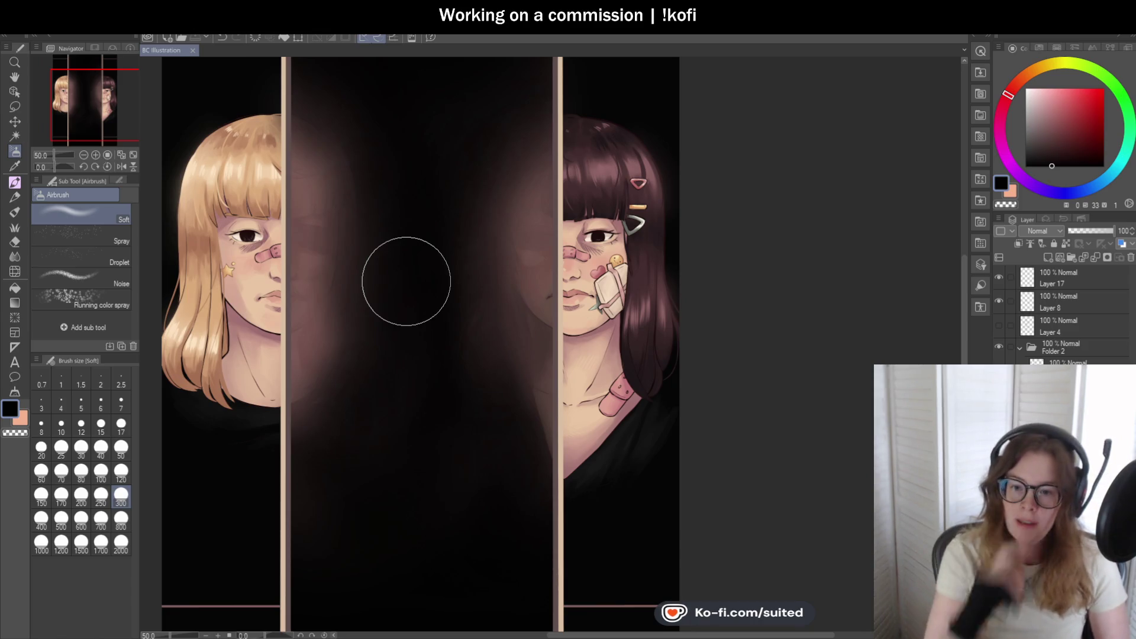
{"action": "scroll", "coordinate": [524, 287], "scroll_direction": "down", "scroll_amount": 1}
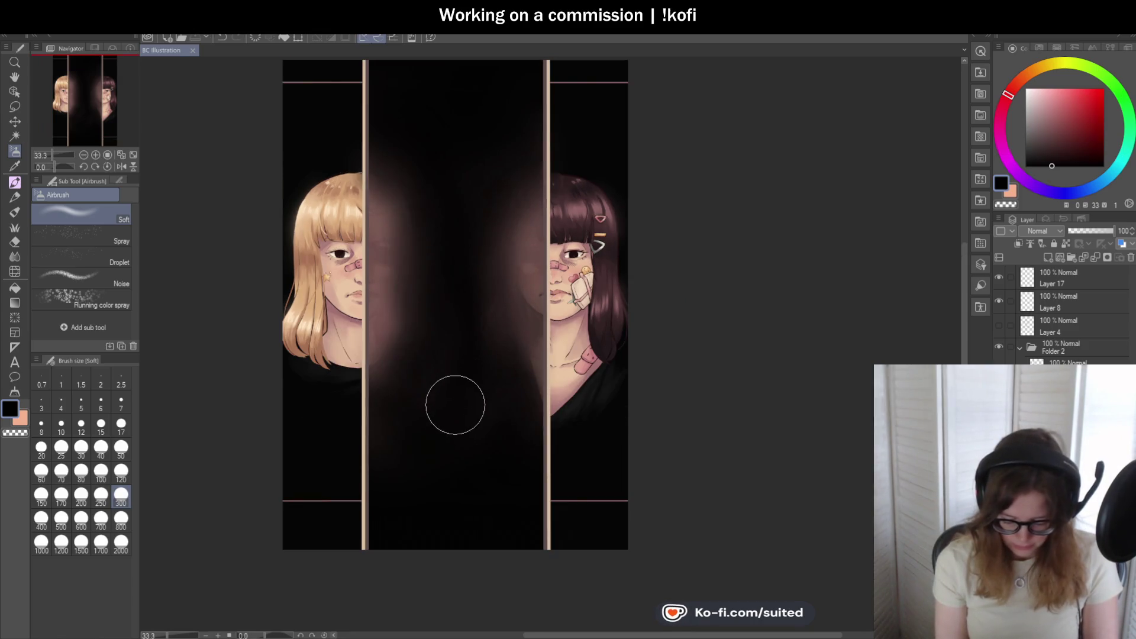
{"action": "scroll", "coordinate": [436, 401], "scroll_direction": "up", "scroll_amount": 1}
{"action": "scroll", "coordinate": [409, 319], "scroll_direction": "down", "scroll_amount": 1}
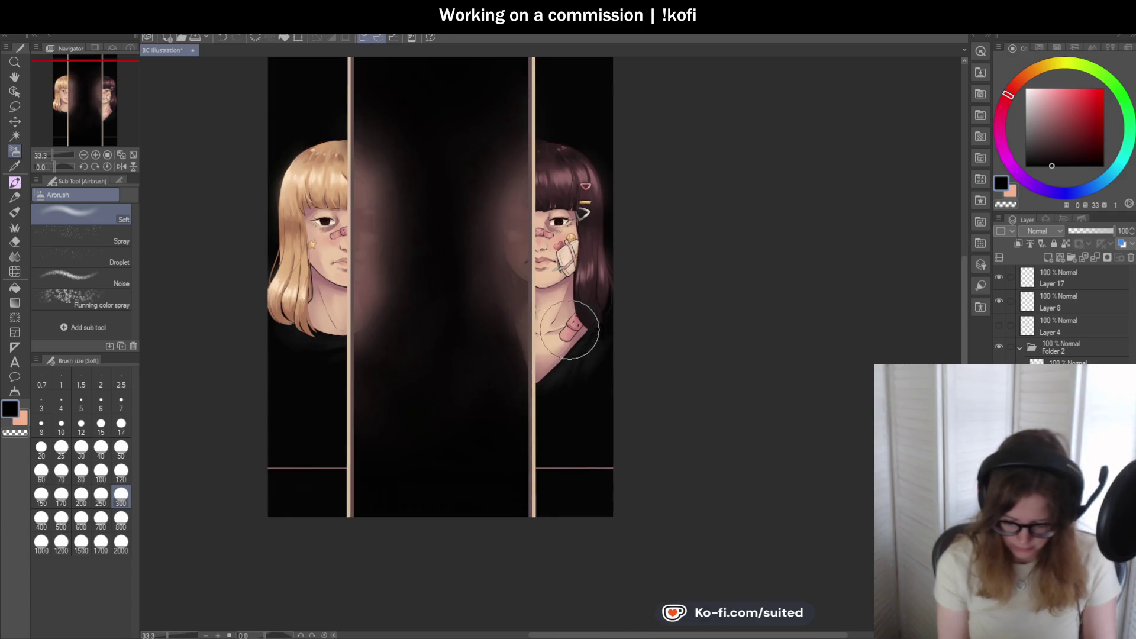
{"action": "left_click", "coordinate": [998, 326]}
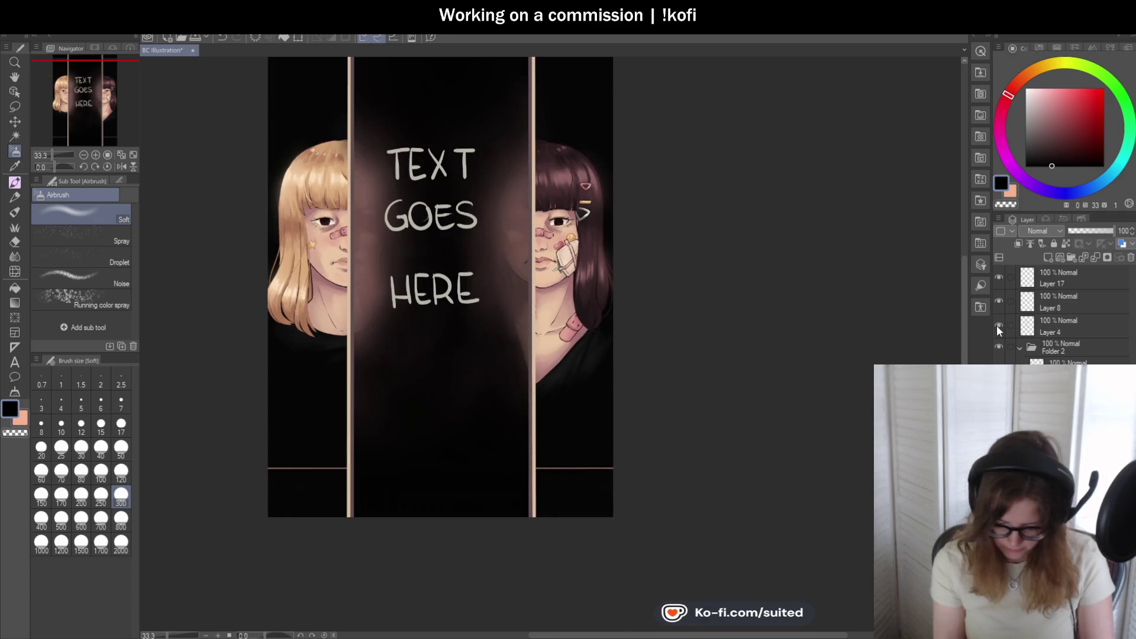
- Hide the TEXT GOES HERE placeholder layer and select the layer inside Folder 2
{"action": "left_click", "coordinate": [998, 325]}
{"action": "scroll", "coordinate": [473, 366], "scroll_direction": "down", "scroll_amount": 1}
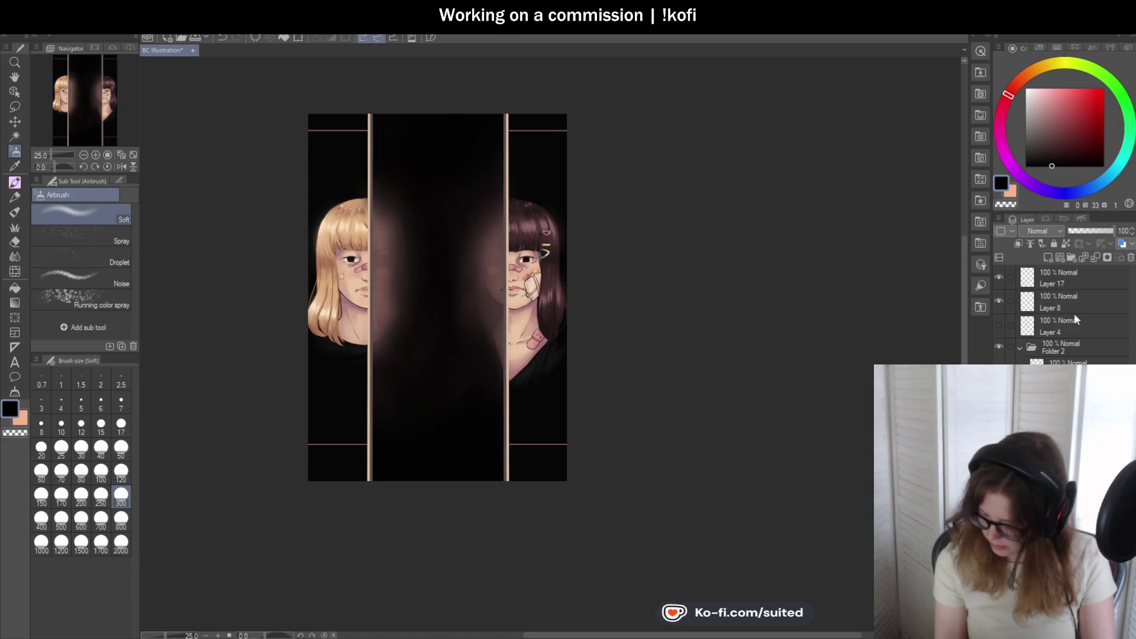
{"action": "left_click", "coordinate": [1071, 362]}
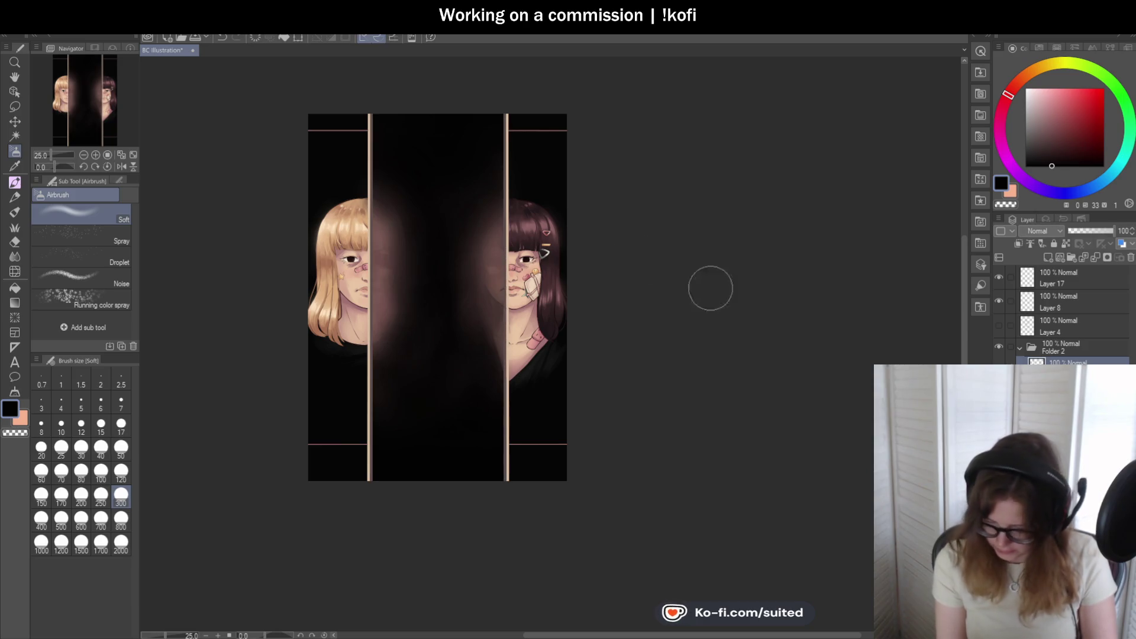
{"action": "scroll", "coordinate": [438, 179], "scroll_direction": "up", "scroll_amount": 3}
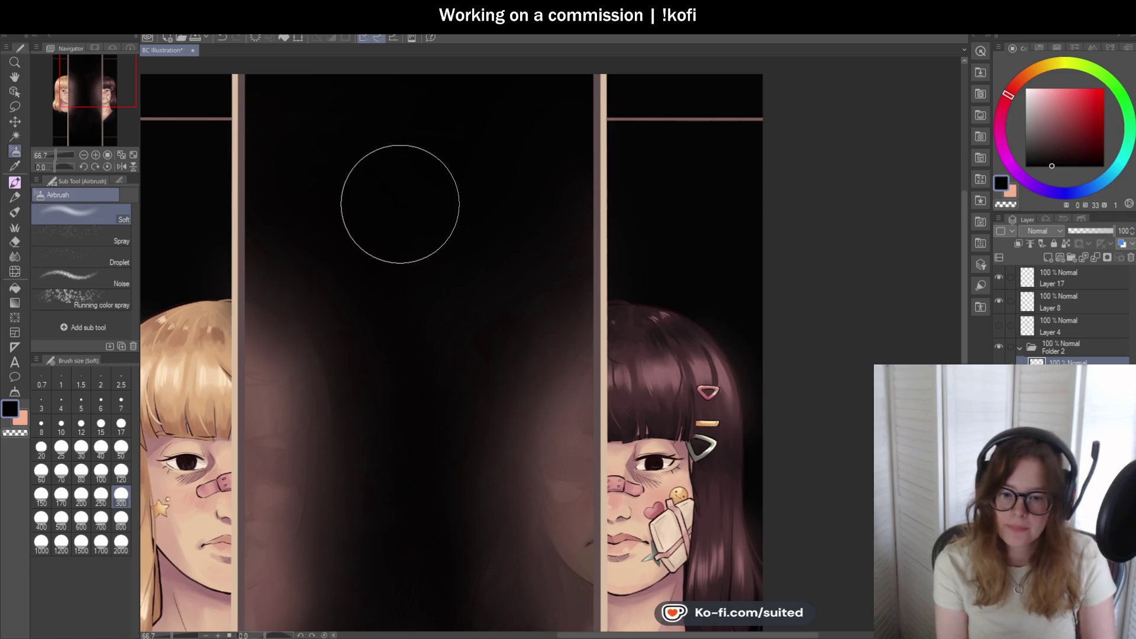
{"action": "scroll", "coordinate": [397, 192], "scroll_direction": "down", "scroll_amount": 2}
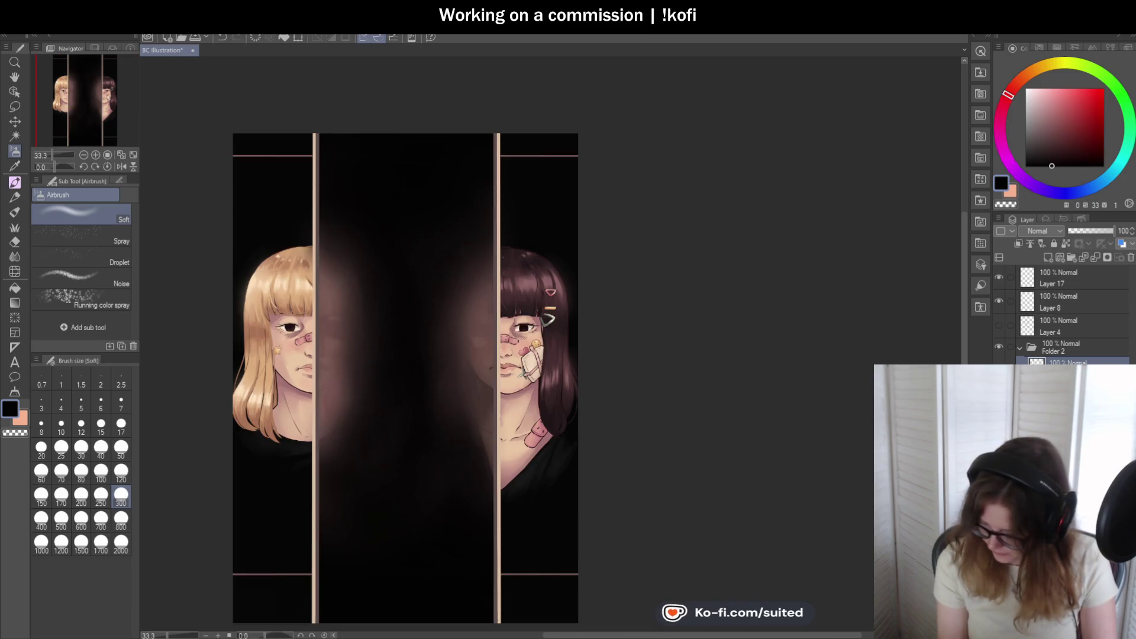
- Undo and redo the ghost glow change to compare, then eyedrop a dark brown from the centre panel
{"action": "key", "text": "ctrl+z"}
{"action": "key", "text": "ctrl+y"}
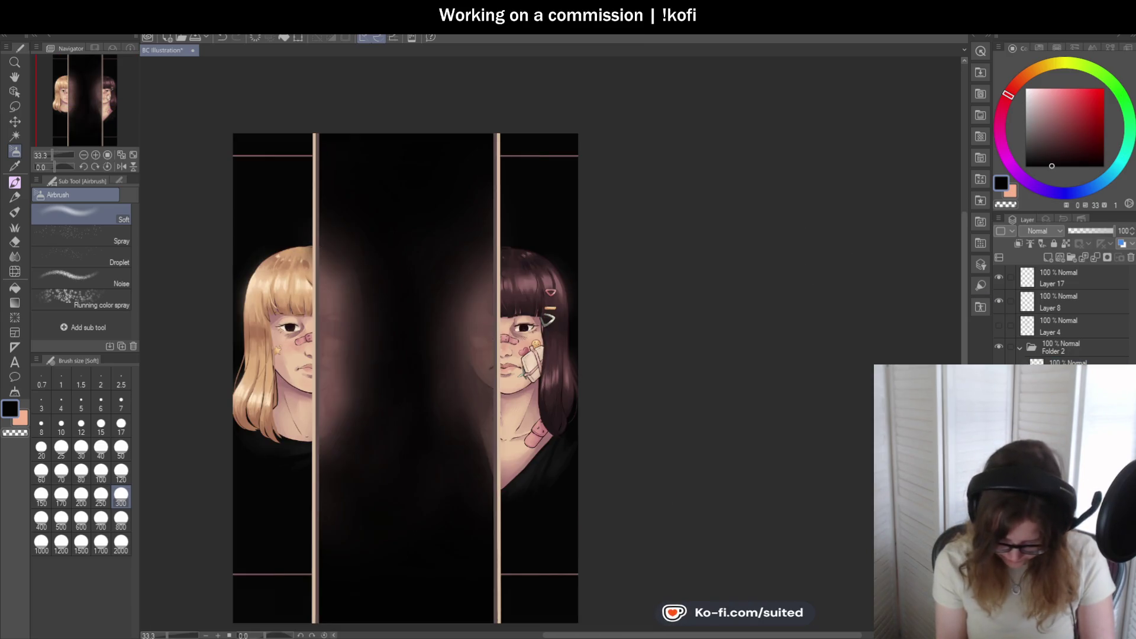
{"action": "scroll", "coordinate": [557, 363], "scroll_direction": "down", "scroll_amount": 3}
{"action": "scroll", "coordinate": [577, 384], "scroll_direction": "up", "scroll_amount": 3}
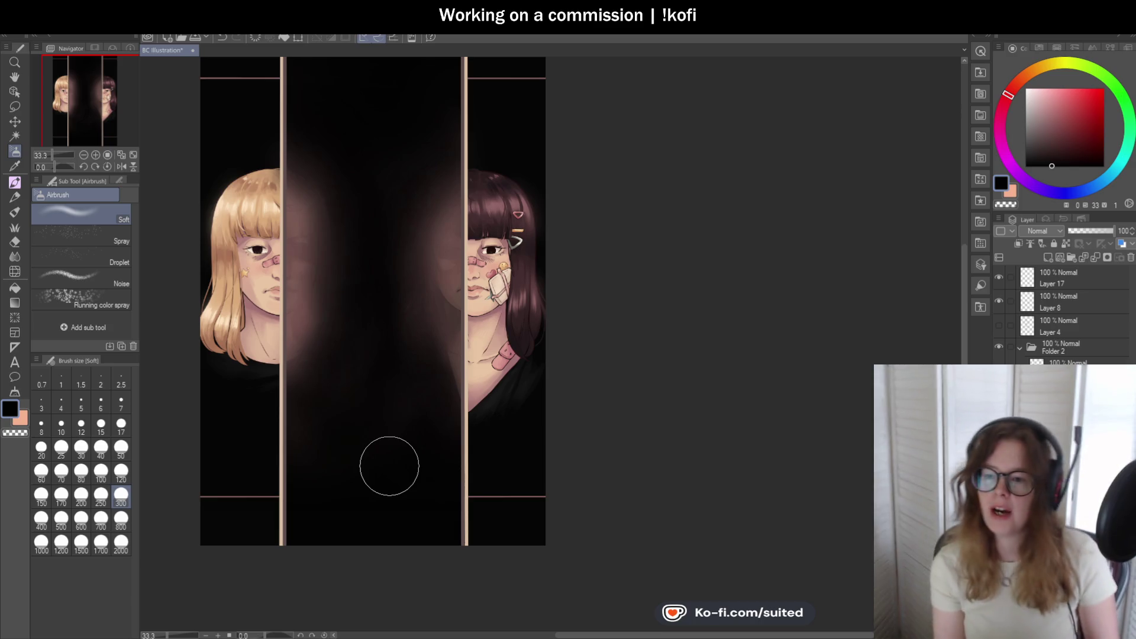
{"action": "scroll", "coordinate": [431, 380], "scroll_direction": "up", "scroll_amount": 1}
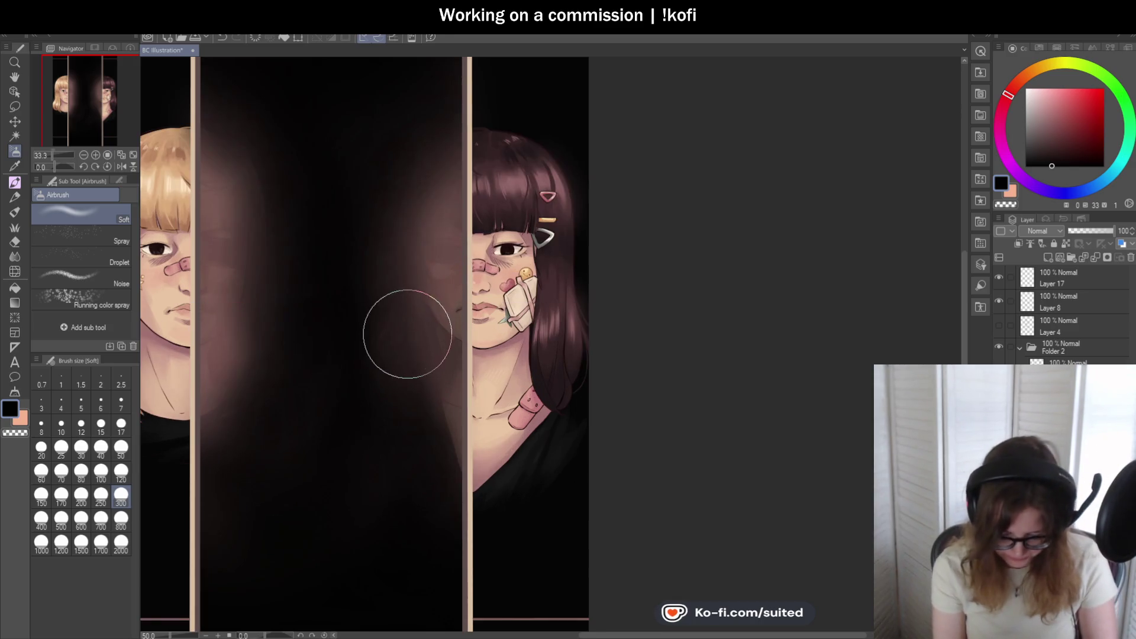
{"action": "key", "text": "i"}
{"action": "left_click", "coordinate": [394, 244]}
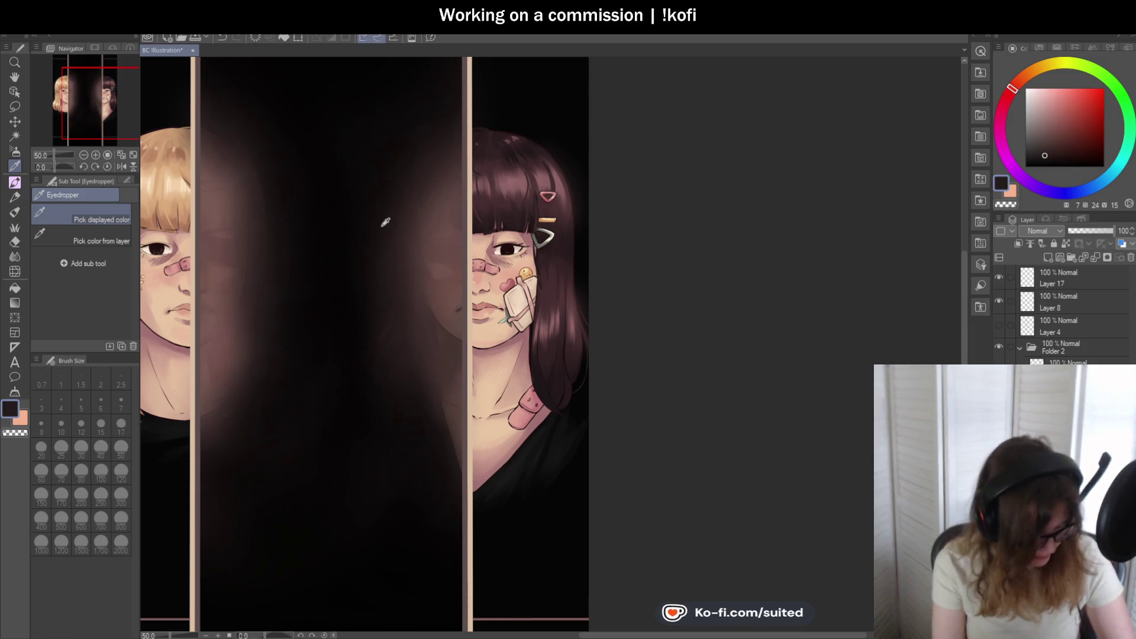
- Airbrush a faint brown glow into the centre panel, strengthening its left side with a lighter sampled brown
{"action": "key", "text": "b"}
{"action": "mouse_move", "coordinate": [364, 301]}
{"action": "left_mouse_down"}
{"action": "mouse_move", "coordinate": [347, 340]}
{"action": "mouse_move", "coordinate": [367, 381]}
{"action": "mouse_move", "coordinate": [363, 312]}
{"action": "mouse_move", "coordinate": [381, 272]}
{"action": "left_mouse_up"}
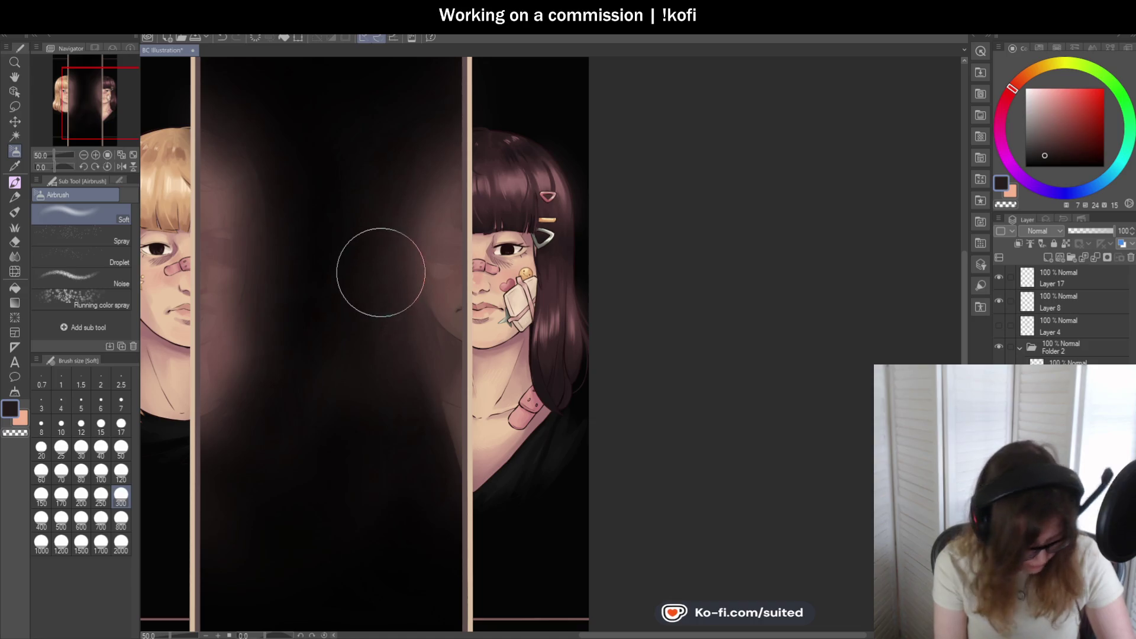
{"action": "key", "text": "i"}
{"action": "left_click", "coordinate": [264, 235]}
{"action": "key", "text": "b"}
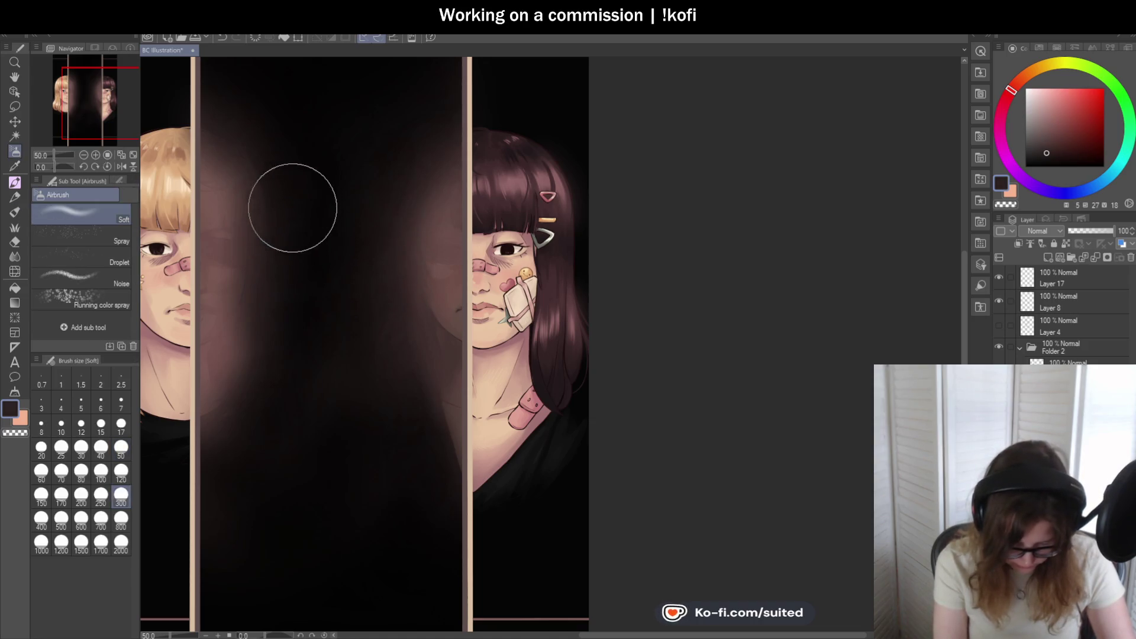
{"action": "mouse_move", "coordinate": [280, 231]}
{"action": "left_mouse_down"}
{"action": "mouse_move", "coordinate": [269, 337]}
{"action": "mouse_move", "coordinate": [256, 296]}
{"action": "mouse_move", "coordinate": [272, 211]}
{"action": "mouse_move", "coordinate": [238, 437]}
{"action": "left_mouse_up"}
- Save the illustration with Ctrl+S
{"action": "scroll", "coordinate": [583, 405], "scroll_direction": "down", "scroll_amount": 2}
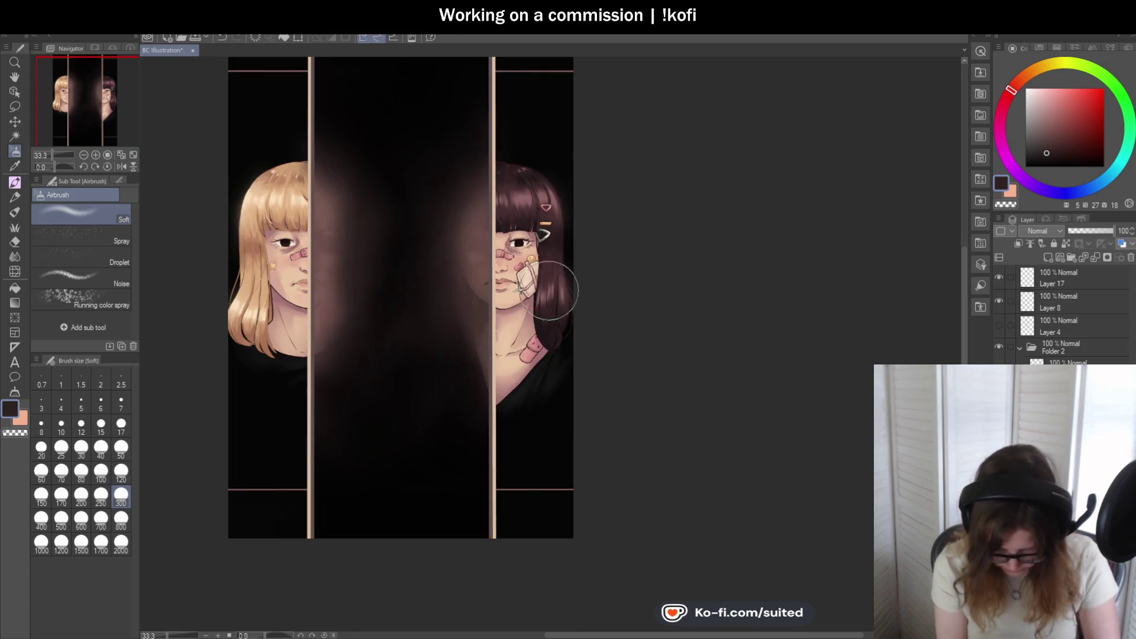
{"action": "scroll", "coordinate": [469, 304], "scroll_direction": "up", "scroll_amount": 2}
{"action": "scroll", "coordinate": [372, 268], "scroll_direction": "down", "scroll_amount": 1}
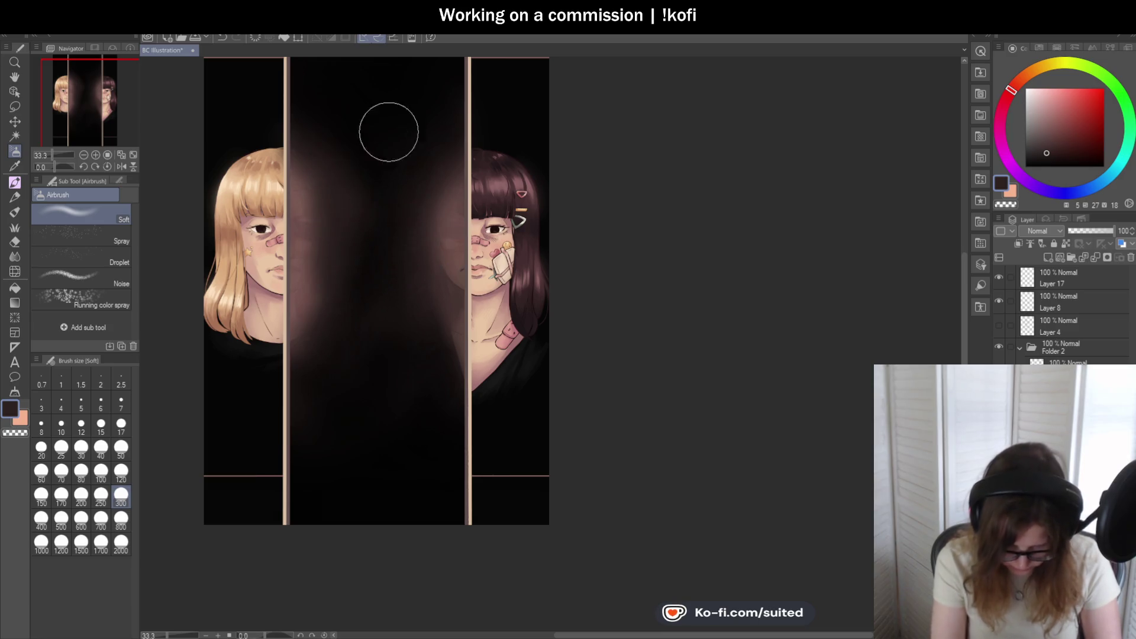
{"action": "key", "text": "i"}
{"action": "key", "text": "b"}
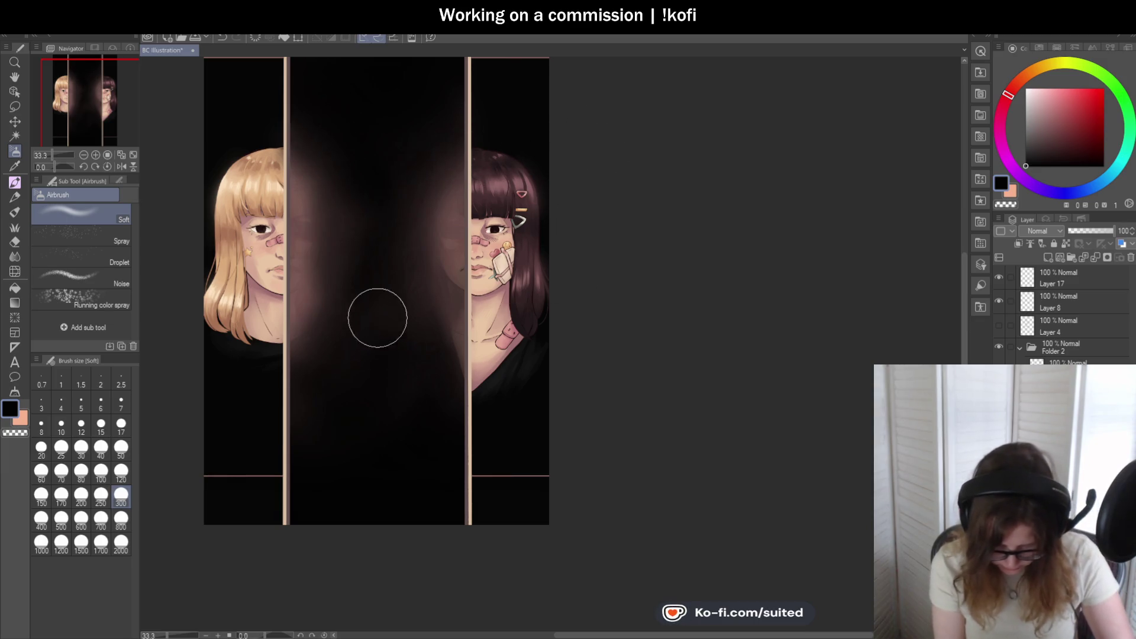
{"action": "scroll", "coordinate": [452, 441], "scroll_direction": "down", "scroll_amount": 2}
{"action": "key", "text": "ctrl+s"}
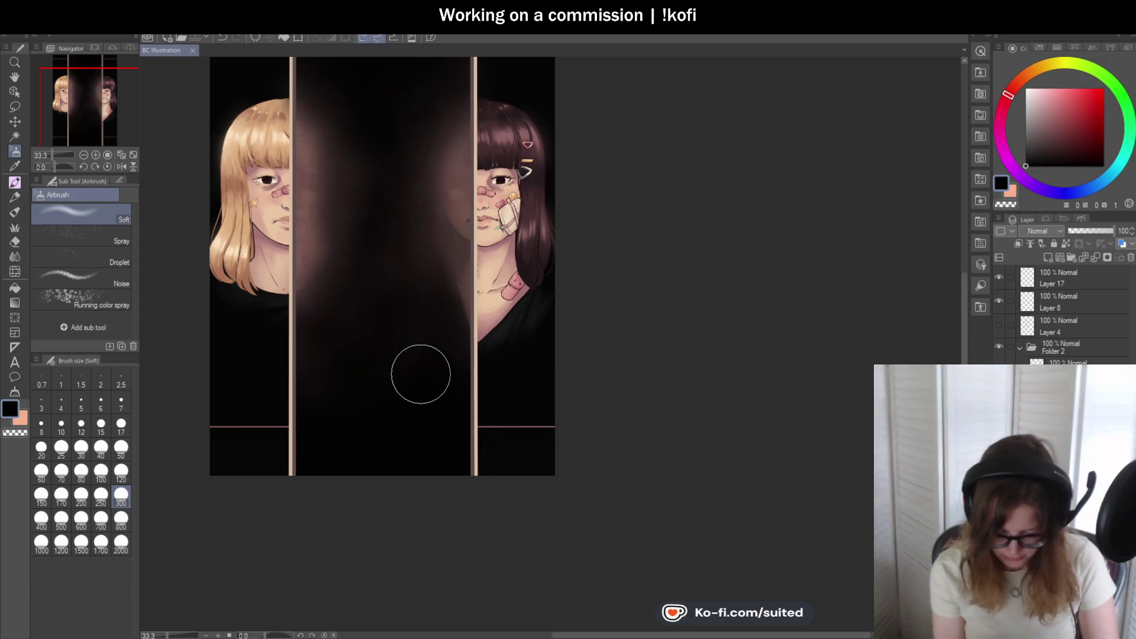
- Collapse Folder 2 and scroll the layers list to show Folder 1 and Layer 18
{"action": "scroll", "coordinate": [253, 300], "scroll_direction": "up", "scroll_amount": 1}
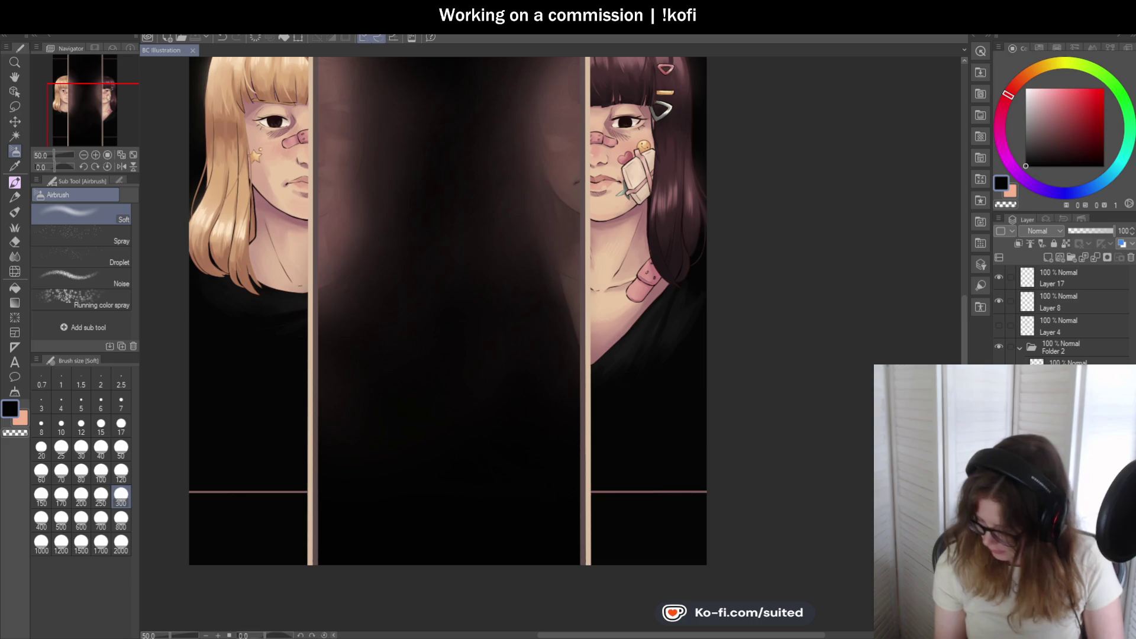
{"action": "left_click", "coordinate": [1027, 354]}
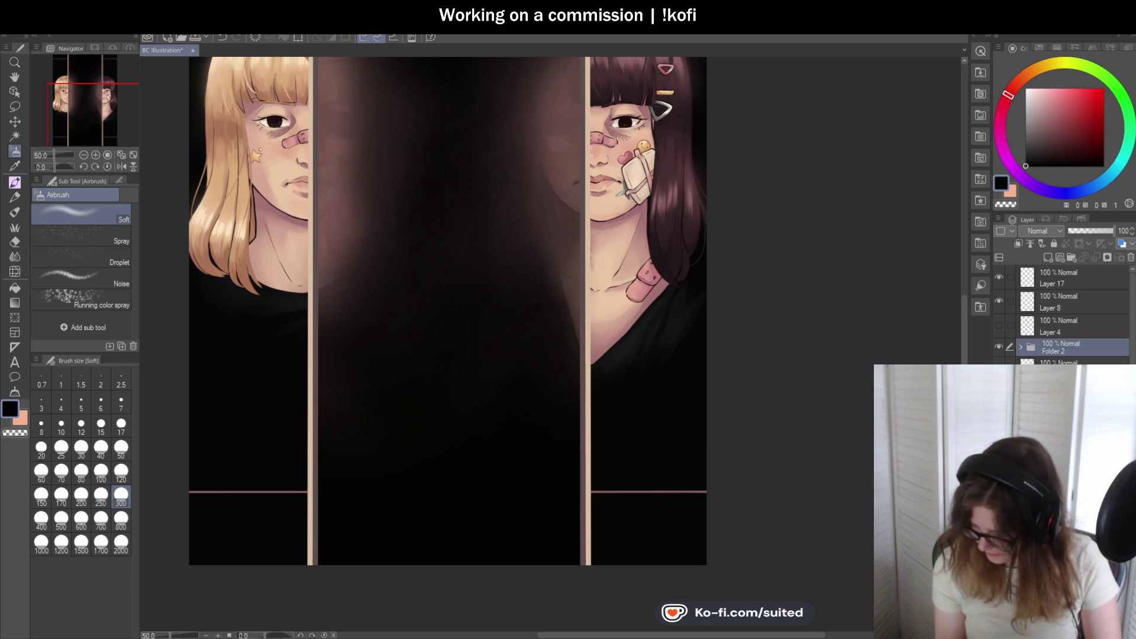
{"action": "scroll", "coordinate": [1065, 314], "scroll_direction": "down", "scroll_amount": 3}
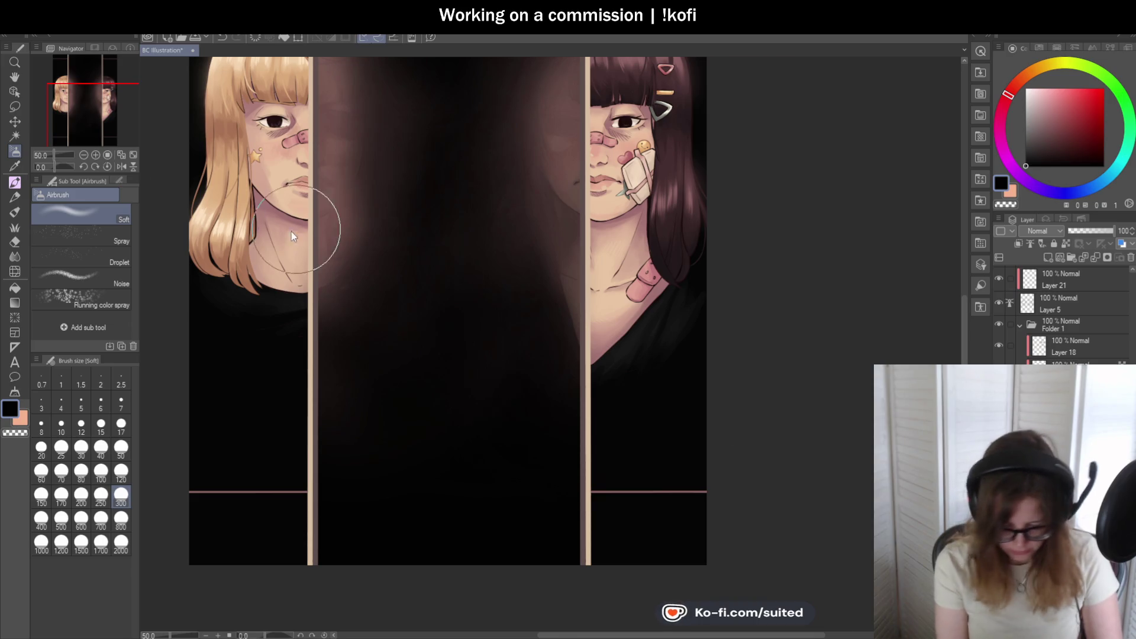
- Sample the neck's mauve shadow tone and paint shading along the hair edge by the neck
{"action": "scroll", "coordinate": [290, 231], "scroll_direction": "up", "scroll_amount": 2}
{"action": "key", "text": "alt"}
{"action": "left_click", "coordinate": [239, 155]}
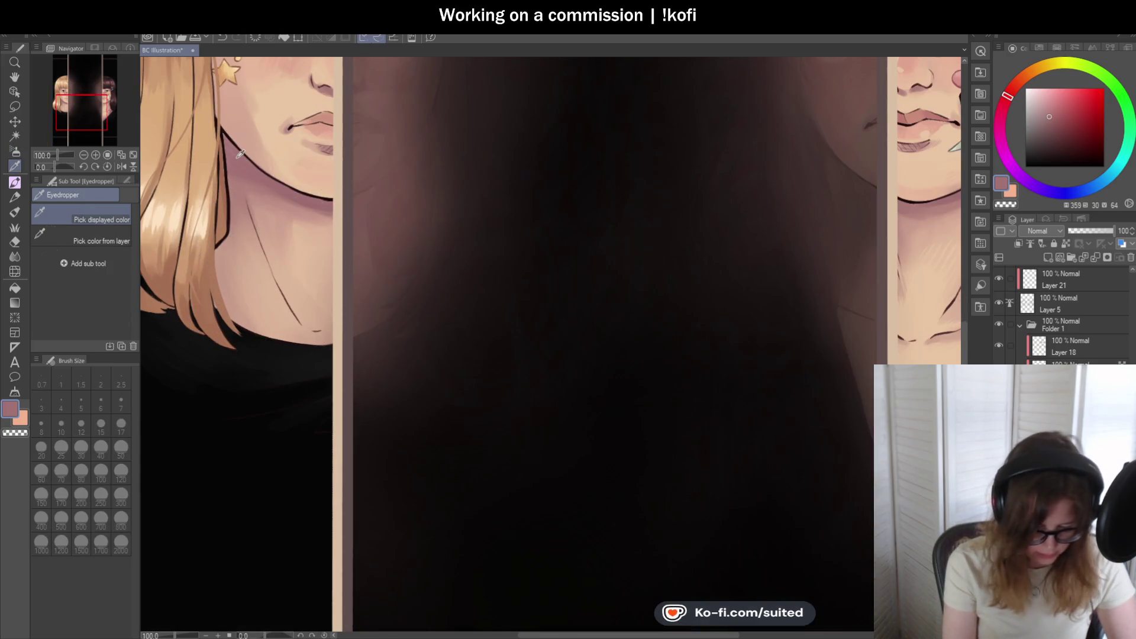
{"action": "scroll", "coordinate": [228, 257], "scroll_direction": "up", "scroll_amount": 1}
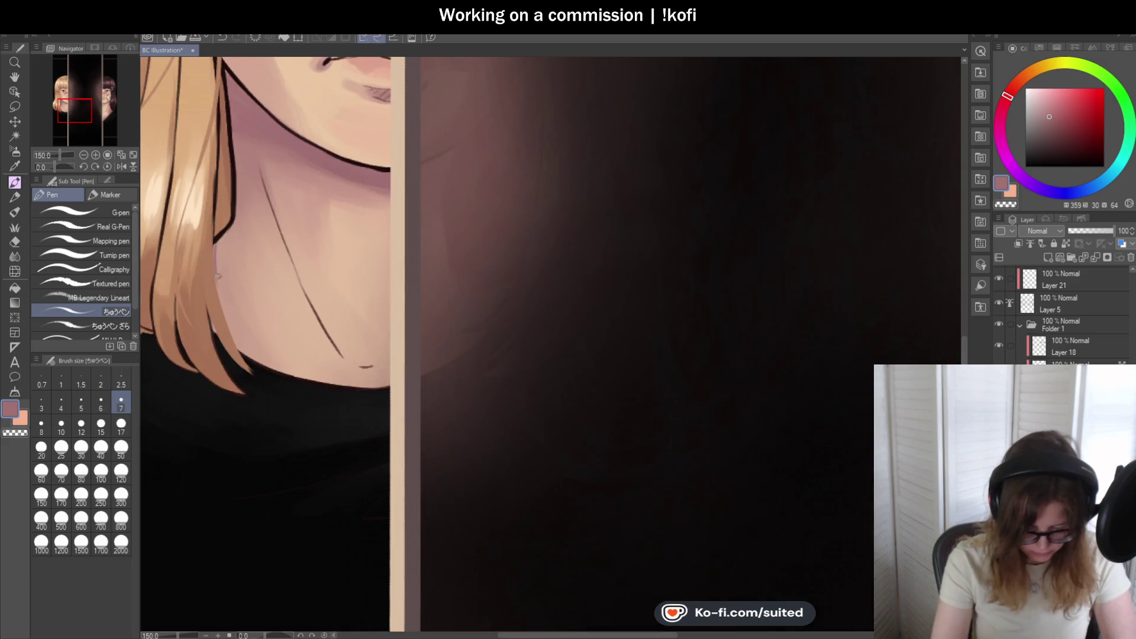
{"action": "key", "text": "b"}
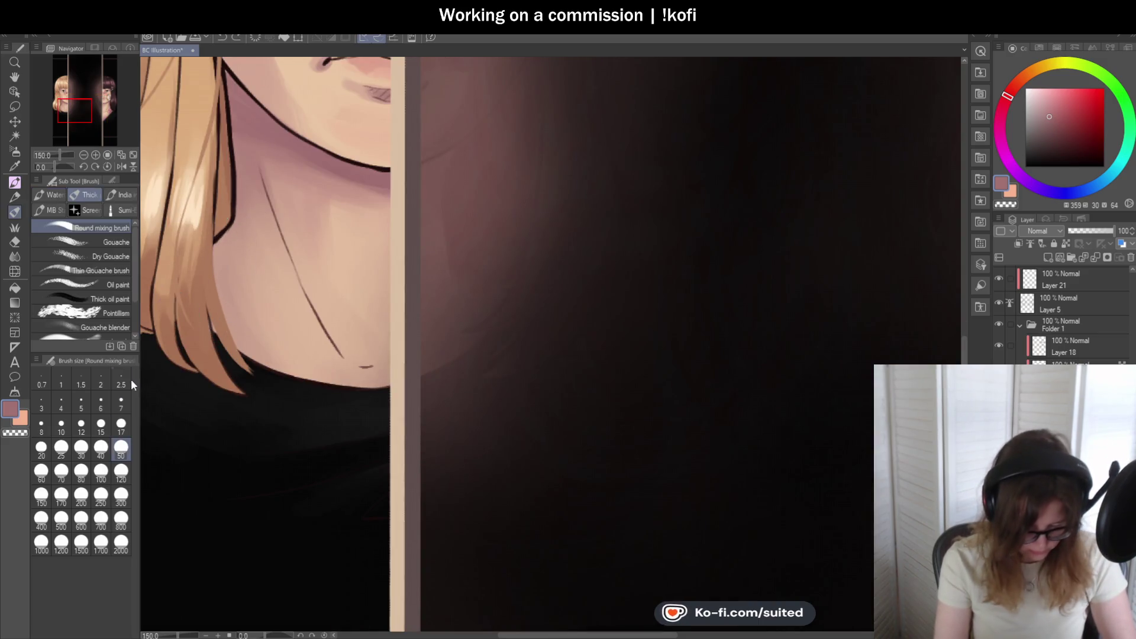
{"action": "mouse_move", "coordinate": [216, 249]}
{"action": "left_mouse_down"}
{"action": "mouse_move", "coordinate": [219, 320]}
{"action": "mouse_move", "coordinate": [266, 361]}
{"action": "left_mouse_up"}
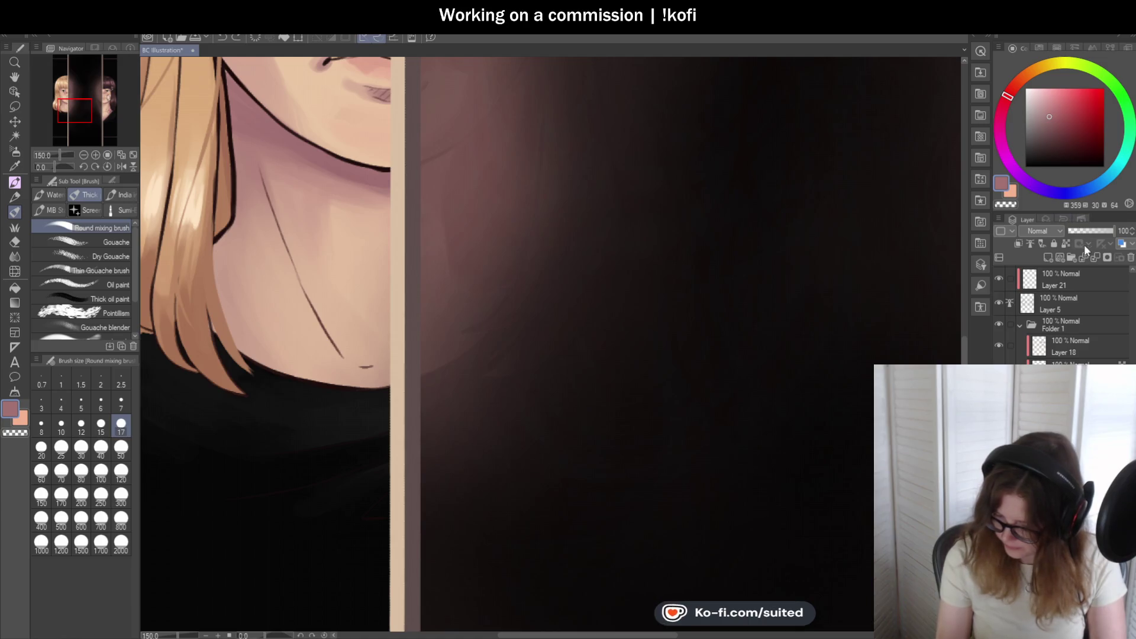
- Add darker mauve shading on the lower and left neck, blend it into streaks, then sample light peach-pink
{"action": "left_click", "coordinate": [1066, 243]}
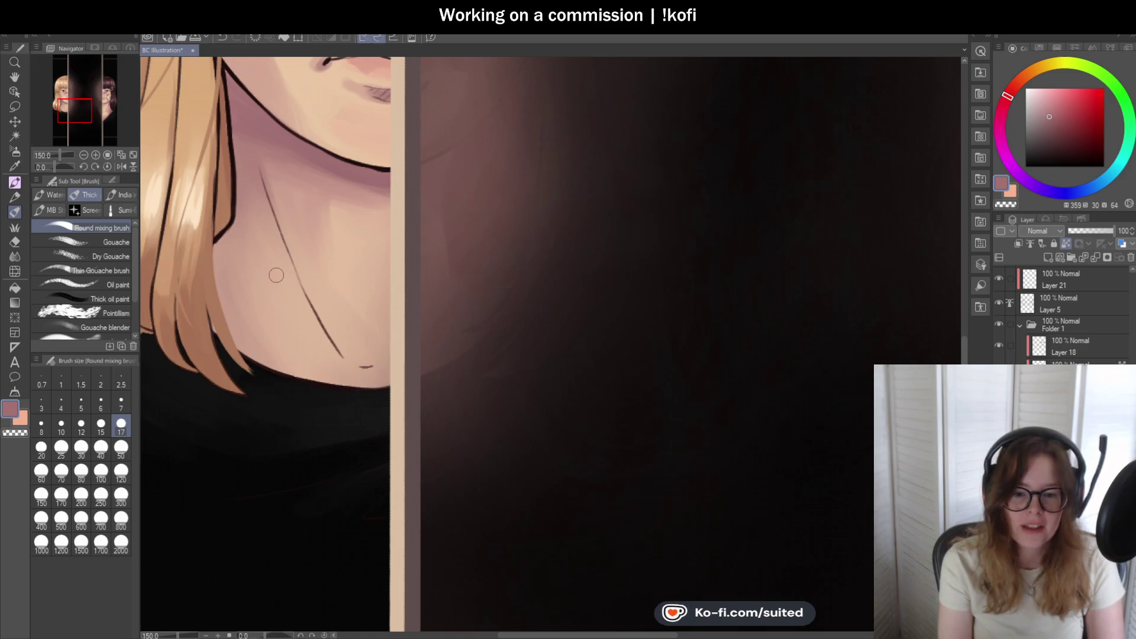
{"action": "mouse_move", "coordinate": [252, 355]}
{"action": "left_mouse_down"}
{"action": "mouse_move", "coordinate": [331, 379]}
{"action": "mouse_move", "coordinate": [294, 286]}
{"action": "left_mouse_up"}
{"action": "mouse_move", "coordinate": [225, 260]}
{"action": "left_mouse_down"}
{"action": "mouse_move", "coordinate": [237, 341]}
{"action": "mouse_move", "coordinate": [254, 355]}
{"action": "mouse_move", "coordinate": [254, 293]}
{"action": "mouse_move", "coordinate": [281, 268]}
{"action": "left_mouse_up"}
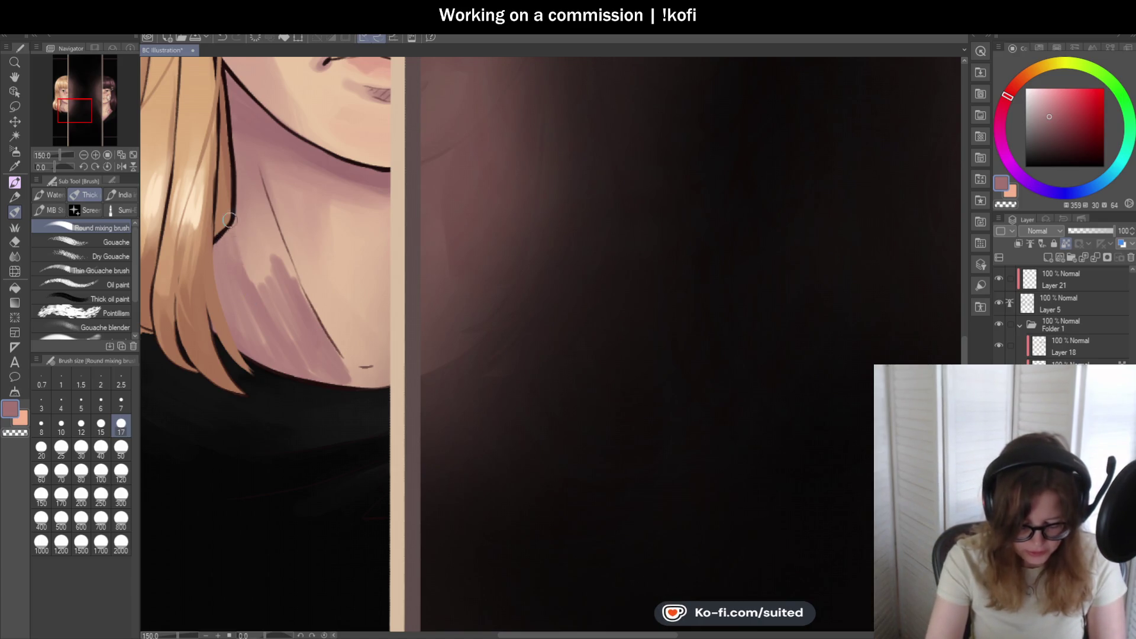
{"action": "mouse_move", "coordinate": [252, 250]}
{"action": "left_mouse_down"}
{"action": "mouse_move", "coordinate": [251, 278]}
{"action": "mouse_move", "coordinate": [260, 225]}
{"action": "mouse_move", "coordinate": [286, 268]}
{"action": "mouse_move", "coordinate": [282, 306]}
{"action": "mouse_move", "coordinate": [242, 338]}
{"action": "left_mouse_up"}
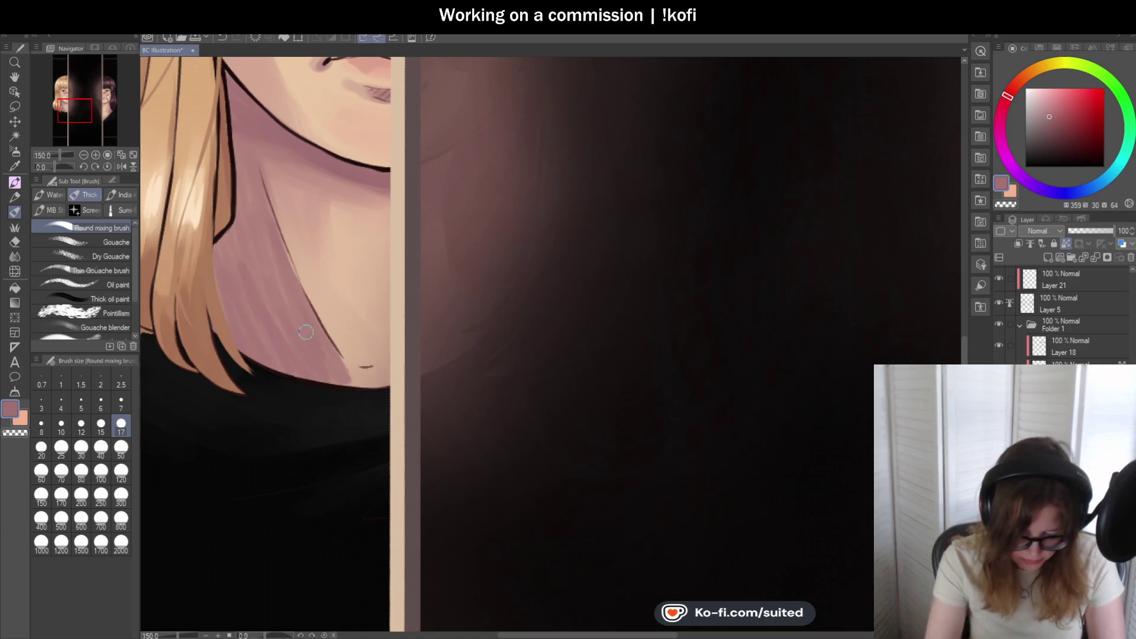
{"action": "scroll", "coordinate": [325, 325], "scroll_direction": "down", "scroll_amount": 5}
{"action": "scroll", "coordinate": [345, 275], "scroll_direction": "up", "scroll_amount": 5}
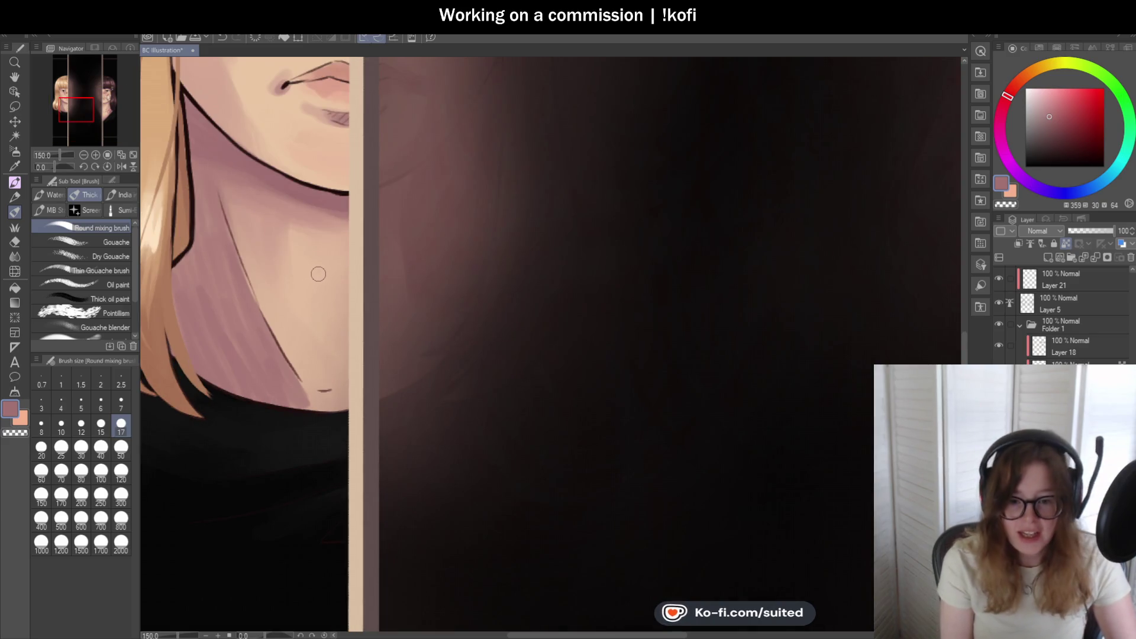
{"action": "left_click", "coordinate": [267, 214], "text": "alt"}
- Enlarge the blending brush to size 120 and blend the peach into the lower neck shading
{"action": "left_click", "coordinate": [120, 471]}
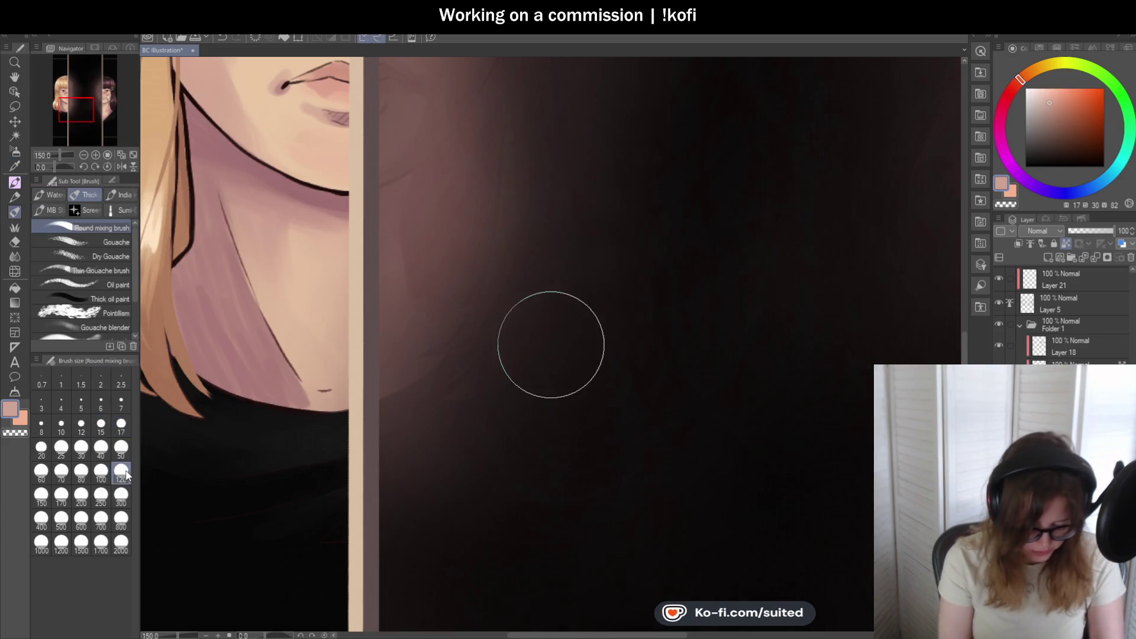
{"action": "mouse_move", "coordinate": [296, 416]}
{"action": "left_mouse_down"}
{"action": "mouse_move", "coordinate": [243, 278]}
{"action": "mouse_move", "coordinate": [229, 422]}
{"action": "mouse_move", "coordinate": [272, 370]}
{"action": "mouse_move", "coordinate": [347, 423]}
{"action": "mouse_move", "coordinate": [246, 304]}
{"action": "mouse_move", "coordinate": [255, 290]}
{"action": "mouse_move", "coordinate": [268, 304]}
{"action": "mouse_move", "coordinate": [231, 248]}
{"action": "mouse_move", "coordinate": [296, 387]}
{"action": "mouse_move", "coordinate": [219, 278]}
{"action": "mouse_move", "coordinate": [242, 393]}
{"action": "left_mouse_up"}
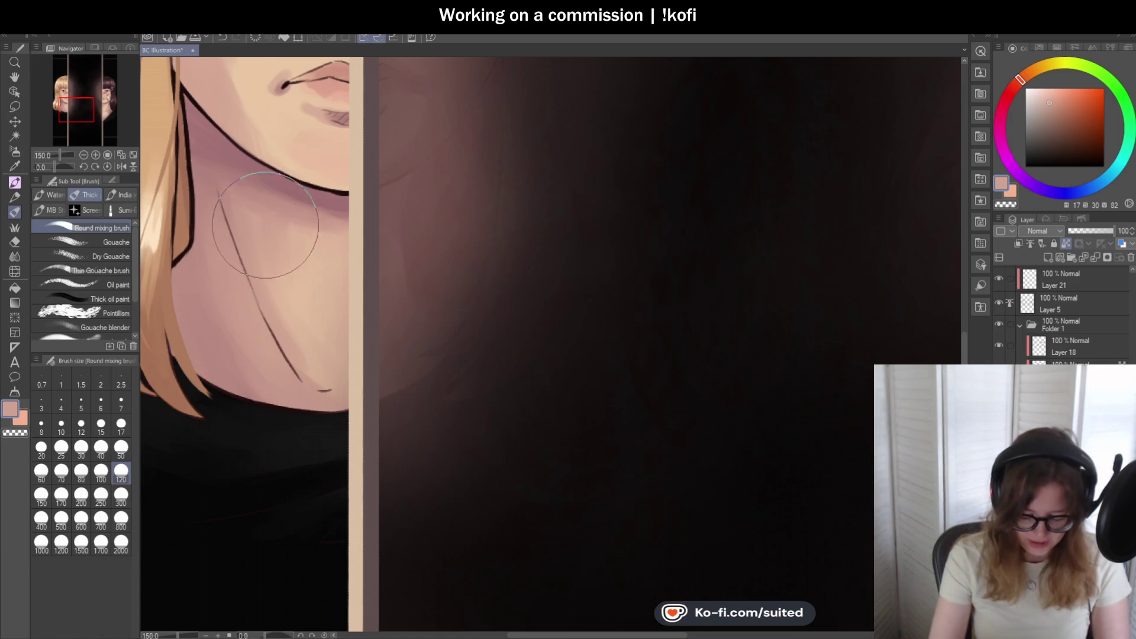
{"action": "scroll", "coordinate": [337, 398], "scroll_direction": "down", "scroll_amount": 3}
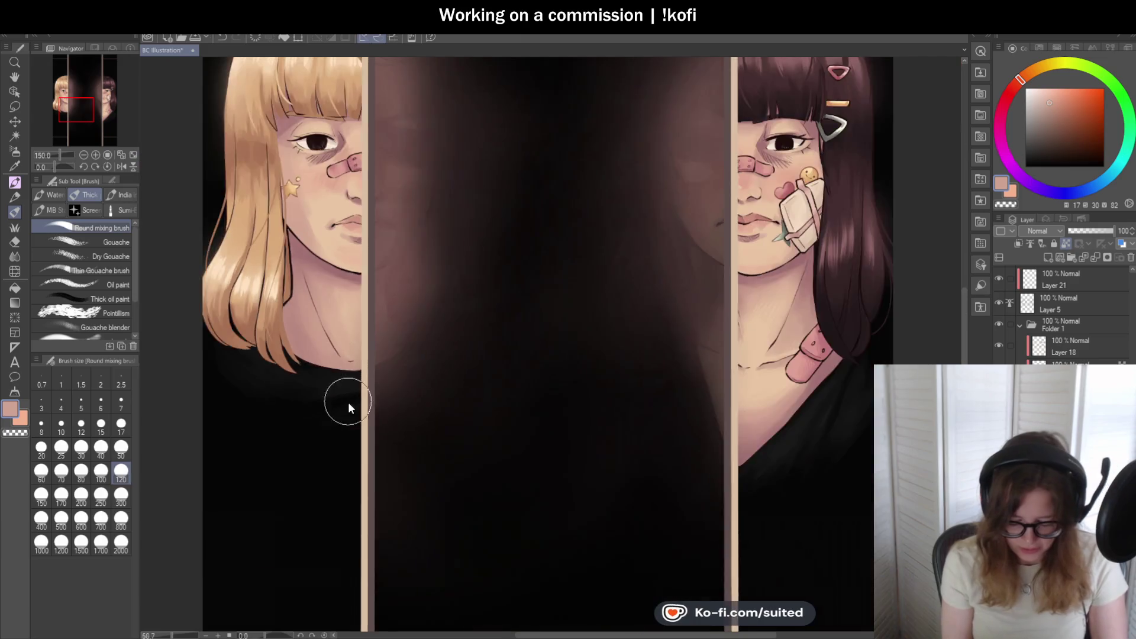
{"action": "scroll", "coordinate": [332, 373], "scroll_direction": "up", "scroll_amount": 2}
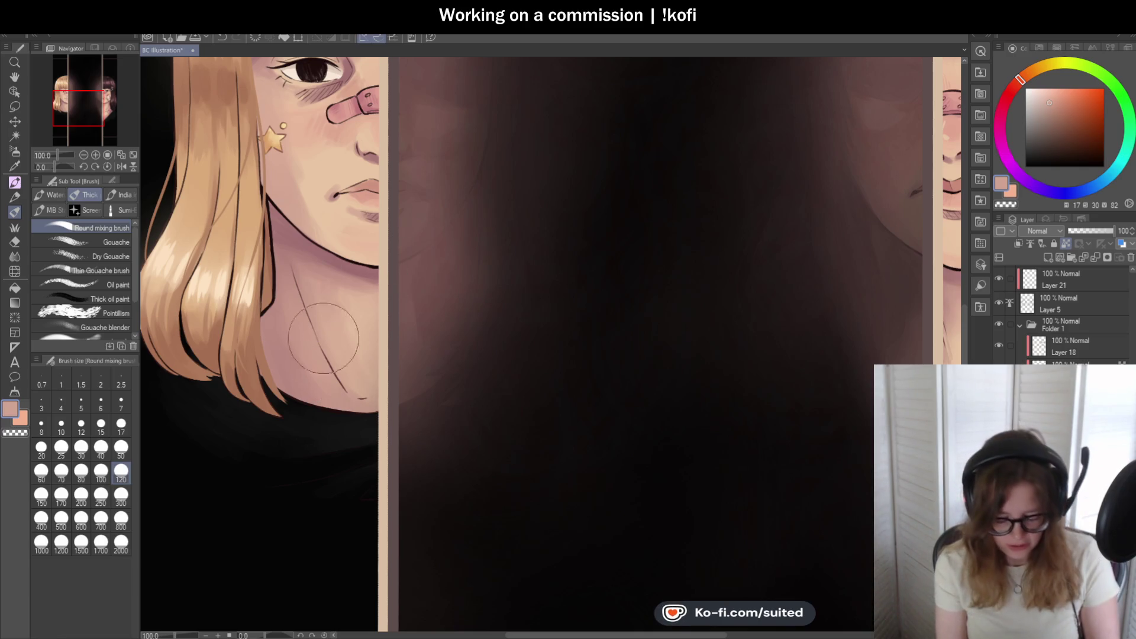
{"action": "scroll", "coordinate": [319, 378], "scroll_direction": "up", "scroll_amount": 1}
- Sample a mauve skin tone and re-blend the shading on the lower neck
{"action": "key", "text": "i"}
{"action": "left_click", "coordinate": [317, 184]}
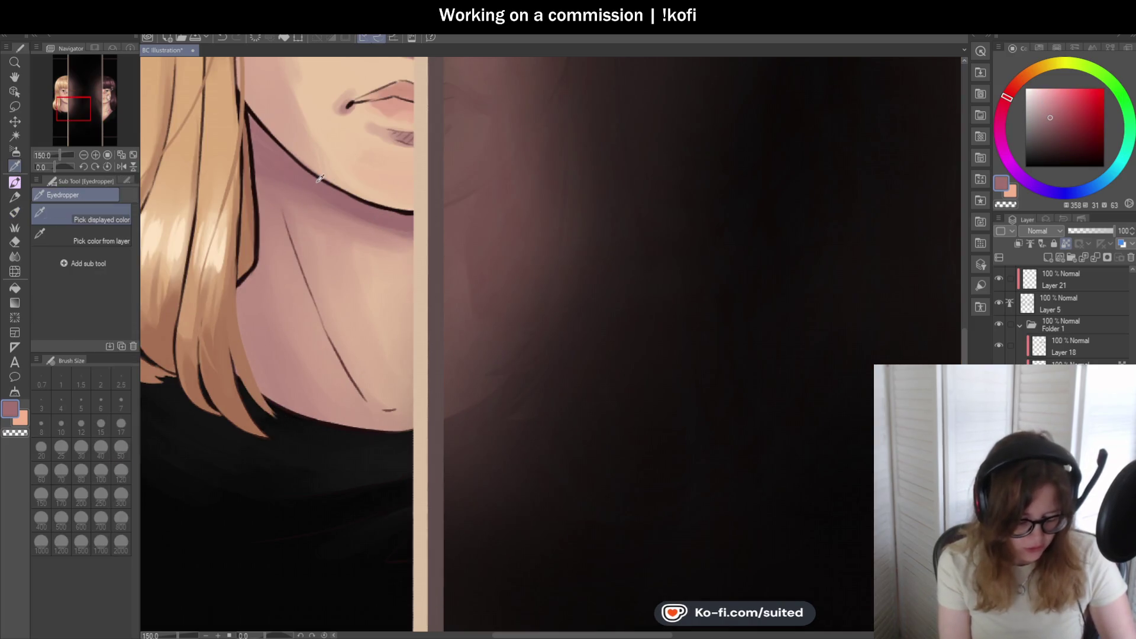
{"action": "key", "text": "b"}
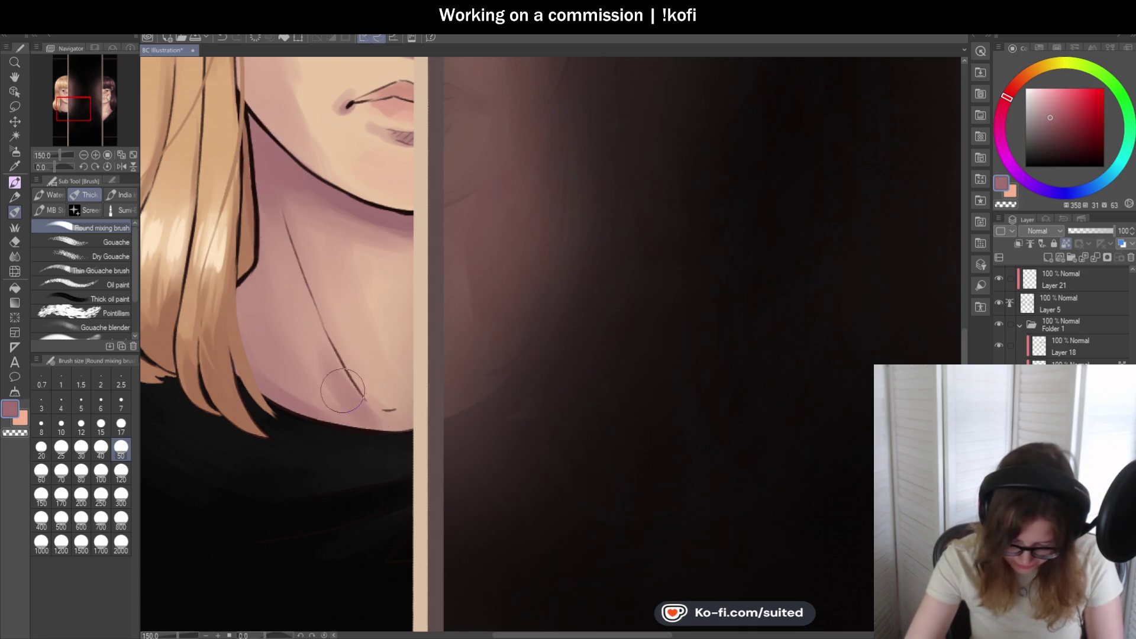
{"action": "left_click_drag", "start_coordinate": [355, 436], "coordinate": [261, 367]}
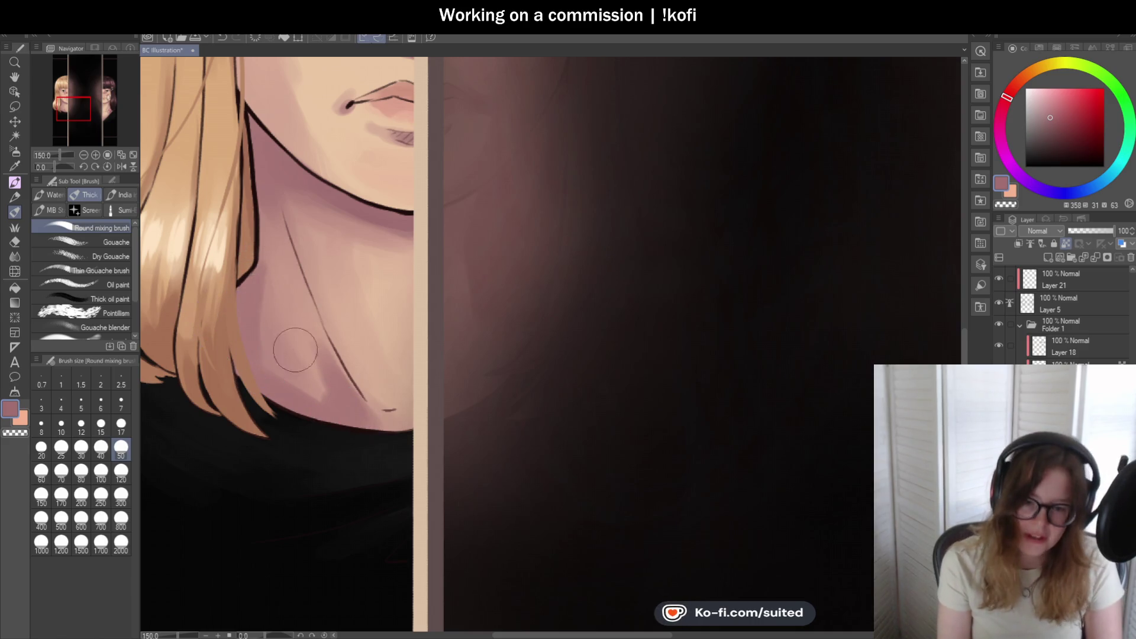
{"action": "key", "text": "ctrl+minus"}
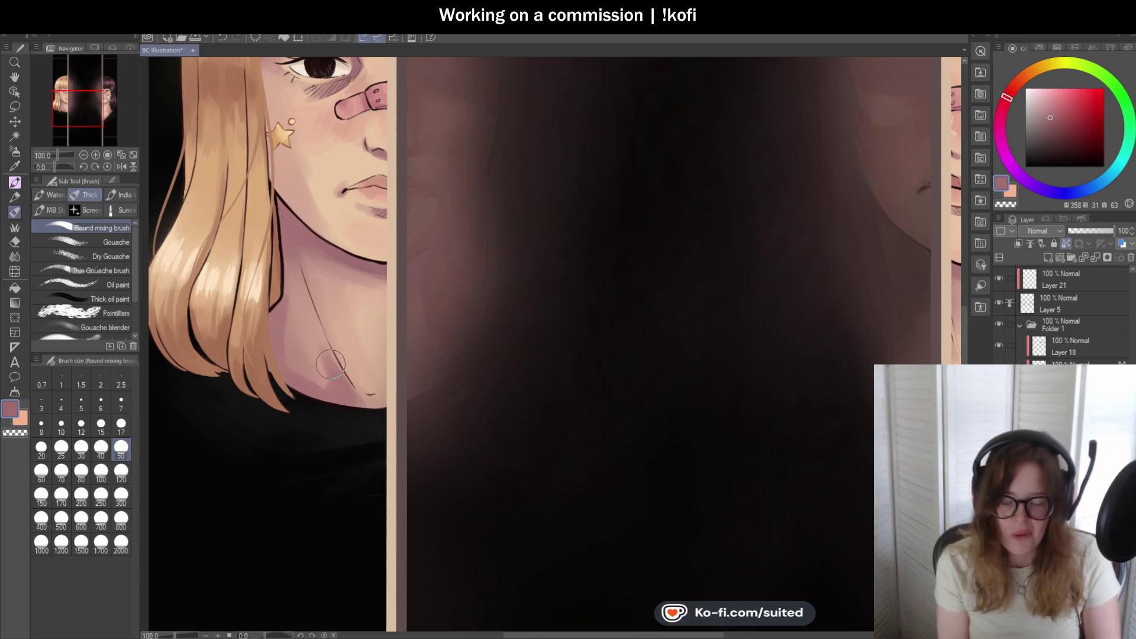
{"action": "key", "text": "ctrl+plus"}
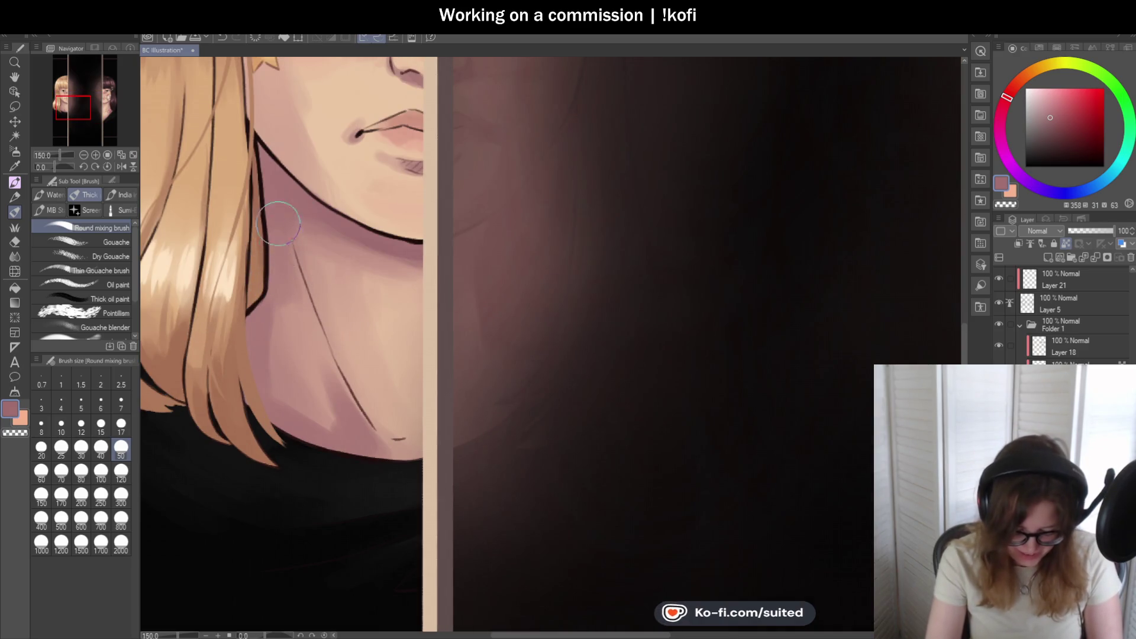
{"action": "key", "text": "ctrl+minus"}
{"action": "key", "text": "ctrl+minus"}
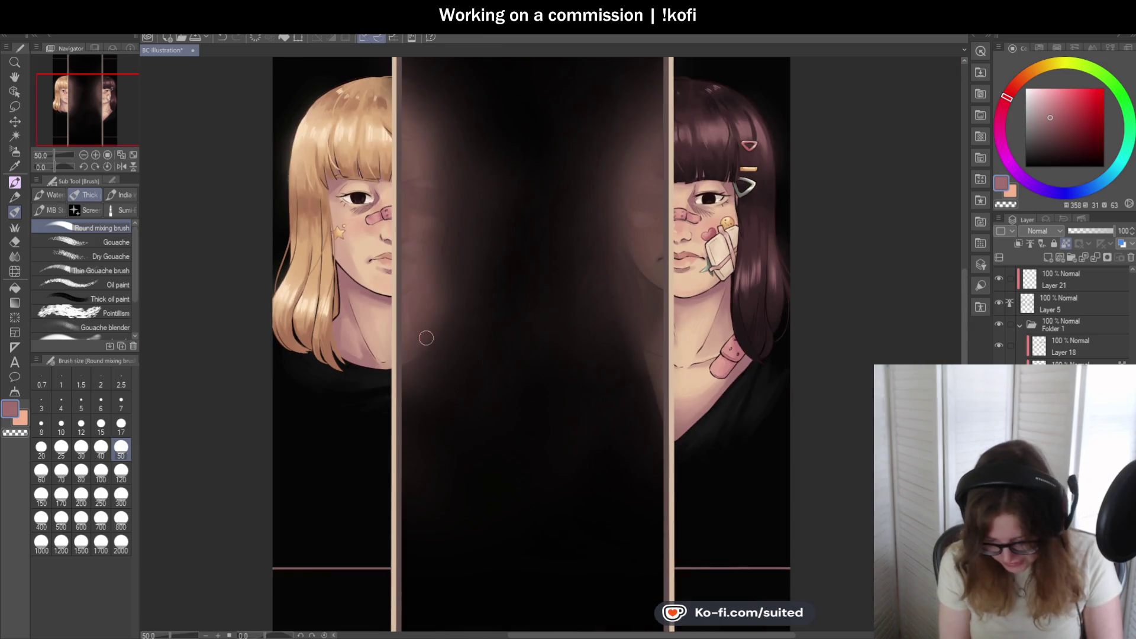
{"action": "scroll", "coordinate": [482, 394], "scroll_direction": "down", "scroll_amount": 1}
{"action": "scroll", "coordinate": [467, 378], "scroll_direction": "up", "scroll_amount": 1}
{"action": "scroll", "coordinate": [435, 348], "scroll_direction": "up", "scroll_amount": 3}
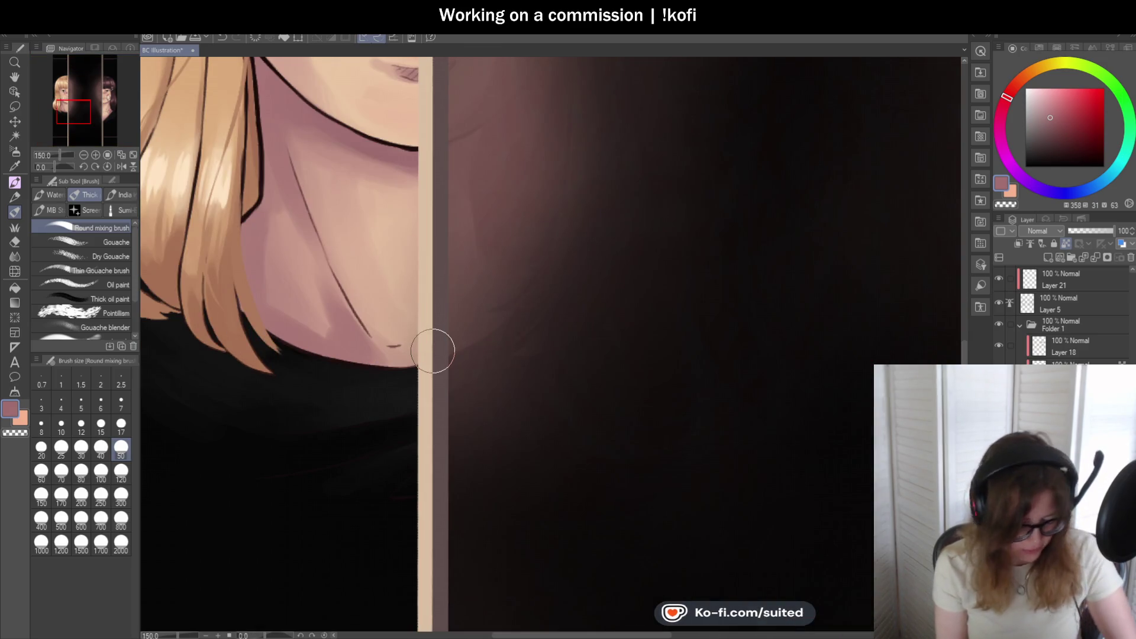
- Add a faint lighter skin-tone Pen stroke near the blonde girl's chin
{"action": "key", "text": "i"}
{"action": "left_click", "coordinate": [292, 231]}
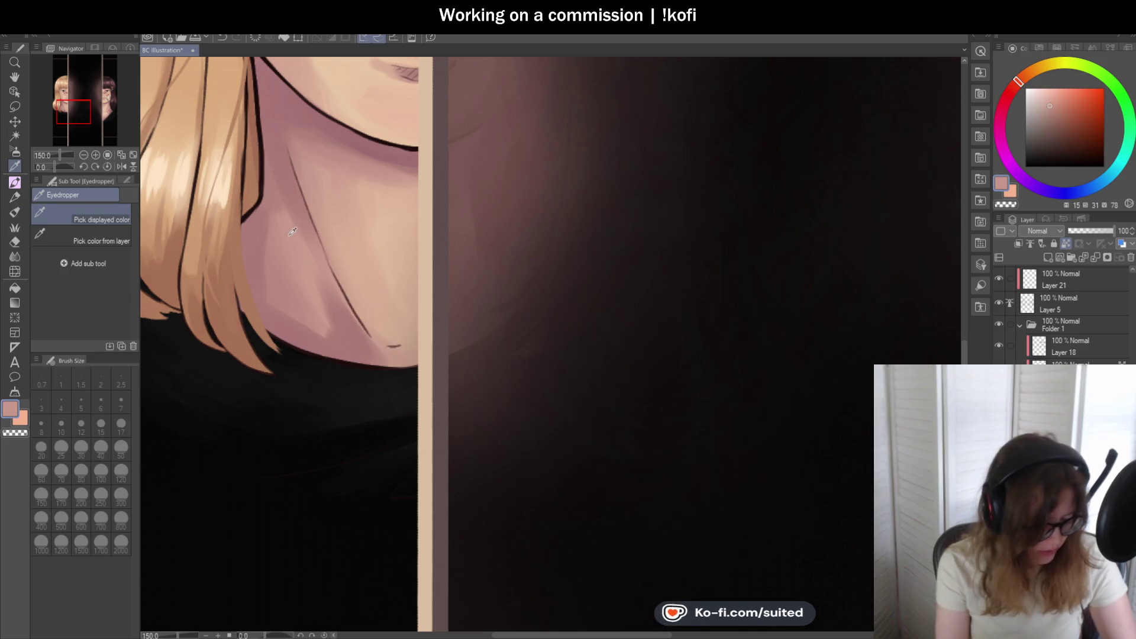
{"action": "key", "text": "p"}
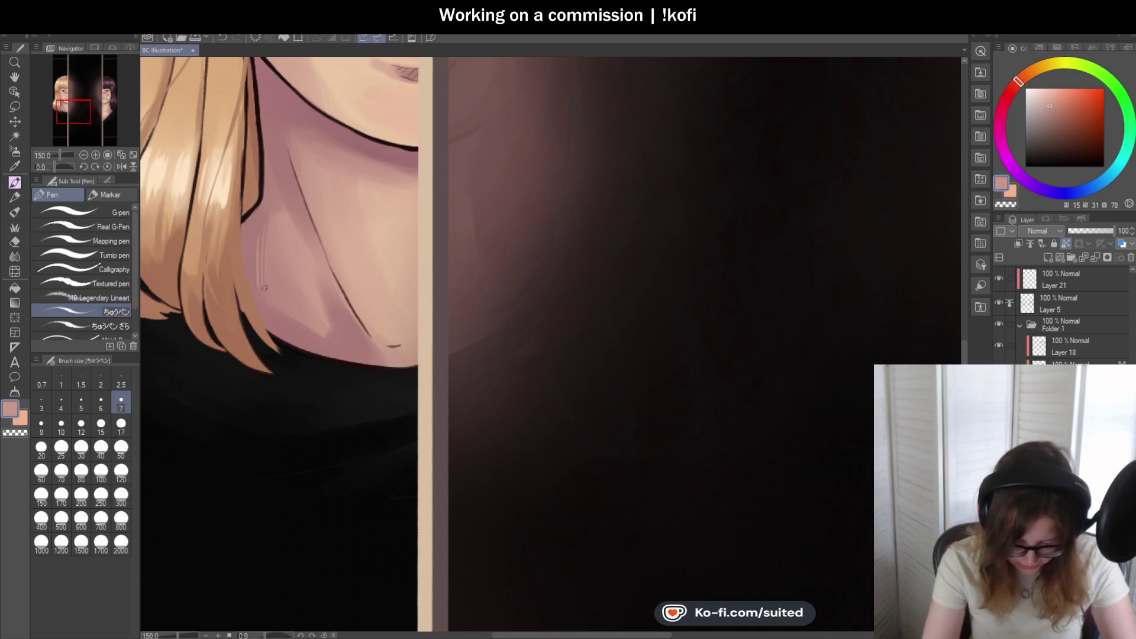
{"action": "left_click_drag", "start_coordinate": [330, 310], "coordinate": [343, 339]}
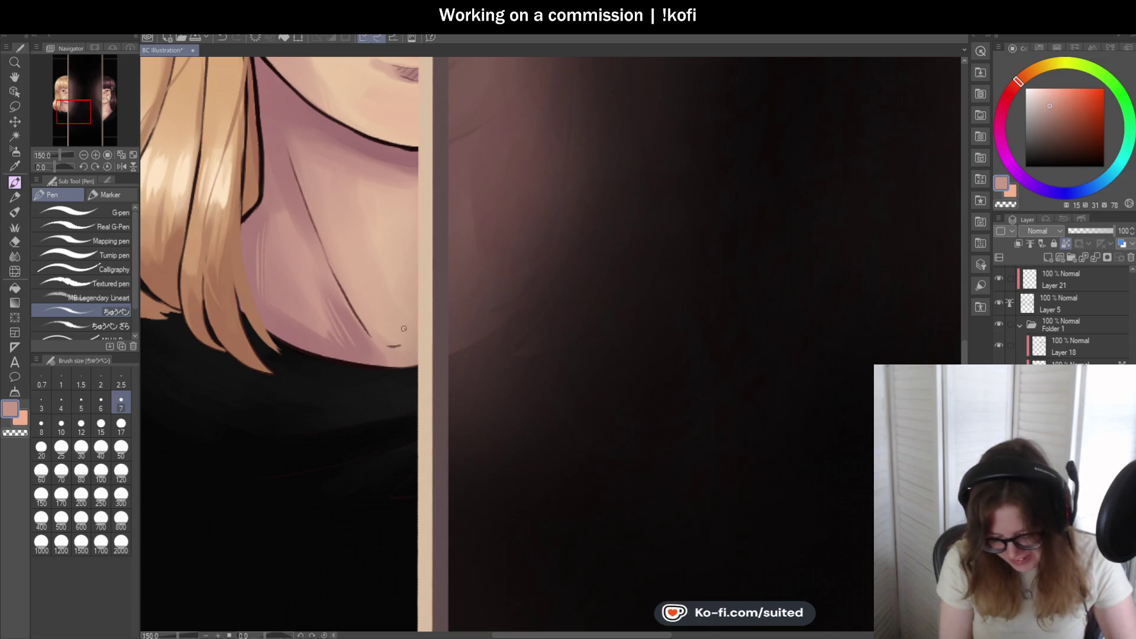
{"action": "key", "text": "i"}
{"action": "key", "text": "p"}
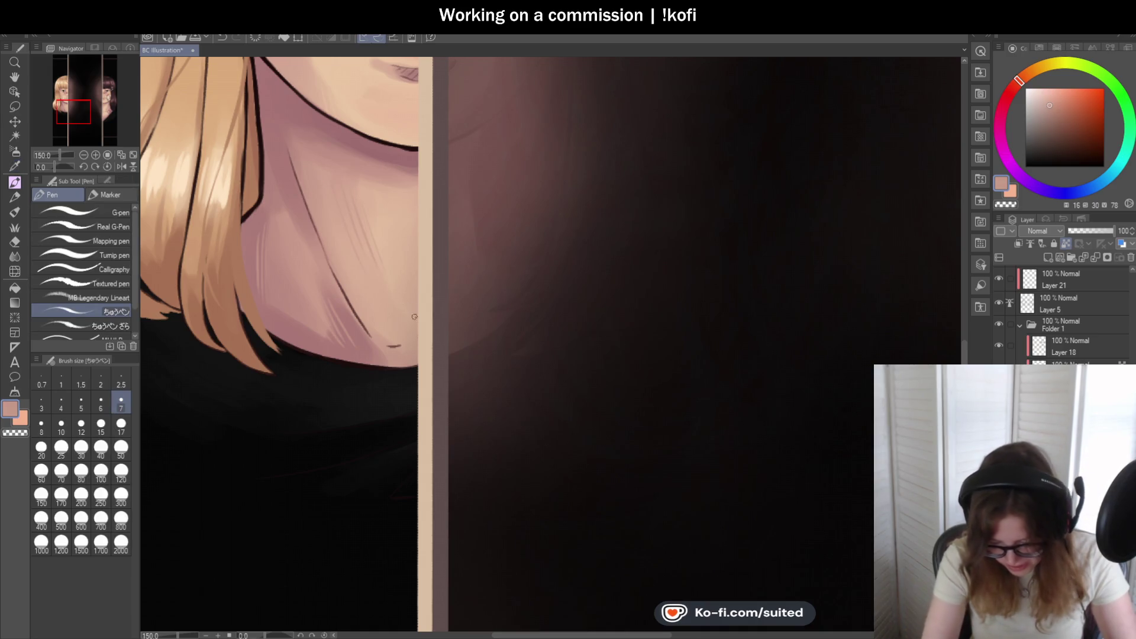
{"action": "scroll", "coordinate": [278, 372], "scroll_direction": "down", "scroll_amount": 3}
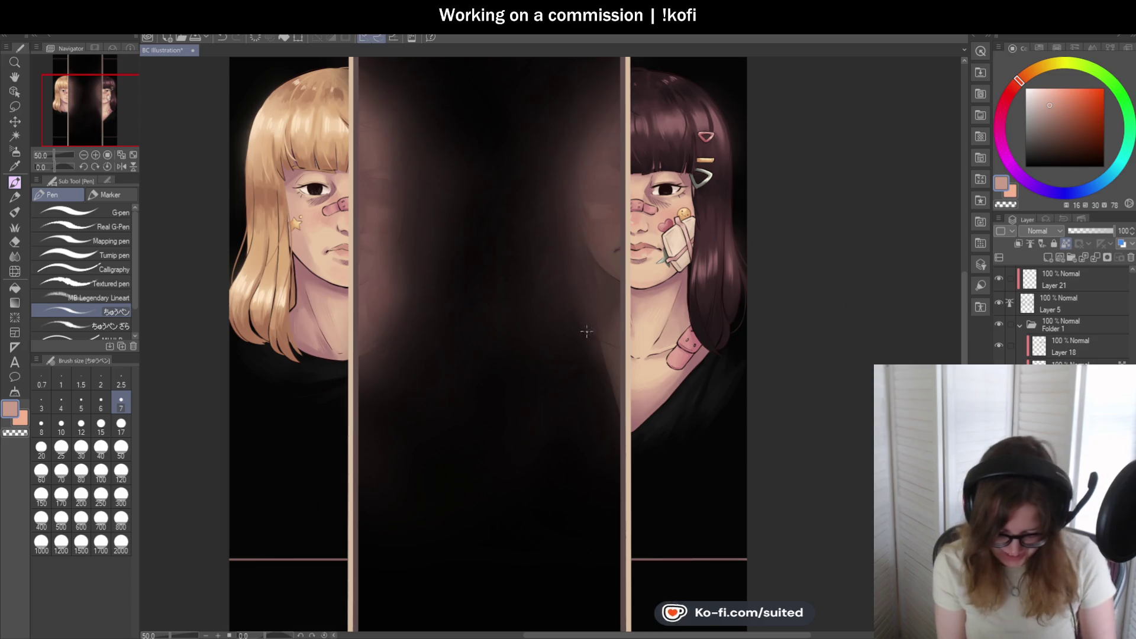
{"action": "scroll", "coordinate": [375, 324], "scroll_direction": "down", "scroll_amount": 1}
- Select Layer 18 in the Layer palette and zoom in on the blonde girl's face
{"action": "scroll", "coordinate": [569, 400], "scroll_direction": "up", "scroll_amount": 1}
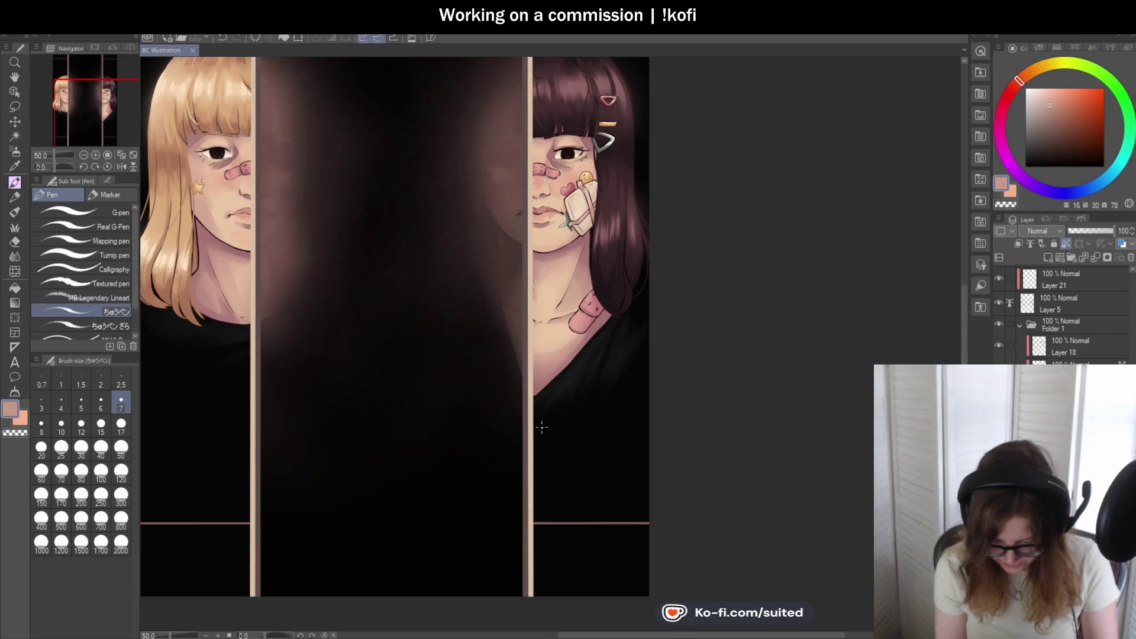
{"action": "scroll", "coordinate": [507, 435], "scroll_direction": "down", "scroll_amount": 1}
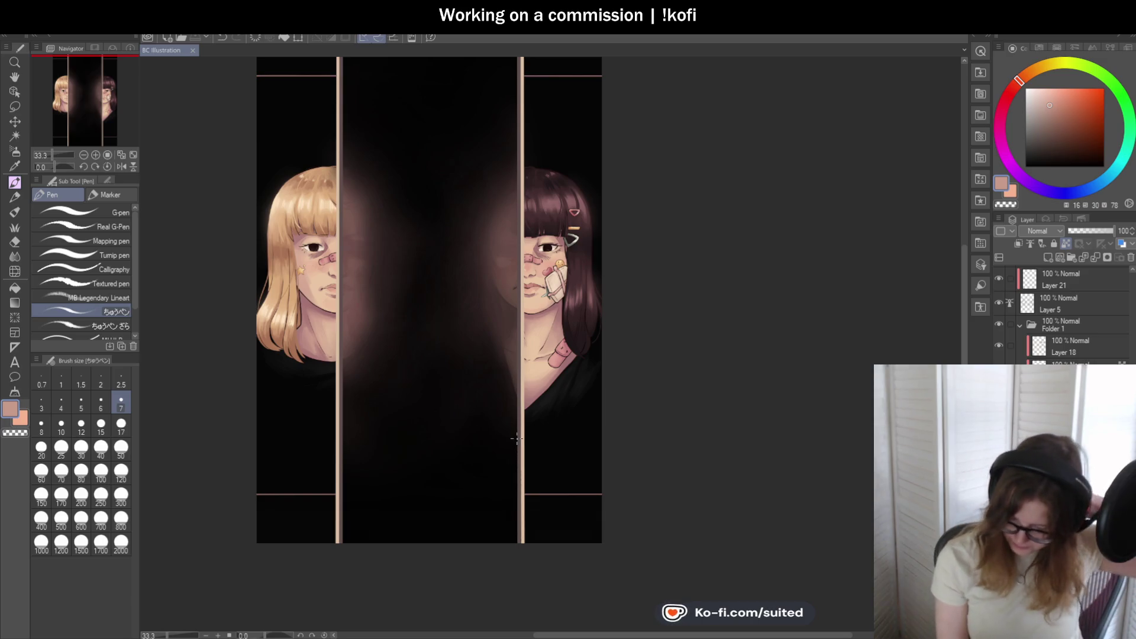
{"action": "left_click", "coordinate": [1075, 349]}
{"action": "scroll", "coordinate": [270, 206], "scroll_direction": "up", "scroll_amount": 3}
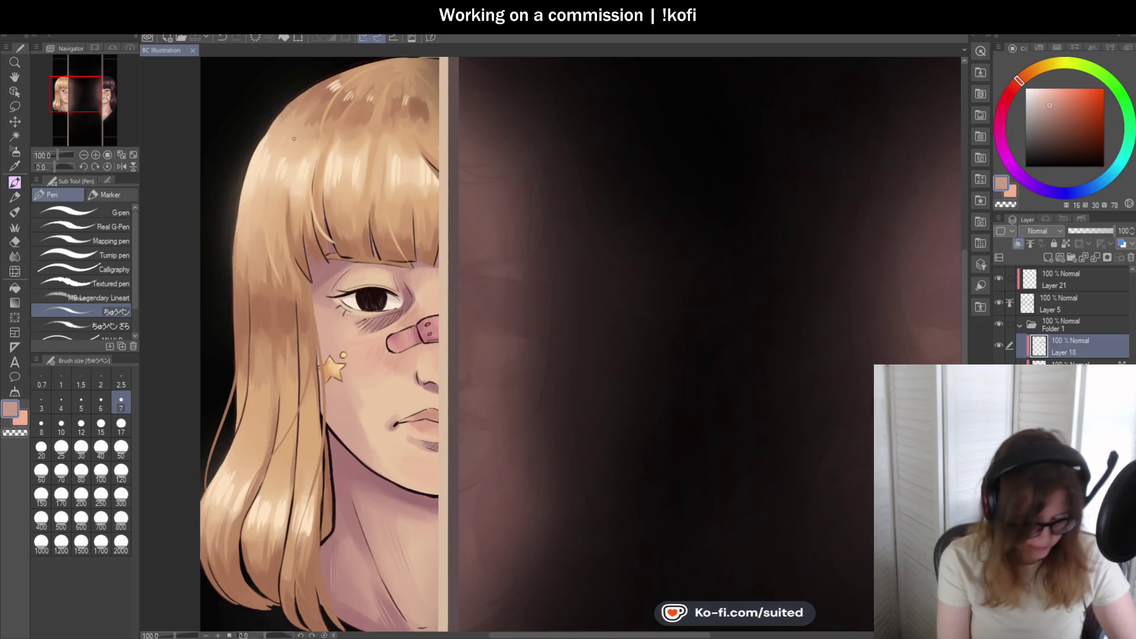
- Sample light peach from the blonde hair and blend its left side with the mixing brush
{"action": "key", "text": "i"}
{"action": "left_click", "coordinate": [274, 161]}
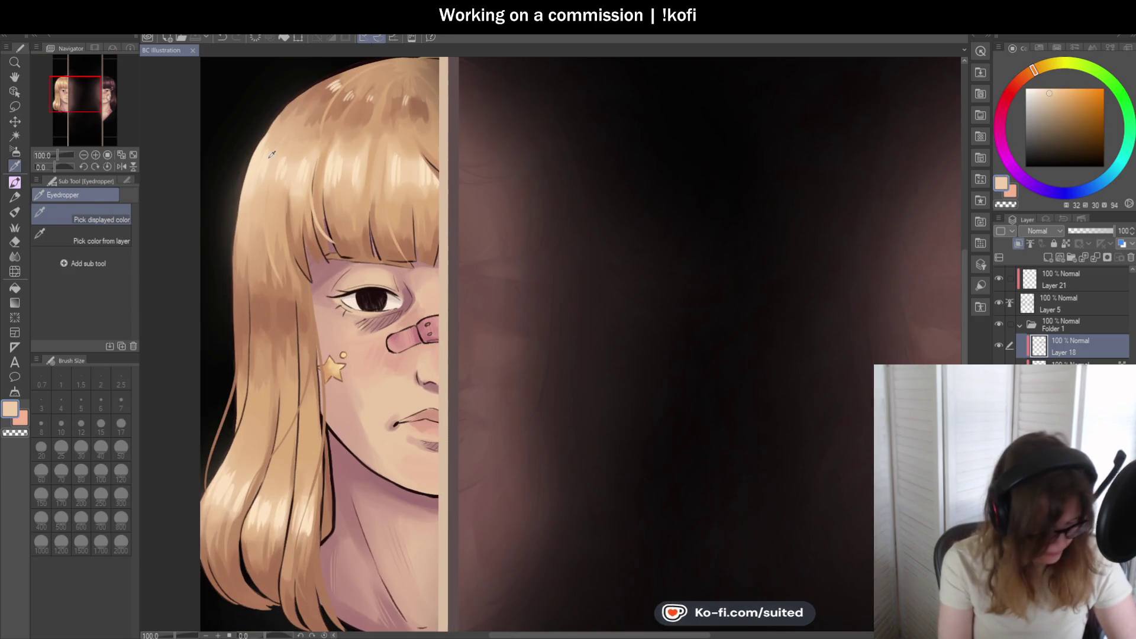
{"action": "key", "text": "b"}
{"action": "left_click_drag", "start_coordinate": [253, 198], "coordinate": [250, 241]}
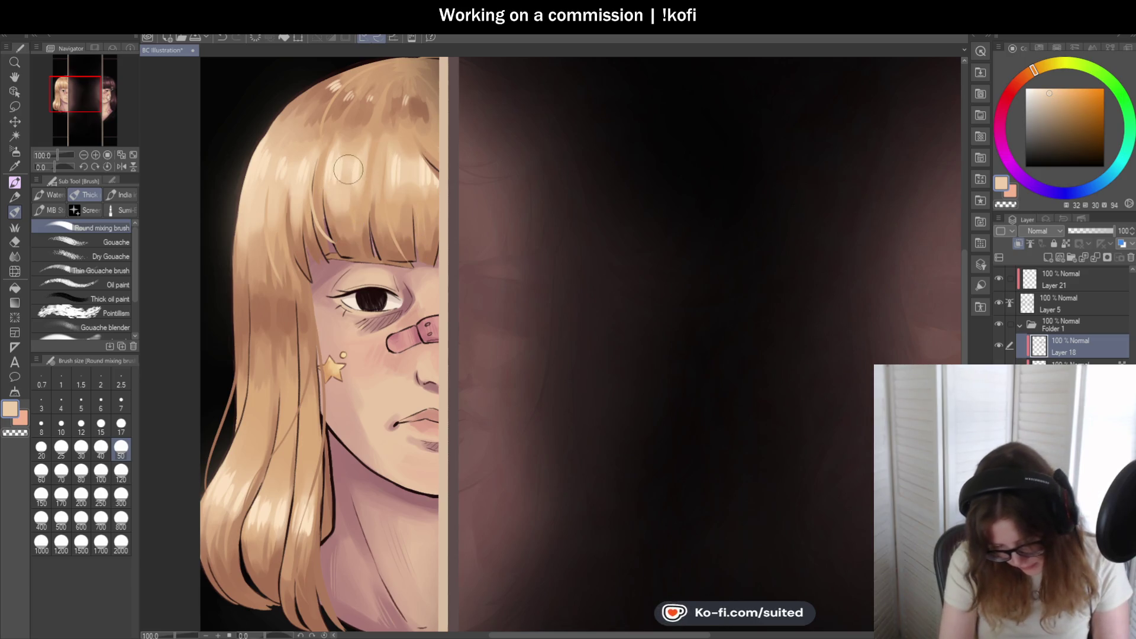
{"action": "key", "text": "ctrl+minus"}
{"action": "key", "text": "ctrl+plus"}
{"action": "key", "text": "ctrl+plus"}
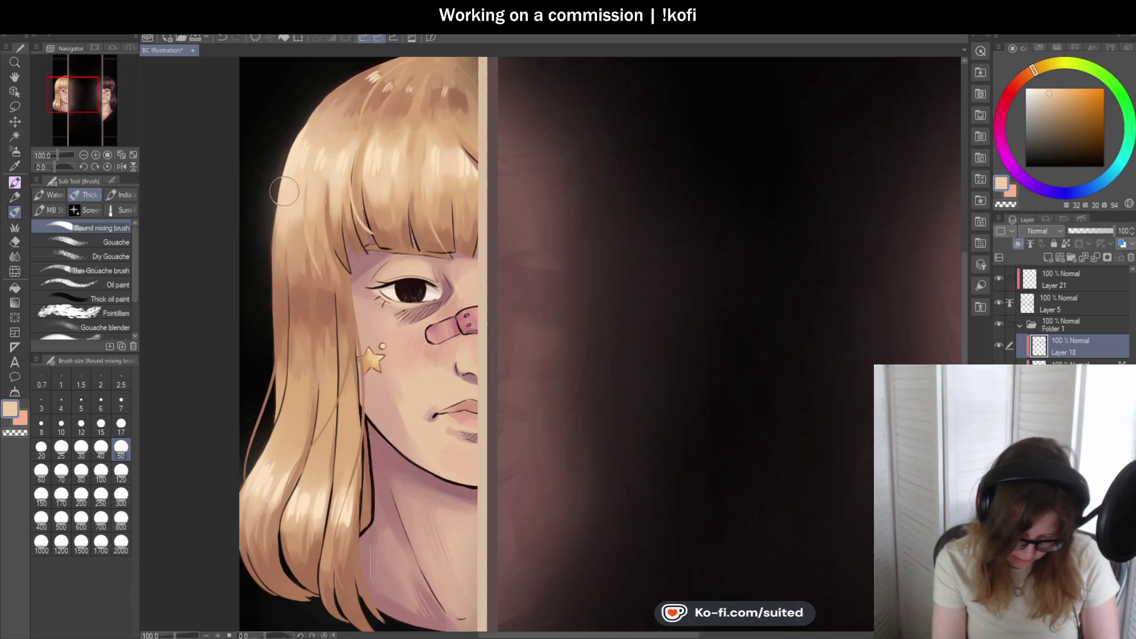
{"action": "key", "text": "ctrl+minus"}
{"action": "key", "text": "ctrl+plus"}
{"action": "key", "text": "ctrl+plus"}
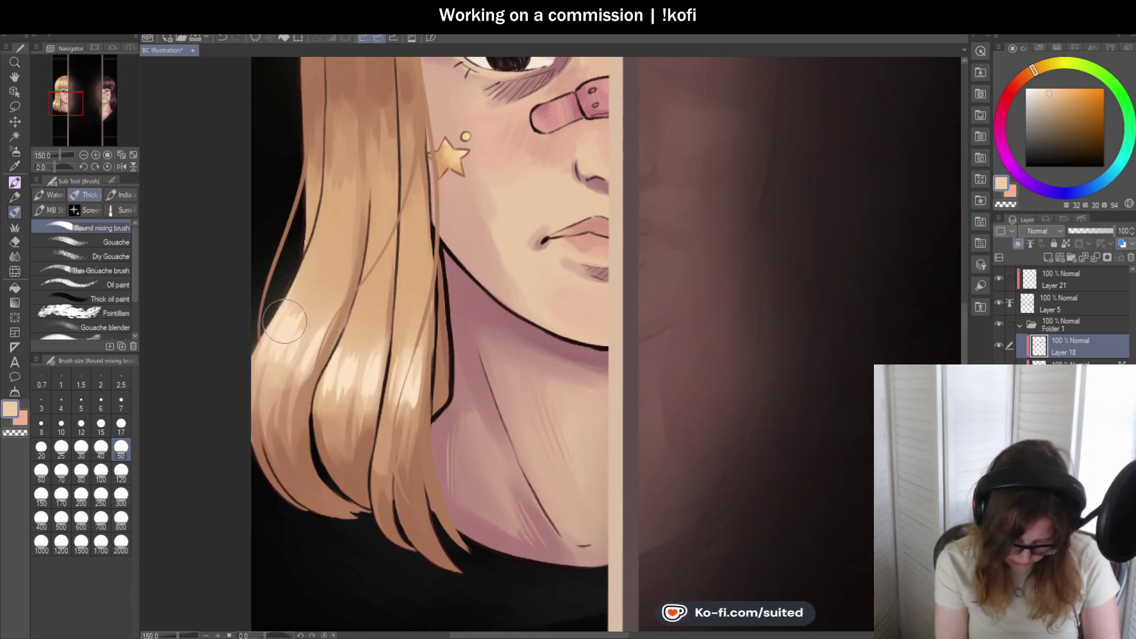
{"action": "mouse_move", "coordinate": [294, 335]}
{"action": "left_mouse_down"}
{"action": "mouse_move", "coordinate": [300, 351]}
{"action": "mouse_move", "coordinate": [323, 297]}
{"action": "mouse_move", "coordinate": [350, 372]}
{"action": "mouse_move", "coordinate": [368, 334]}
{"action": "mouse_move", "coordinate": [401, 368]}
{"action": "left_mouse_up"}
- Zoom out and save the illustration with Ctrl+S
{"action": "key", "text": "ctrl+minus"}
{"action": "key", "text": "ctrl+minus"}
{"action": "key", "text": "ctrl+minus"}
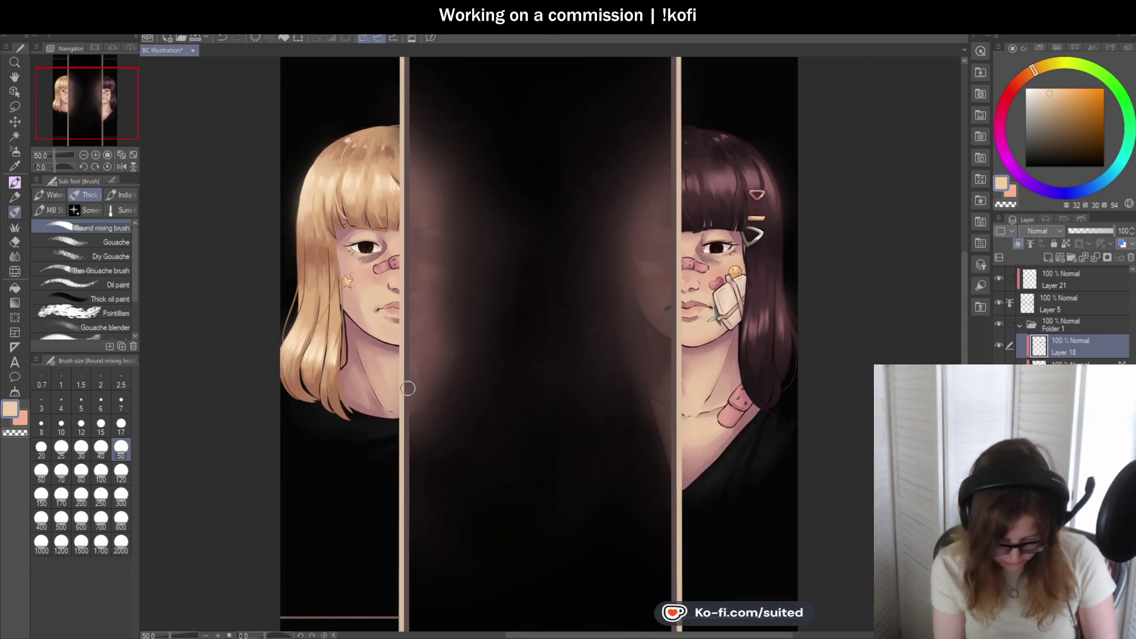
{"action": "key", "text": "ctrl+s"}
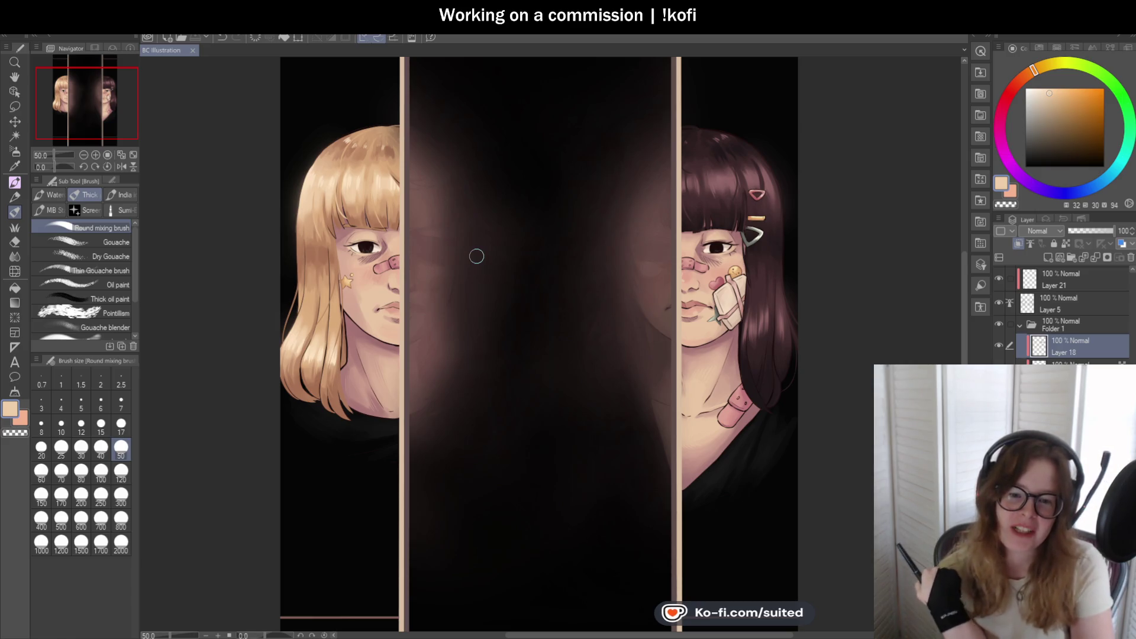
{"action": "scroll", "coordinate": [326, 357], "scroll_direction": "up", "scroll_amount": 4}
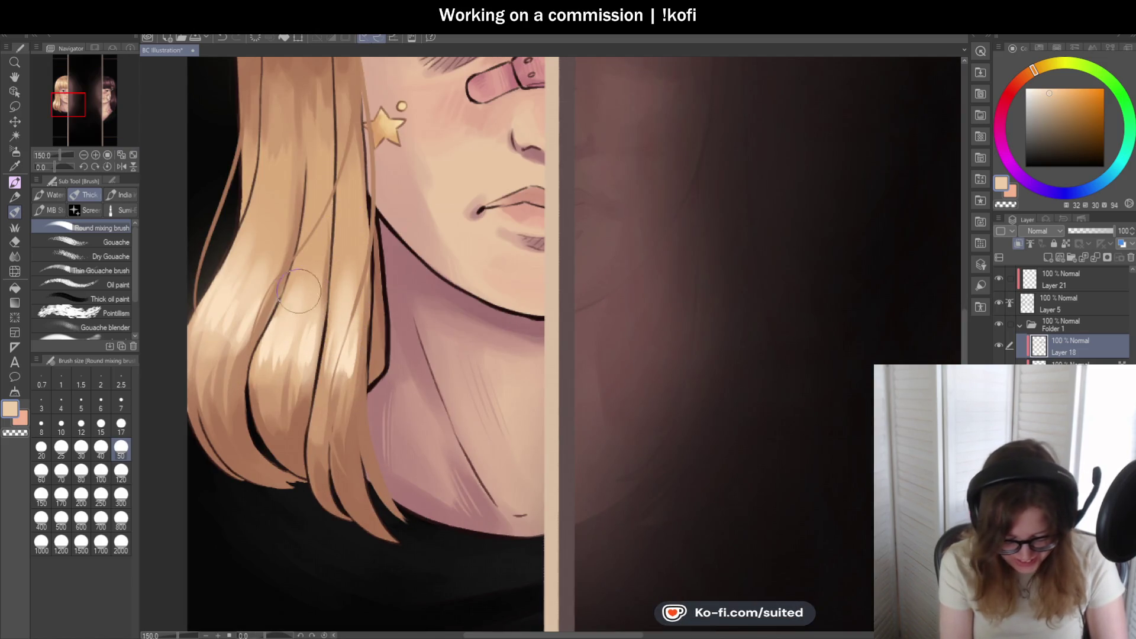
{"action": "scroll", "coordinate": [261, 285], "scroll_direction": "down", "scroll_amount": 4}
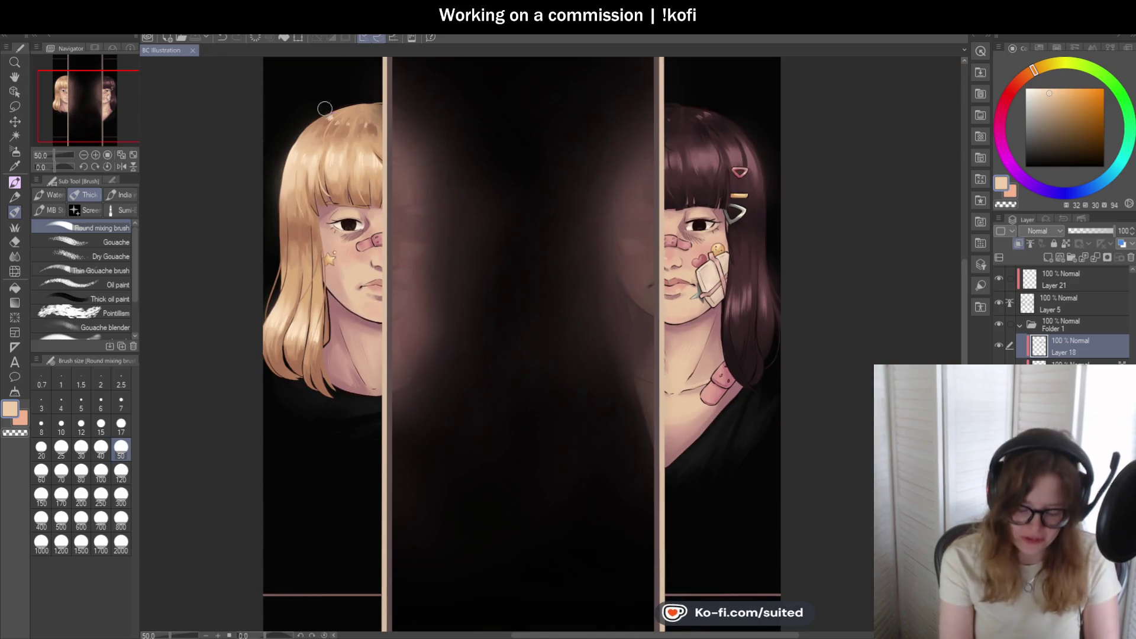
{"action": "scroll", "coordinate": [306, 150], "scroll_direction": "up", "scroll_amount": 4}
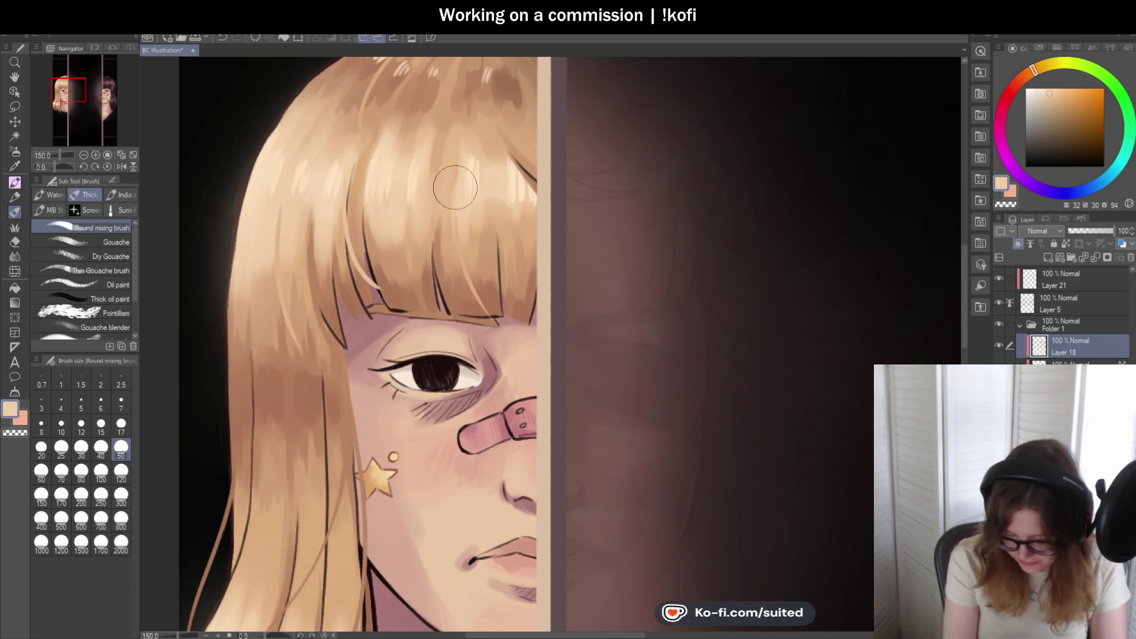
{"action": "scroll", "coordinate": [509, 306], "scroll_direction": "down", "scroll_amount": 3}
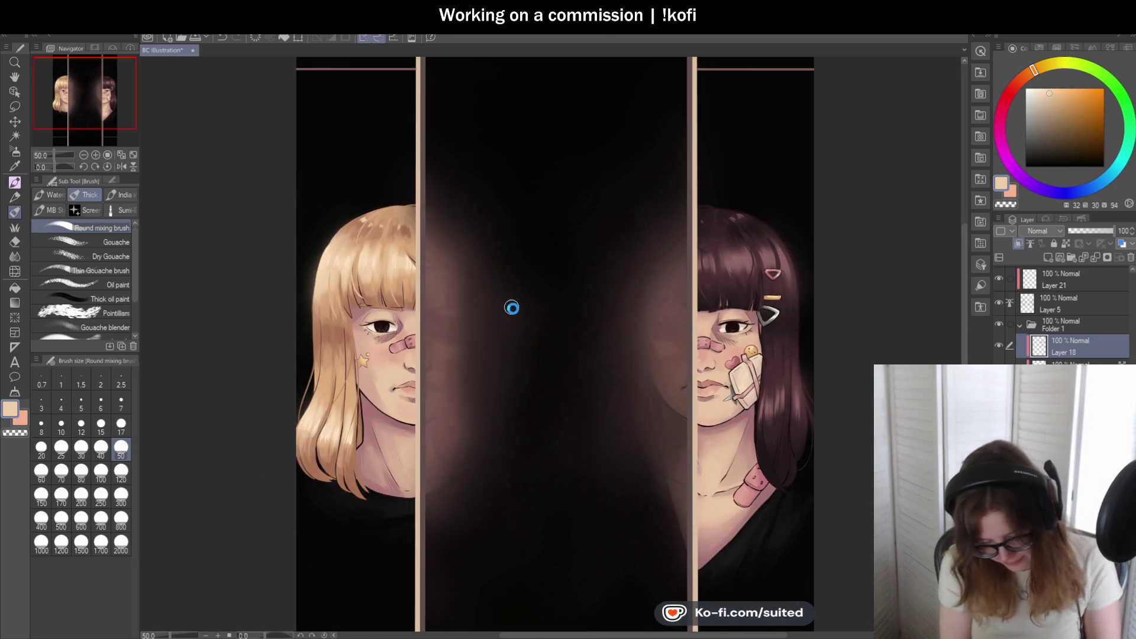
- Zoom out to view the whole three-panel illustration
{"action": "scroll", "coordinate": [509, 332], "scroll_direction": "down", "scroll_amount": 2}
{"action": "scroll", "coordinate": [520, 355], "scroll_direction": "up", "scroll_amount": 1}
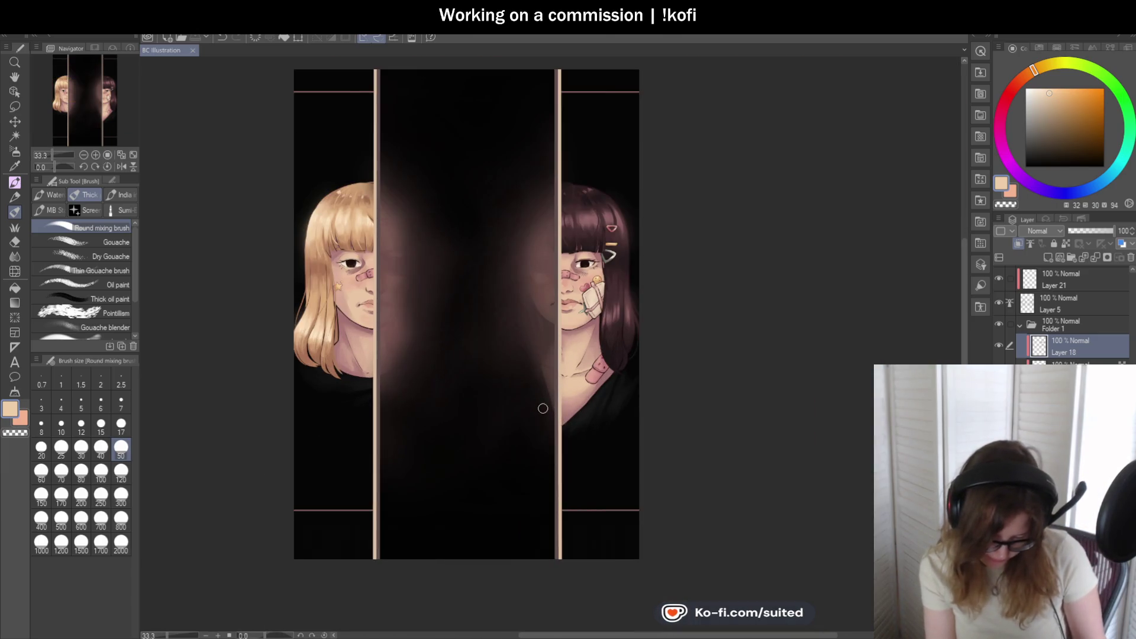
{"action": "scroll", "coordinate": [406, 355], "scroll_direction": "up", "scroll_amount": 1}
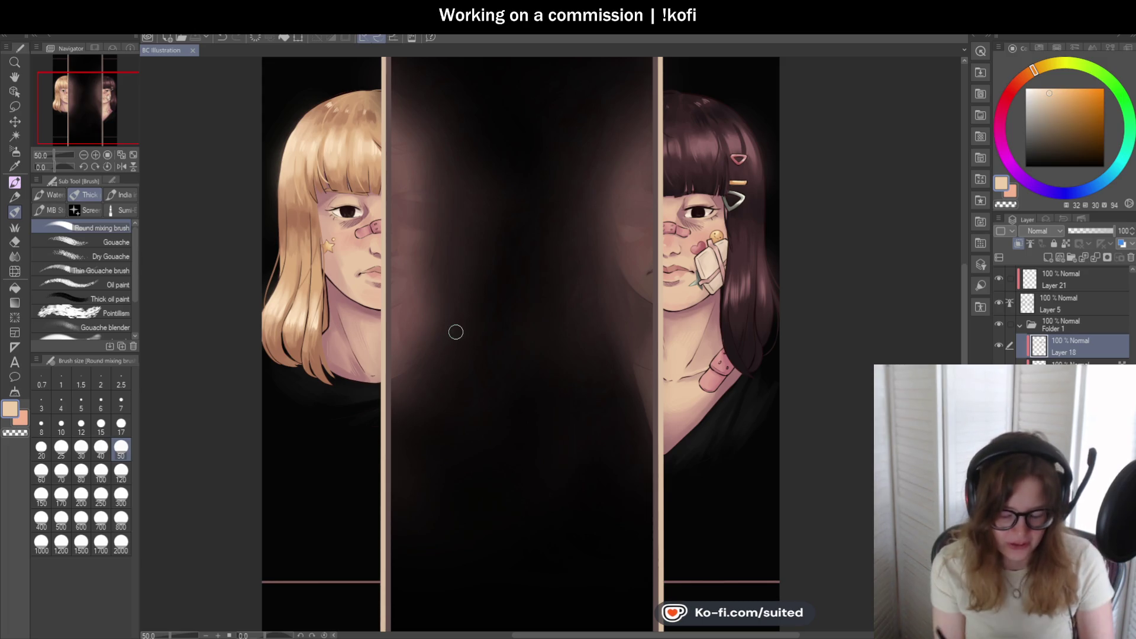
{"action": "key", "text": "ctrl+minus"}
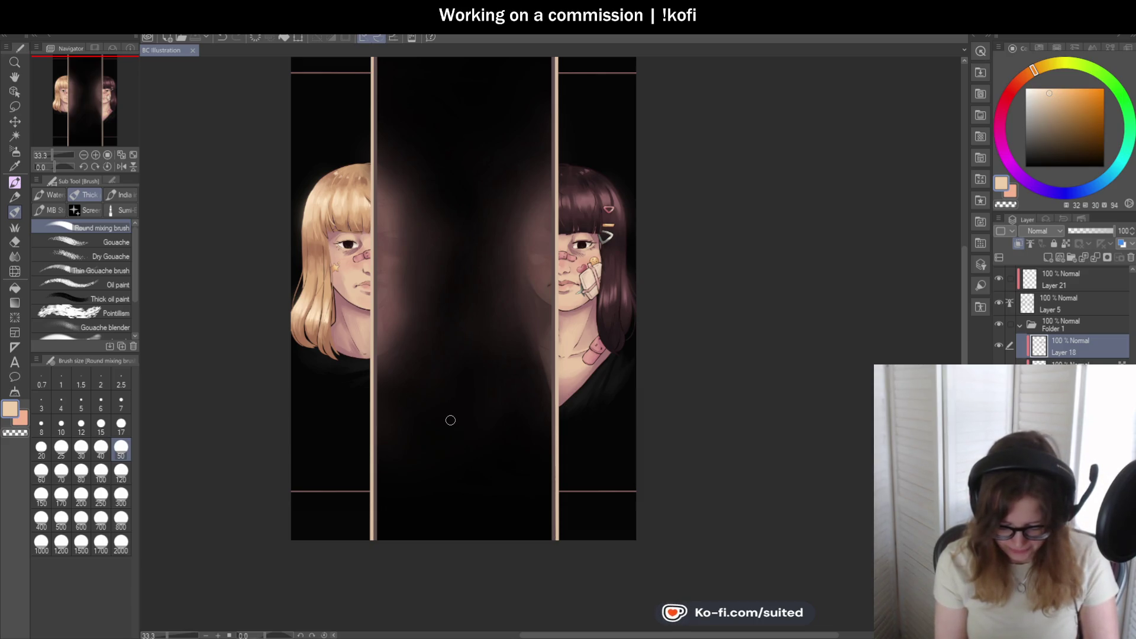
{"action": "scroll", "coordinate": [464, 344], "scroll_direction": "down", "scroll_amount": 1}
{"action": "scroll", "coordinate": [604, 450], "scroll_direction": "up", "scroll_amount": 1}
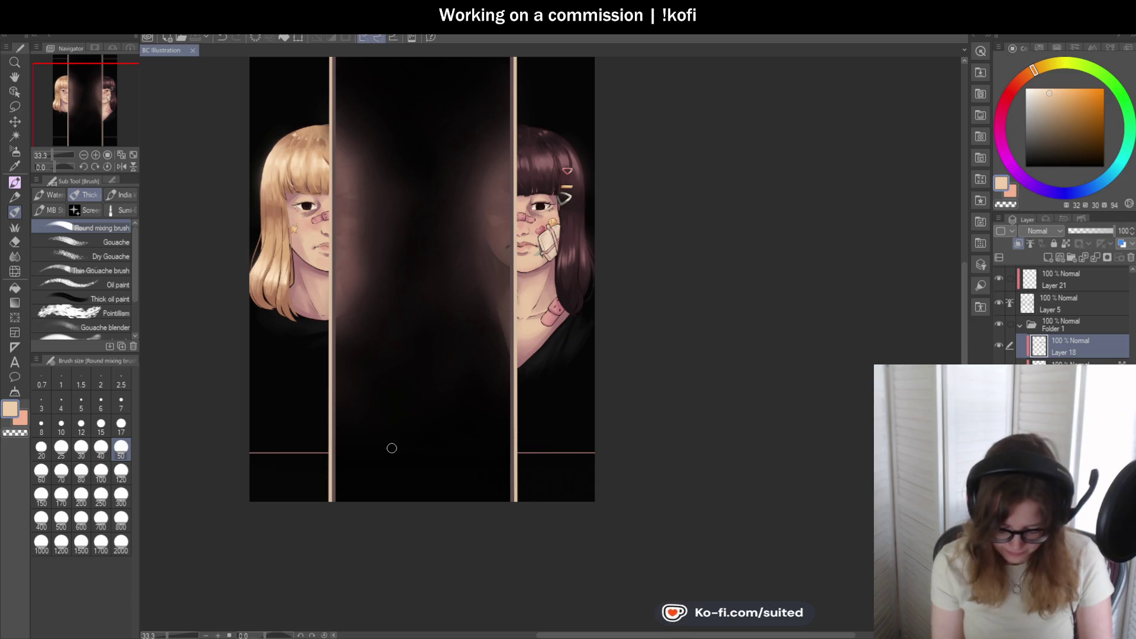
{"action": "scroll", "coordinate": [422, 452], "scroll_direction": "down", "scroll_amount": 1}
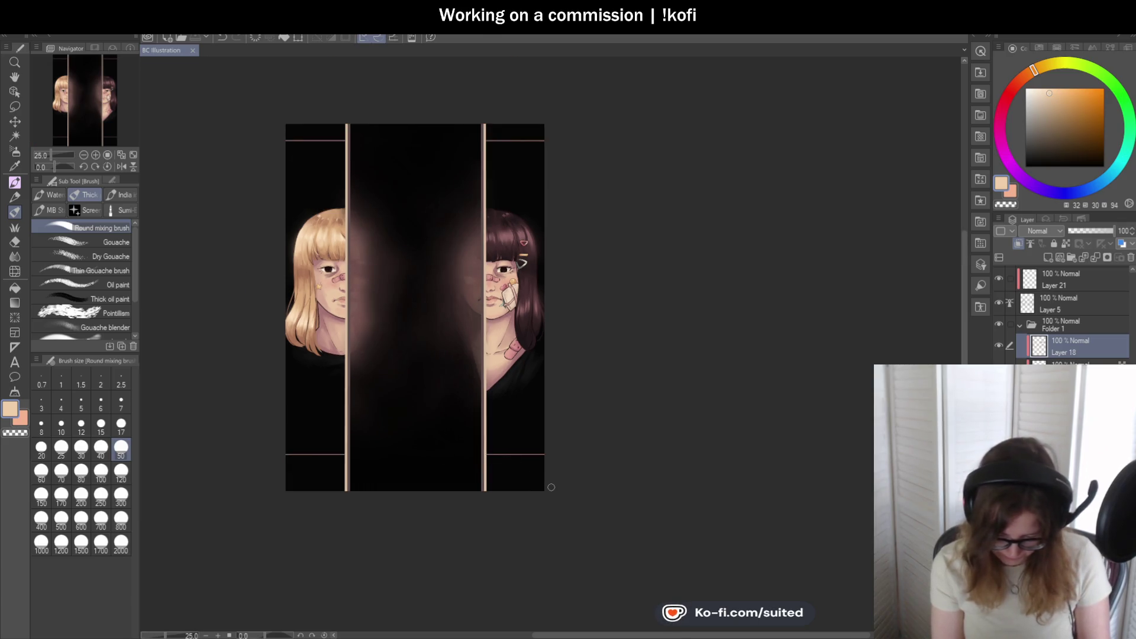
{"action": "scroll", "coordinate": [414, 327], "scroll_direction": "up", "scroll_amount": 1}
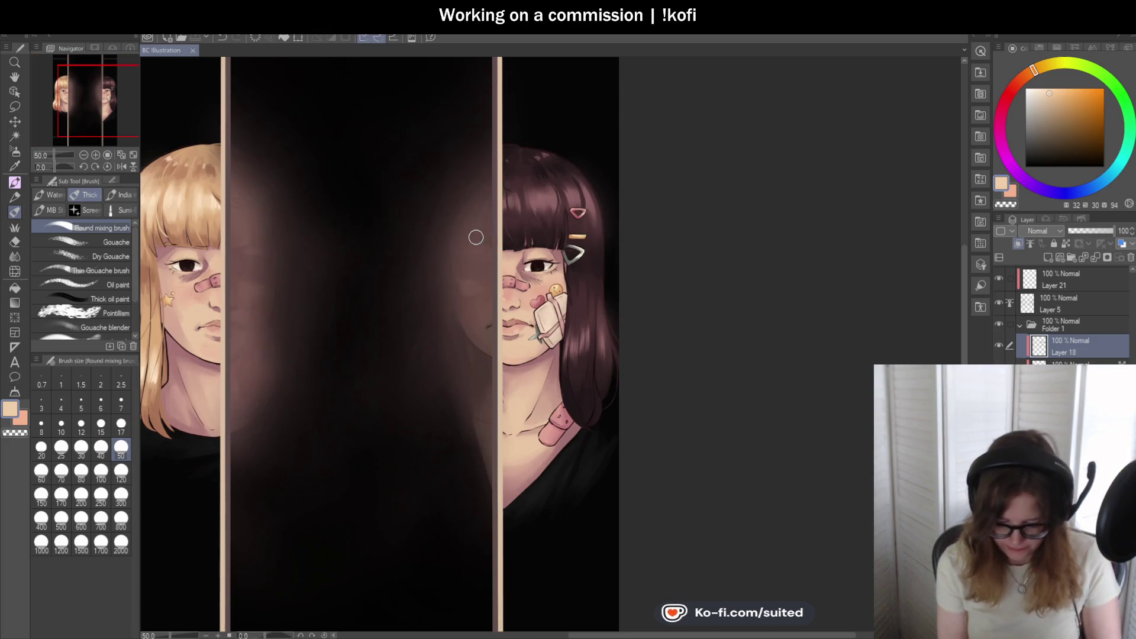
{"action": "scroll", "coordinate": [510, 232], "scroll_direction": "up", "scroll_amount": 1}
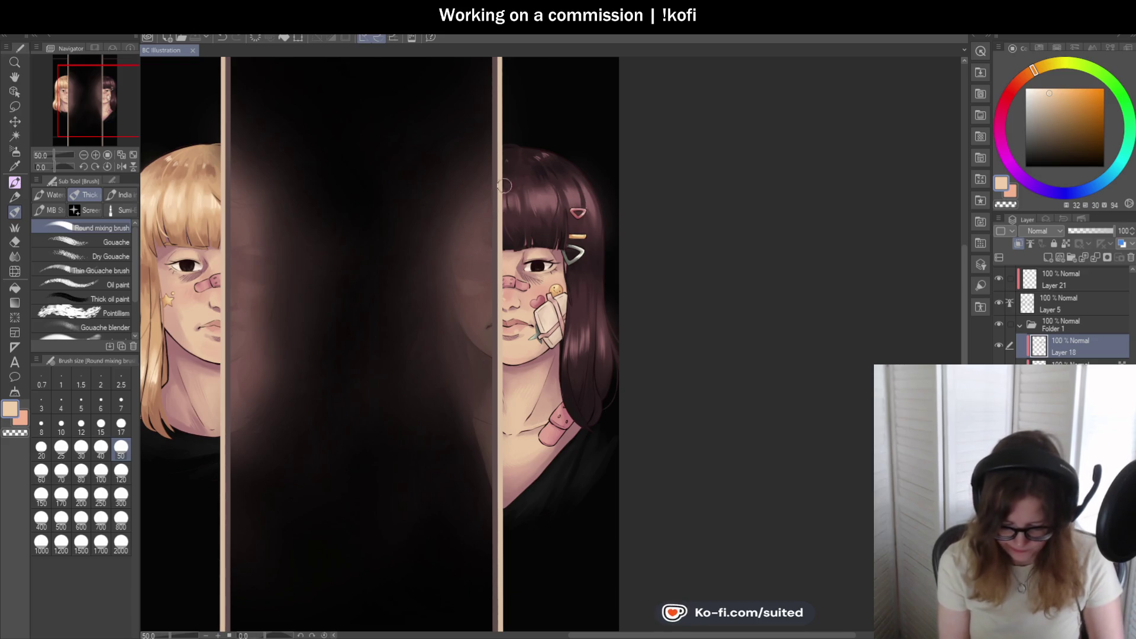
{"action": "scroll", "coordinate": [550, 376], "scroll_direction": "down", "scroll_amount": 2}
{"action": "scroll", "coordinate": [550, 377], "scroll_direction": "up", "scroll_amount": 1}
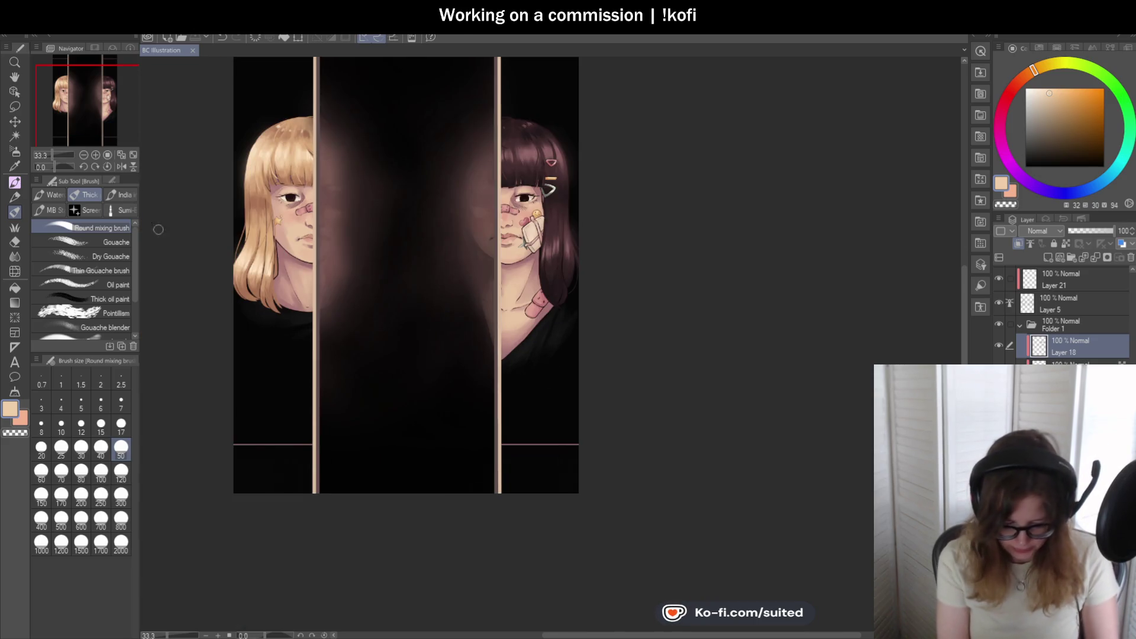
- Flip the canvas view upside down and back, then mirror it horizontally in the Navigator
{"action": "left_click", "coordinate": [133, 168]}
{"action": "left_click", "coordinate": [132, 167]}
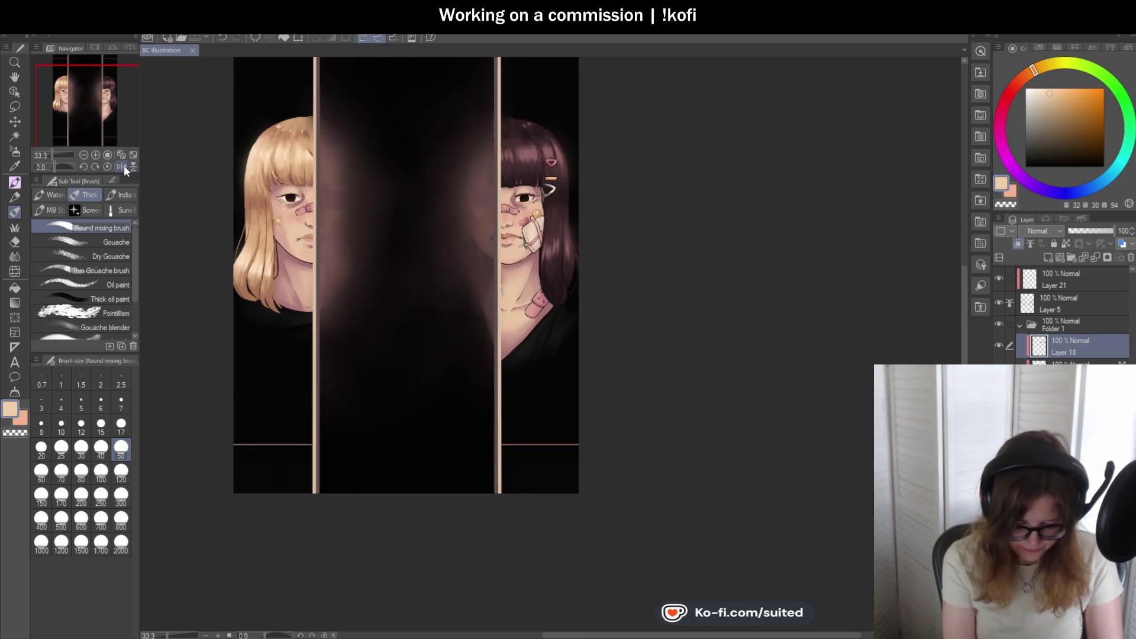
{"action": "left_click", "coordinate": [121, 166]}
{"action": "scroll", "coordinate": [370, 328], "scroll_direction": "down", "scroll_amount": 6}
{"action": "scroll", "coordinate": [587, 331], "scroll_direction": "up", "scroll_amount": 6}
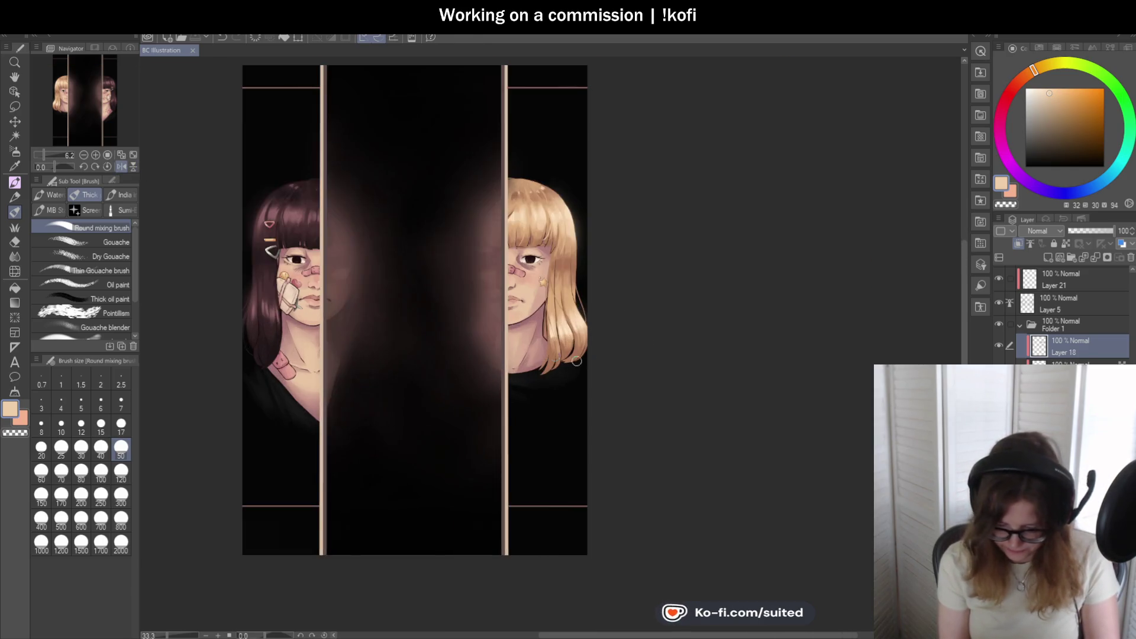
{"action": "scroll", "coordinate": [453, 395], "scroll_direction": "down", "scroll_amount": 1}
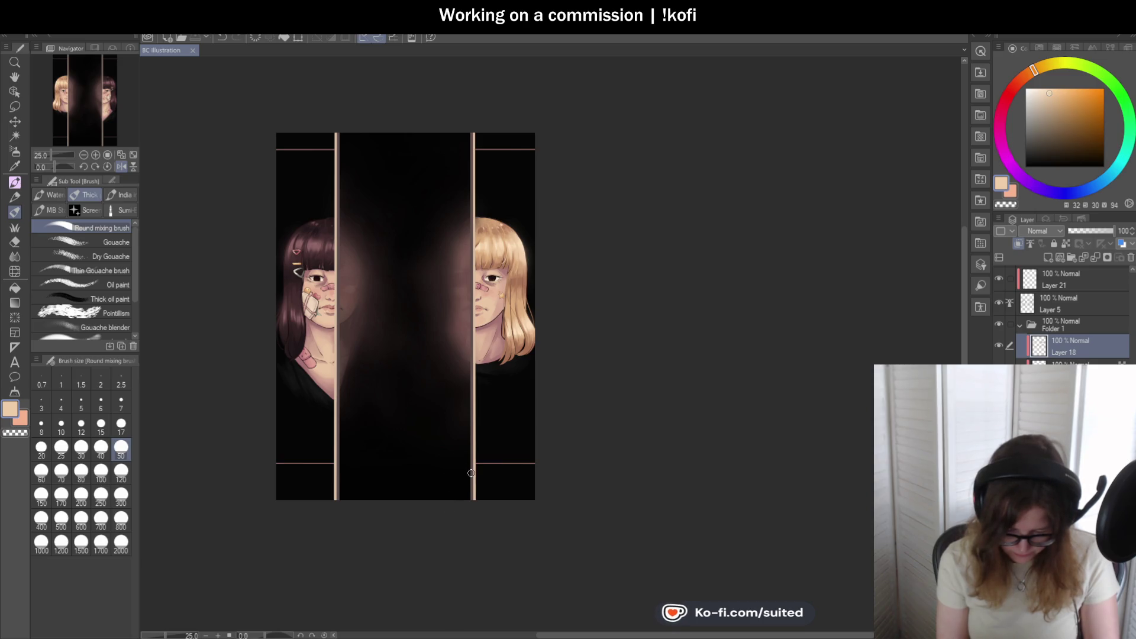
{"action": "scroll", "coordinate": [505, 302], "scroll_direction": "up", "scroll_amount": 2}
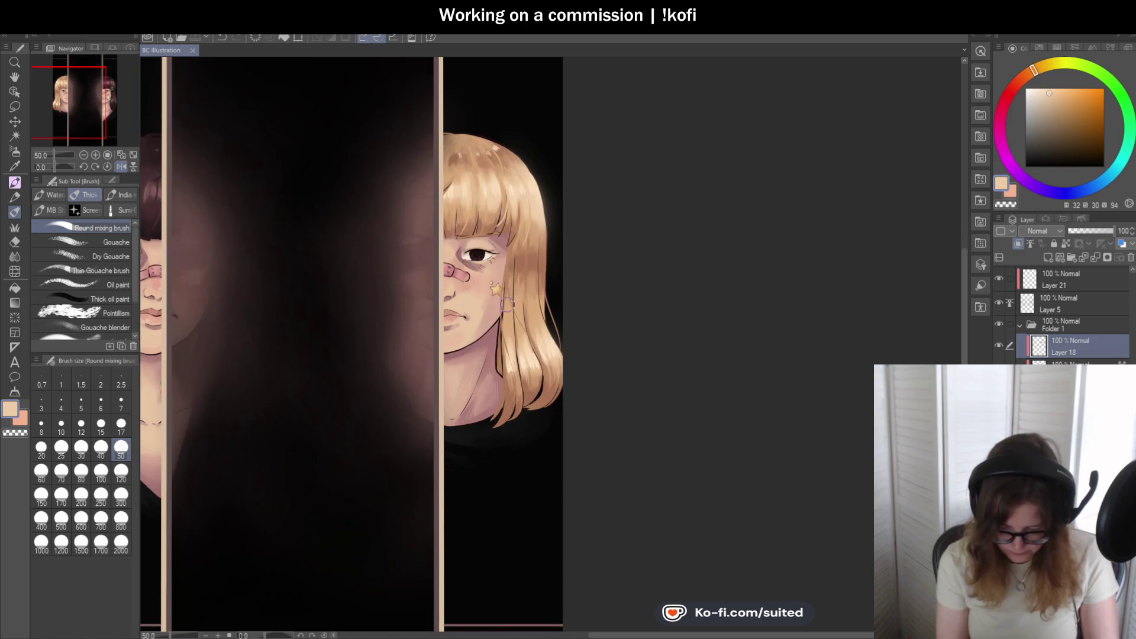
- On Layer 5, thicken the upper eyelash line and add small eyelash flicks along the eyelid
{"action": "left_click", "coordinate": [1051, 309]}
{"action": "scroll", "coordinate": [492, 228], "scroll_direction": "up", "scroll_amount": 7}
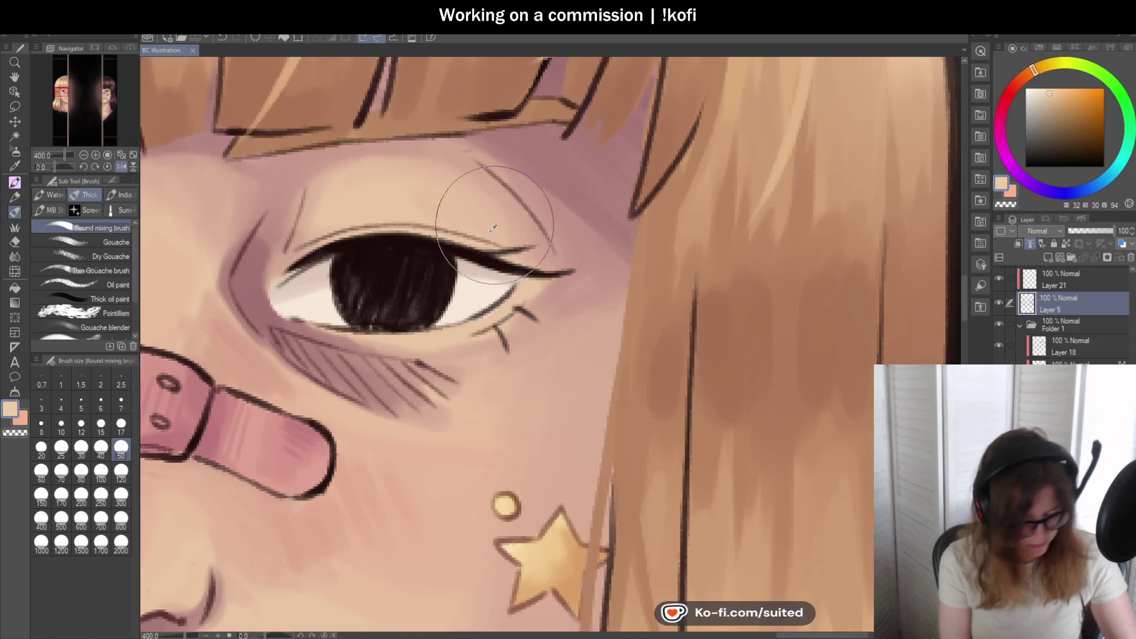
{"action": "key", "text": "i"}
{"action": "left_click", "coordinate": [500, 253]}
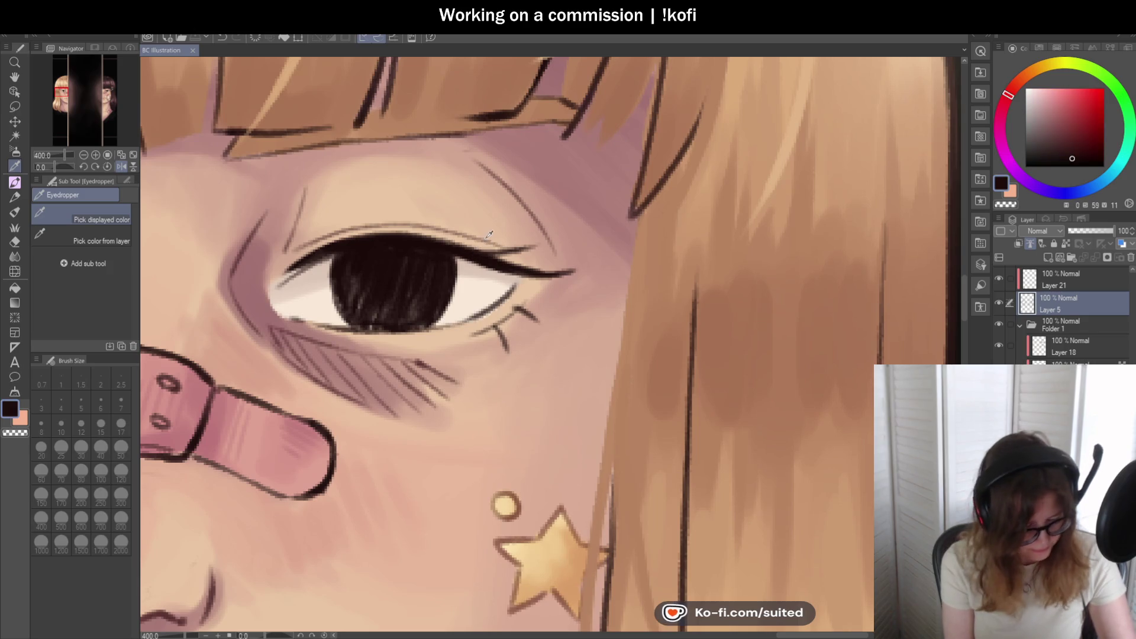
{"action": "key", "text": "p"}
{"action": "mouse_move", "coordinate": [501, 253]}
{"action": "left_mouse_down"}
{"action": "mouse_move", "coordinate": [532, 249]}
{"action": "mouse_move", "coordinate": [523, 271]}
{"action": "mouse_move", "coordinate": [586, 274]}
{"action": "left_mouse_up"}
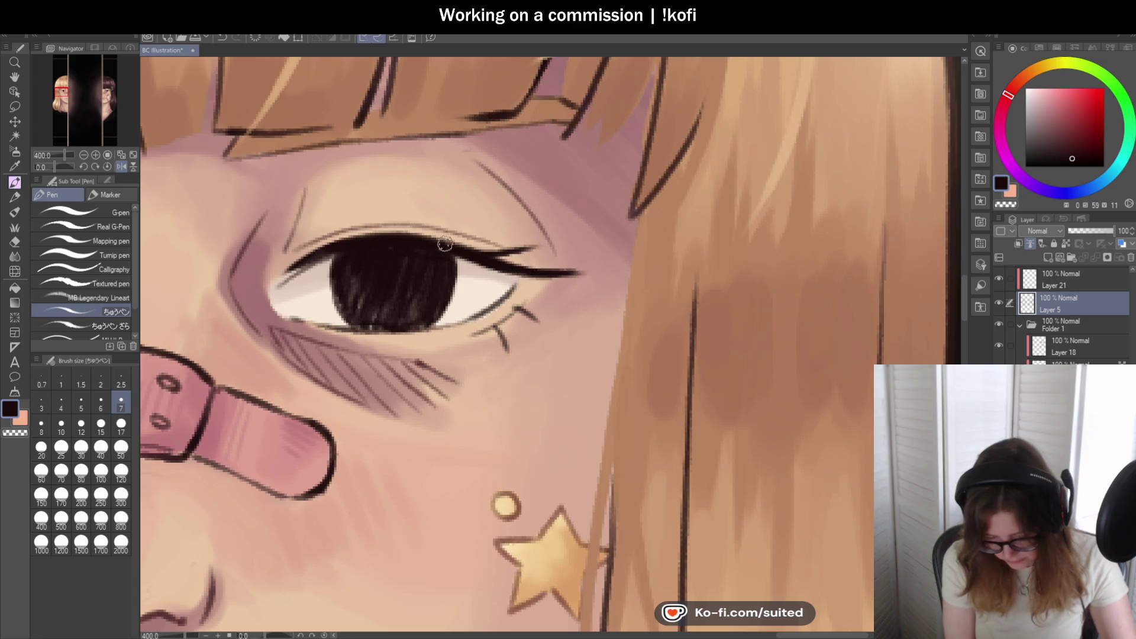
{"action": "mouse_move", "coordinate": [423, 240]}
{"action": "left_mouse_down"}
{"action": "mouse_move", "coordinate": [488, 217]}
{"action": "mouse_move", "coordinate": [473, 224]}
{"action": "mouse_move", "coordinate": [512, 248]}
{"action": "mouse_move", "coordinate": [516, 238]}
{"action": "left_mouse_up"}
- Mirror the canvas view horizontally and zoom to fit the whole illustration
{"action": "key", "text": "ctrl+0"}
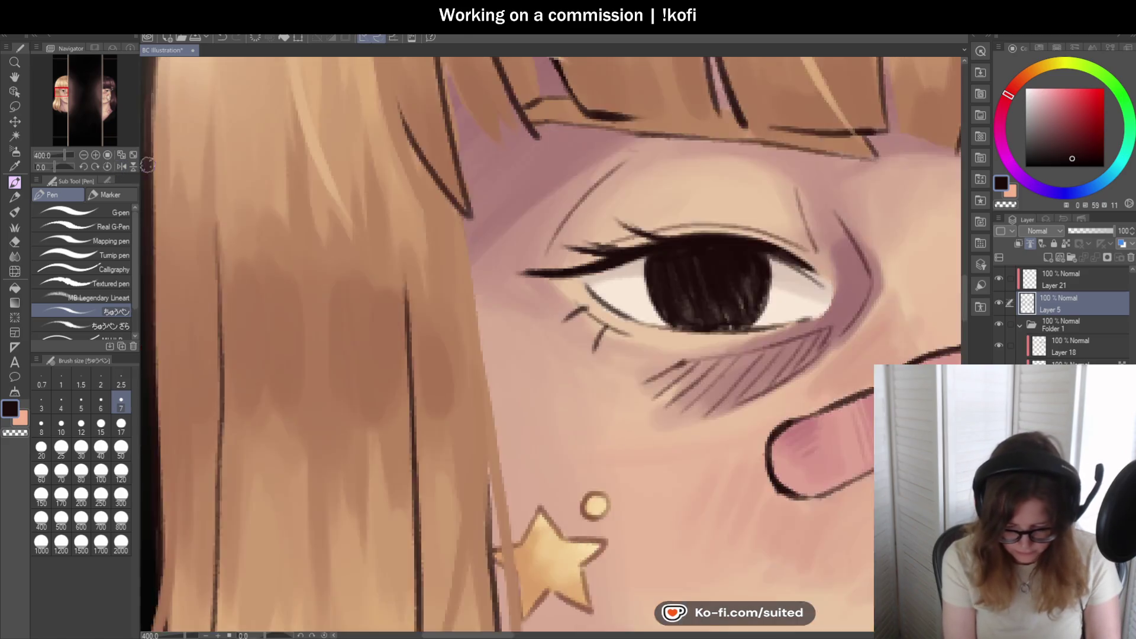
{"action": "key", "text": "h"}
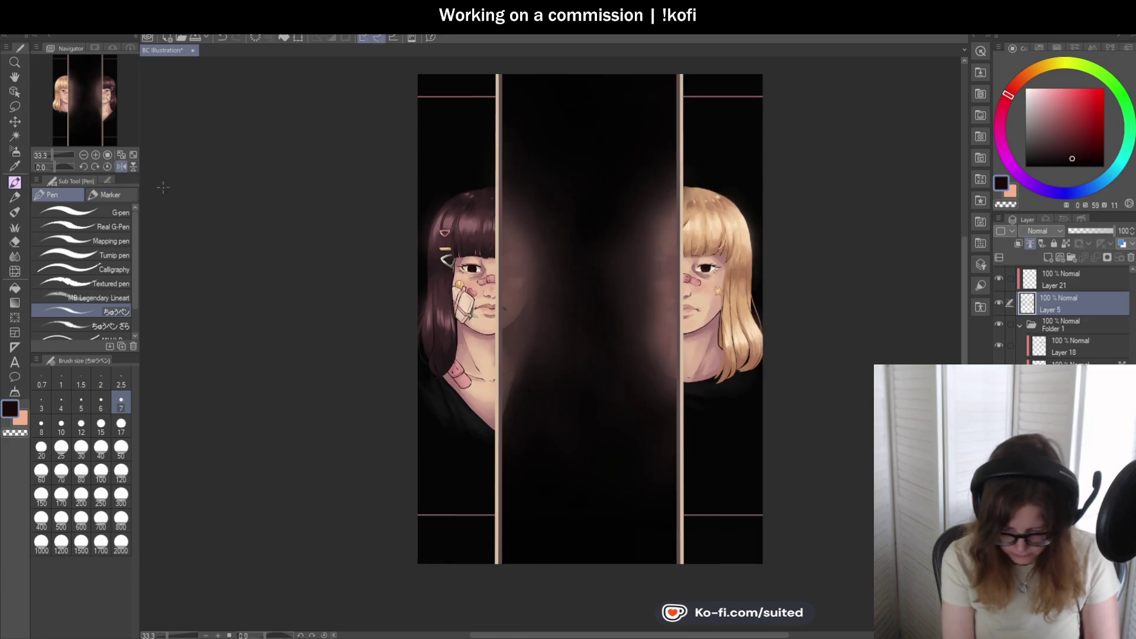
{"action": "key", "text": "ctrl+minus"}
{"action": "key", "text": "ctrl+plus"}
{"action": "key", "text": "ctrl+plus"}
{"action": "key", "text": "ctrl+plus"}
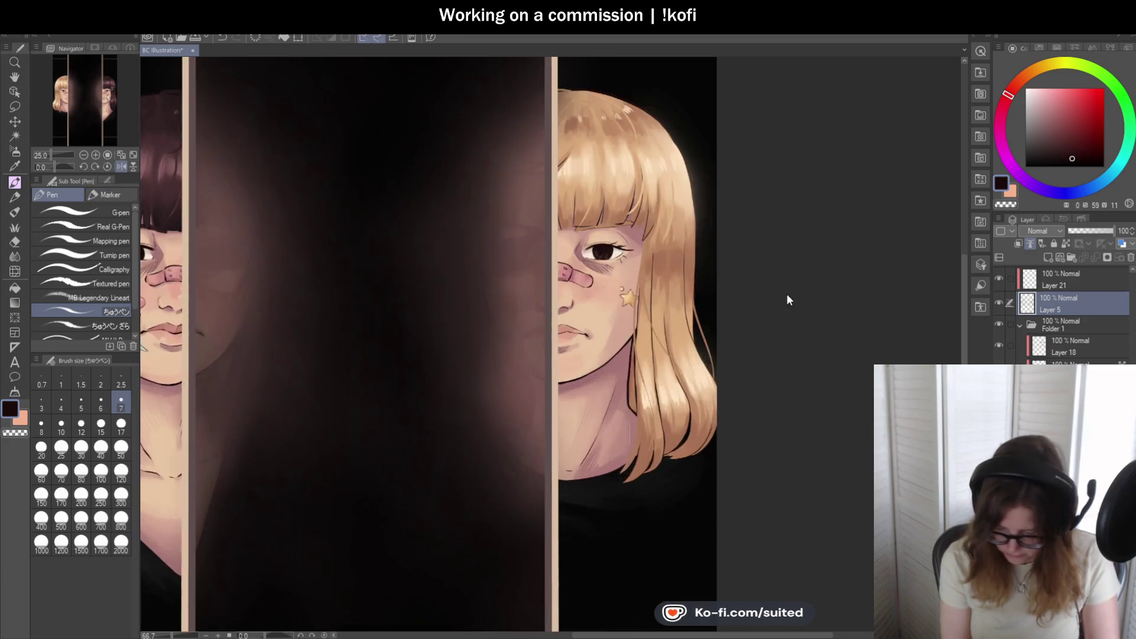
{"action": "key", "text": "ctrl+0"}
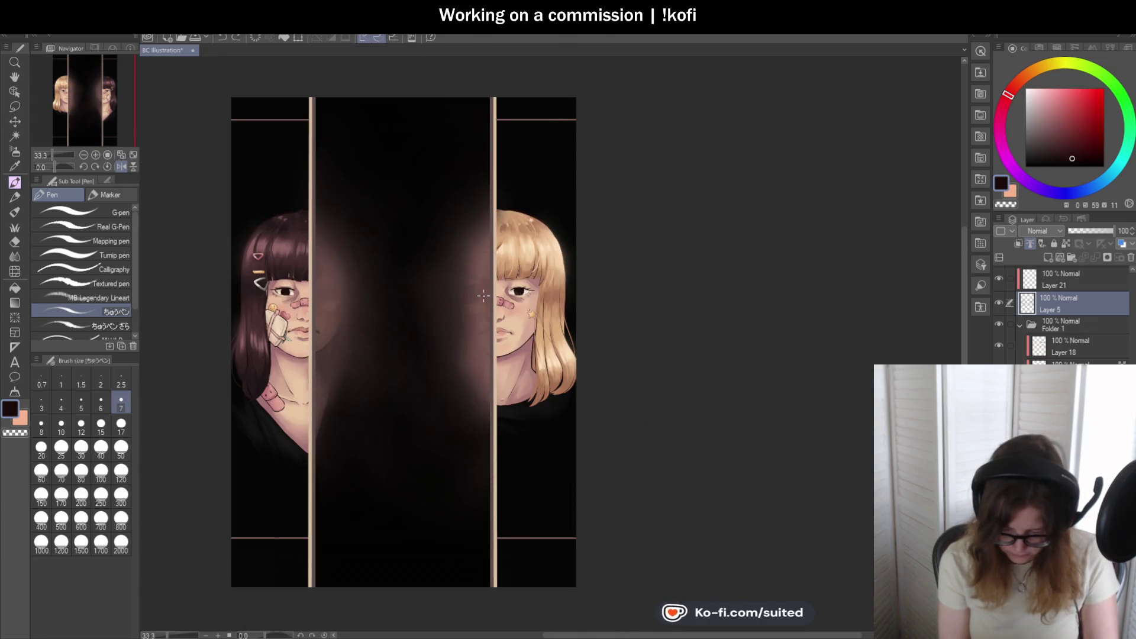
{"action": "scroll", "coordinate": [499, 287], "scroll_direction": "up", "scroll_amount": 6}
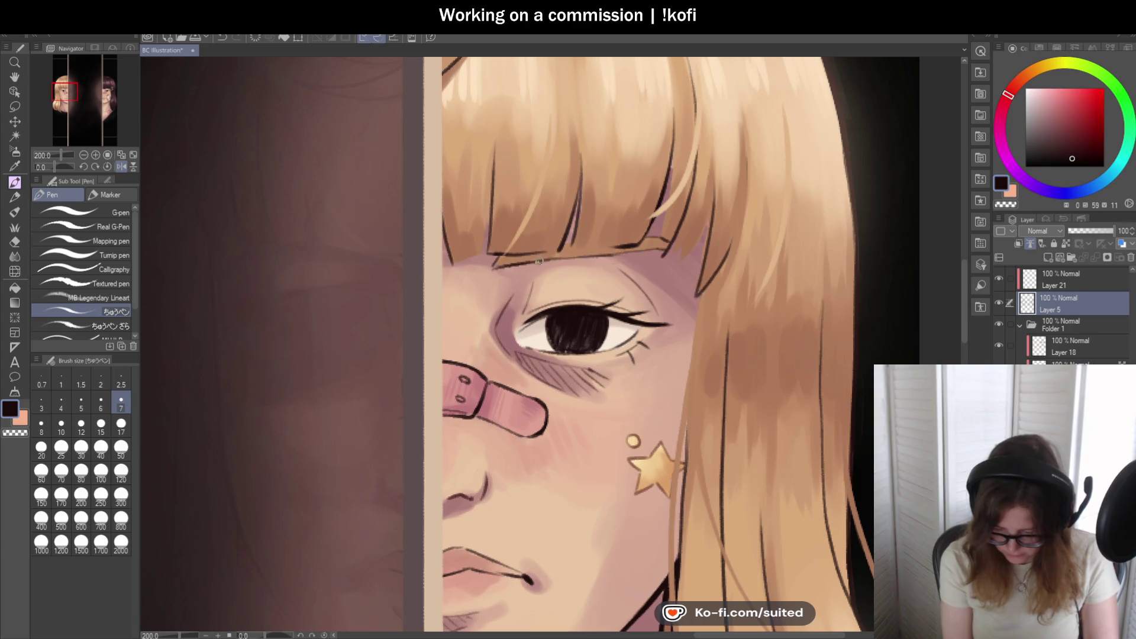
- On the layer beneath Layer 18, repaint the bangs' lower edge in sampled hair brown at brush size 17
{"action": "left_click", "coordinate": [1068, 361]}
{"action": "scroll", "coordinate": [585, 283], "scroll_direction": "up", "scroll_amount": 2}
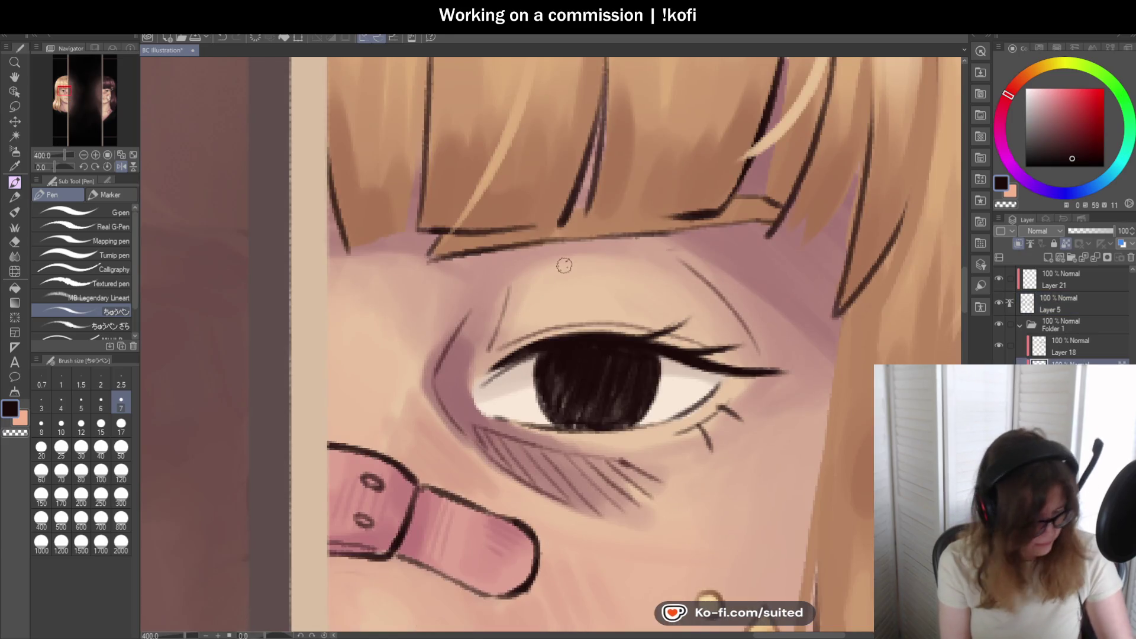
{"action": "key", "text": "i"}
{"action": "left_click", "coordinate": [498, 199]}
{"action": "key", "text": "b"}
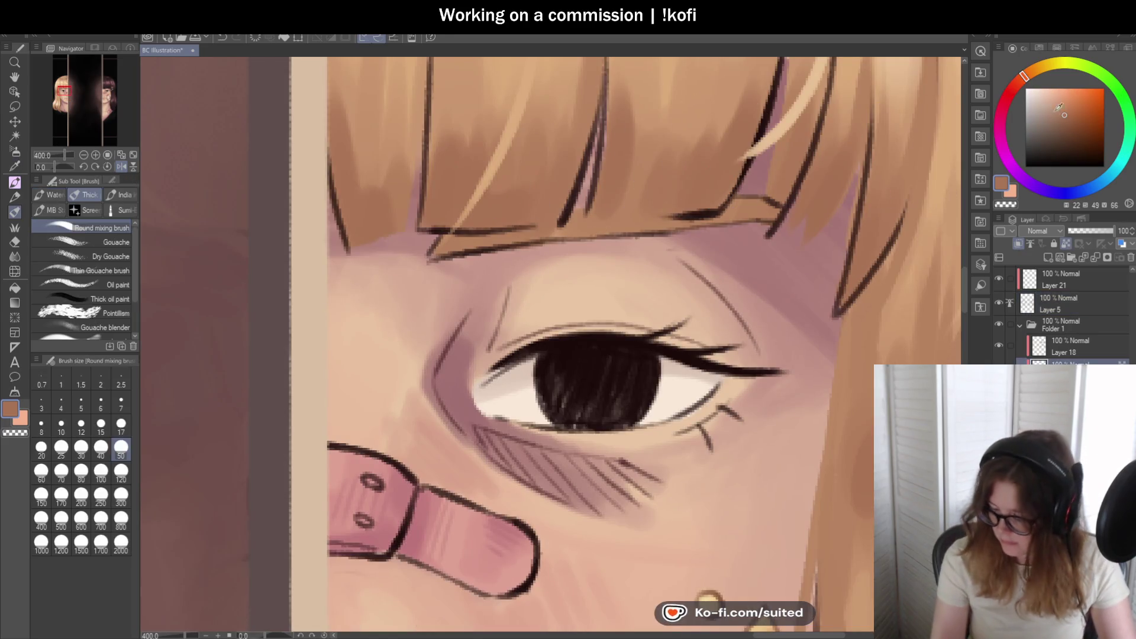
{"action": "left_click", "coordinate": [1022, 77]}
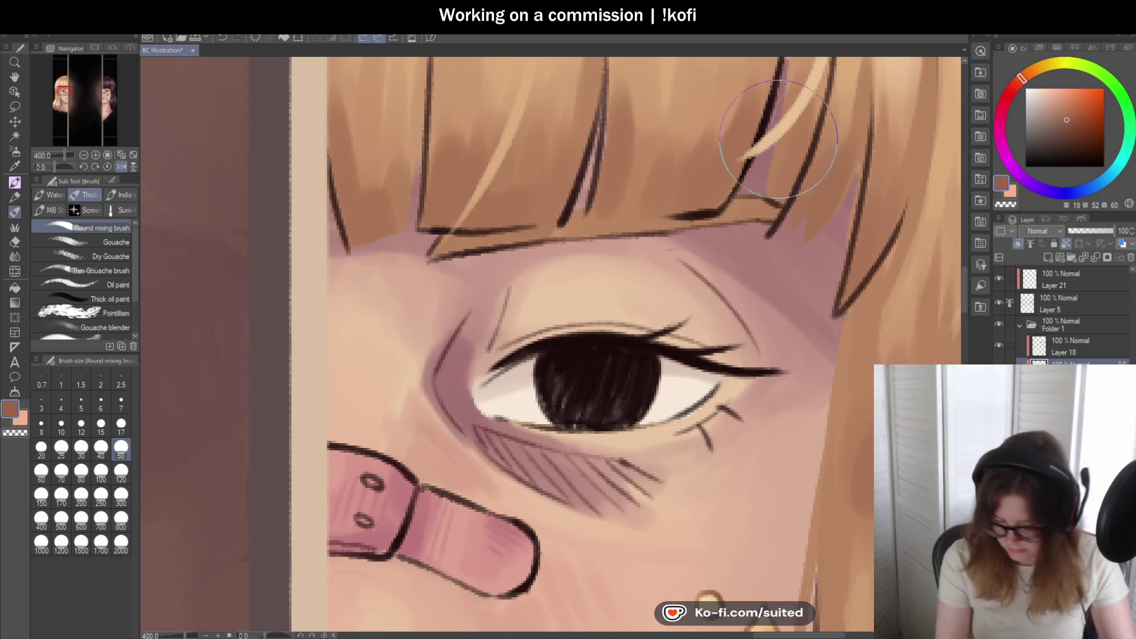
{"action": "left_click", "coordinate": [121, 424]}
{"action": "mouse_move", "coordinate": [516, 232]}
{"action": "left_mouse_down"}
{"action": "mouse_move", "coordinate": [462, 242]}
{"action": "mouse_move", "coordinate": [603, 219]}
{"action": "mouse_move", "coordinate": [581, 231]}
{"action": "mouse_move", "coordinate": [781, 211]}
{"action": "mouse_move", "coordinate": [651, 221]}
{"action": "left_mouse_up"}
- Draw a darker, redder brown line along the lower edge of the bangs above the eye
{"action": "scroll", "coordinate": [394, 259], "scroll_direction": "down", "scroll_amount": 5}
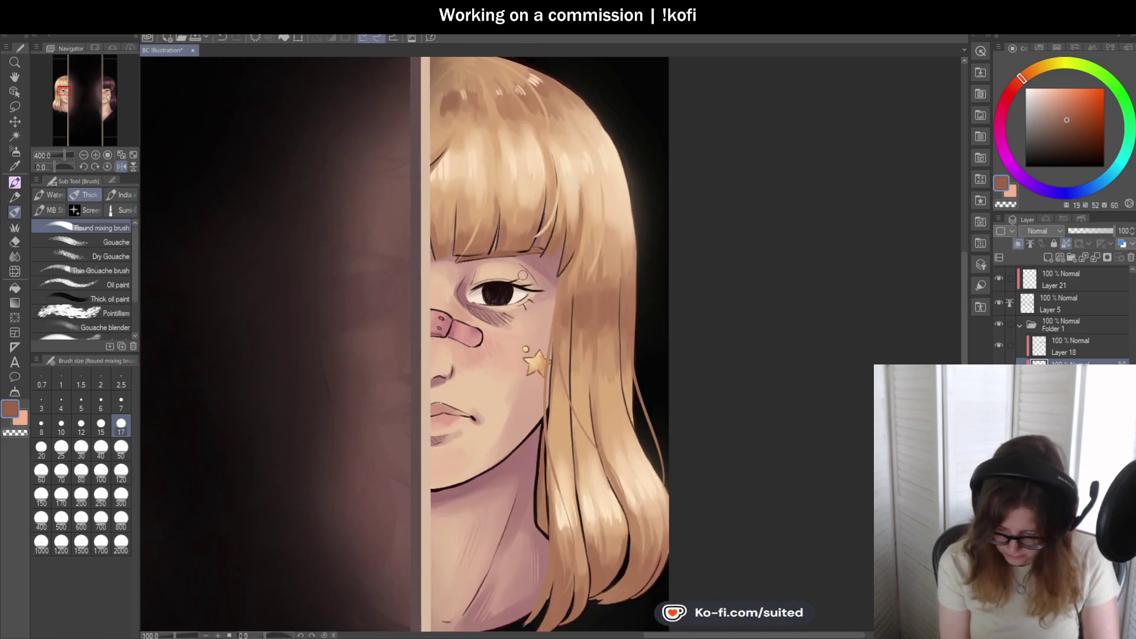
{"action": "scroll", "coordinate": [499, 262], "scroll_direction": "up", "scroll_amount": 5}
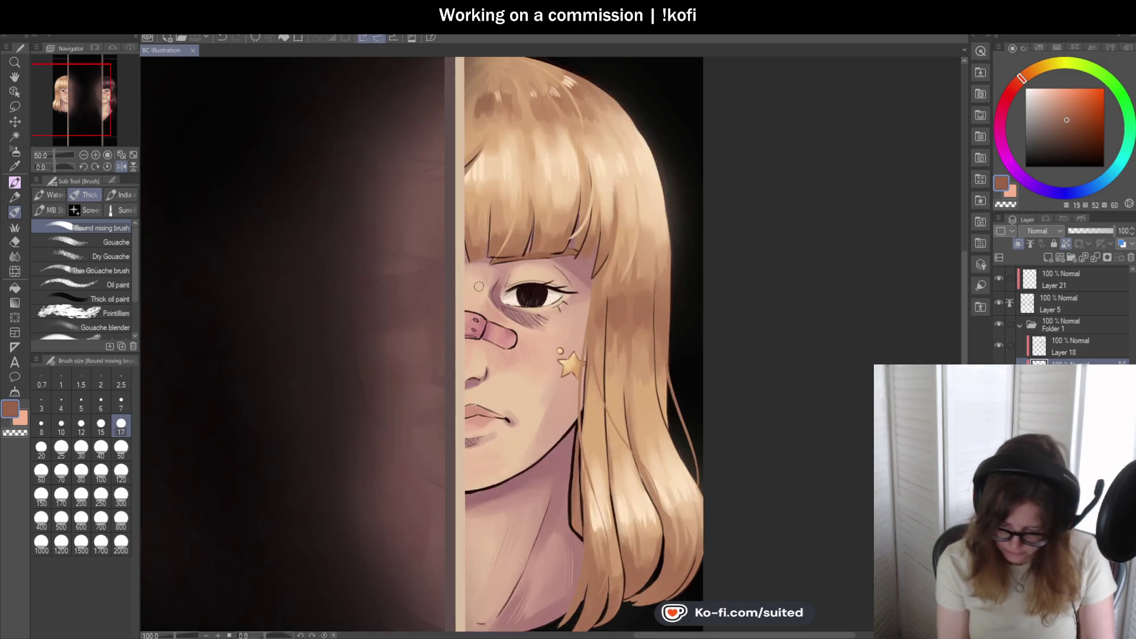
{"action": "key", "text": "alt"}
{"action": "left_click", "coordinate": [504, 214], "text": "alt"}
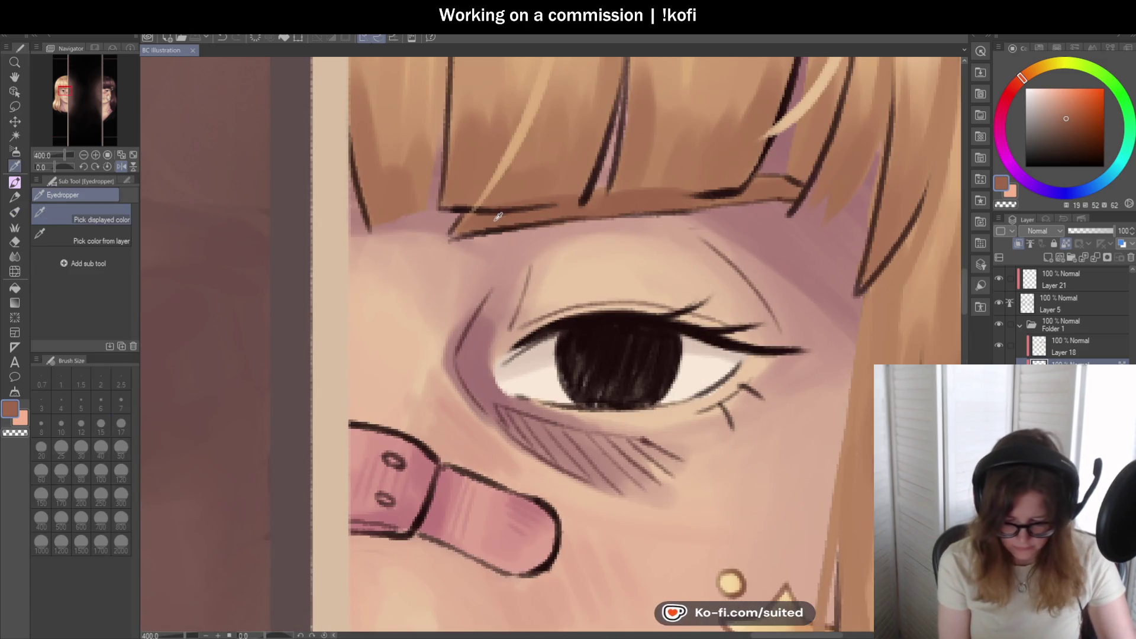
{"action": "left_click_drag", "start_coordinate": [1026, 86], "coordinate": [1017, 82]}
{"action": "left_click", "coordinate": [1069, 122]}
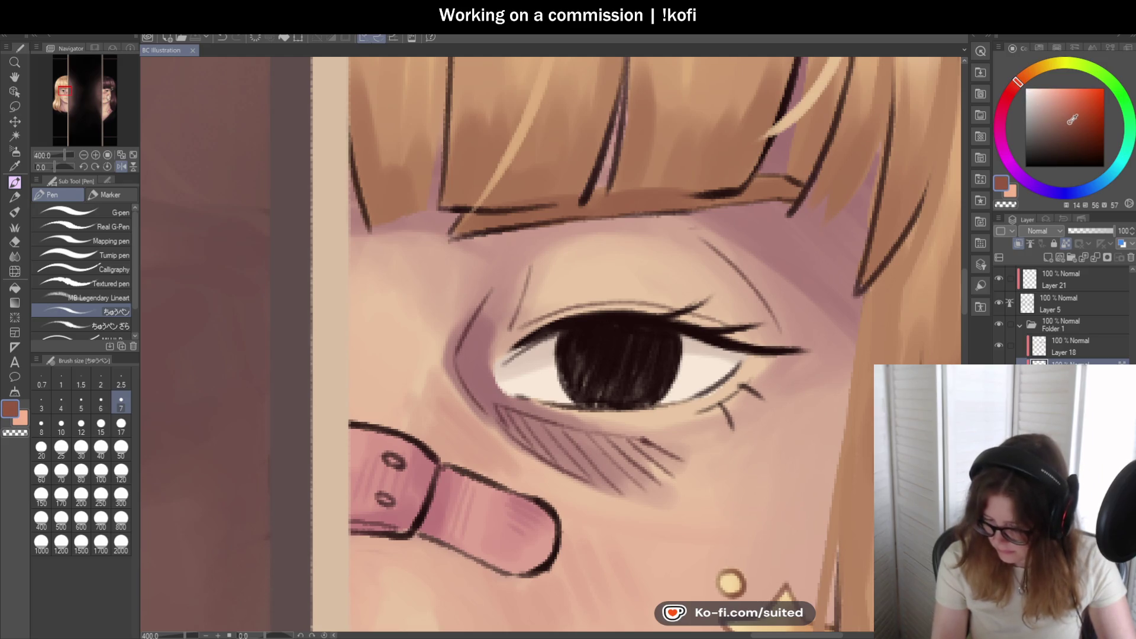
{"action": "left_click_drag", "start_coordinate": [453, 238], "coordinate": [488, 219]}
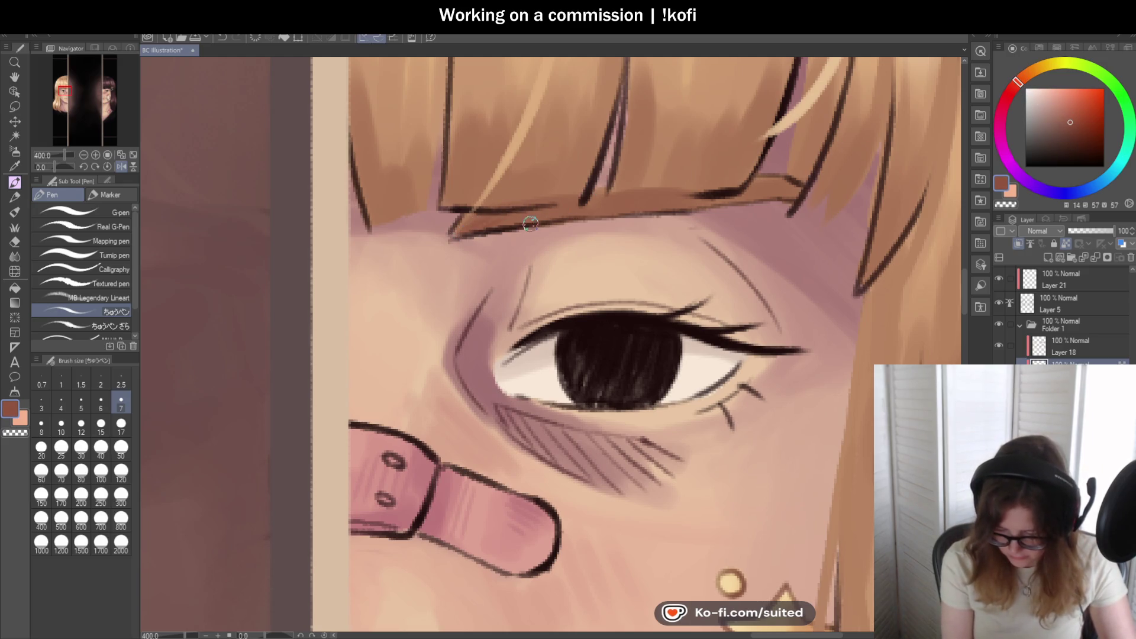
{"action": "left_click_drag", "start_coordinate": [560, 219], "coordinate": [787, 181]}
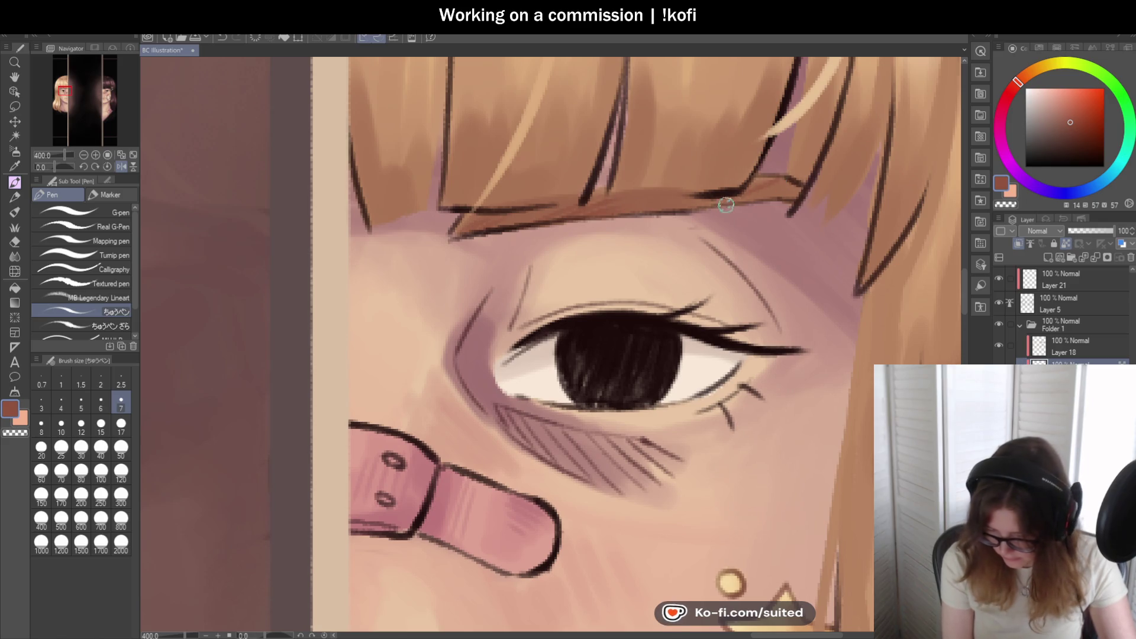
{"action": "scroll", "coordinate": [494, 304], "scroll_direction": "down", "scroll_amount": 4}
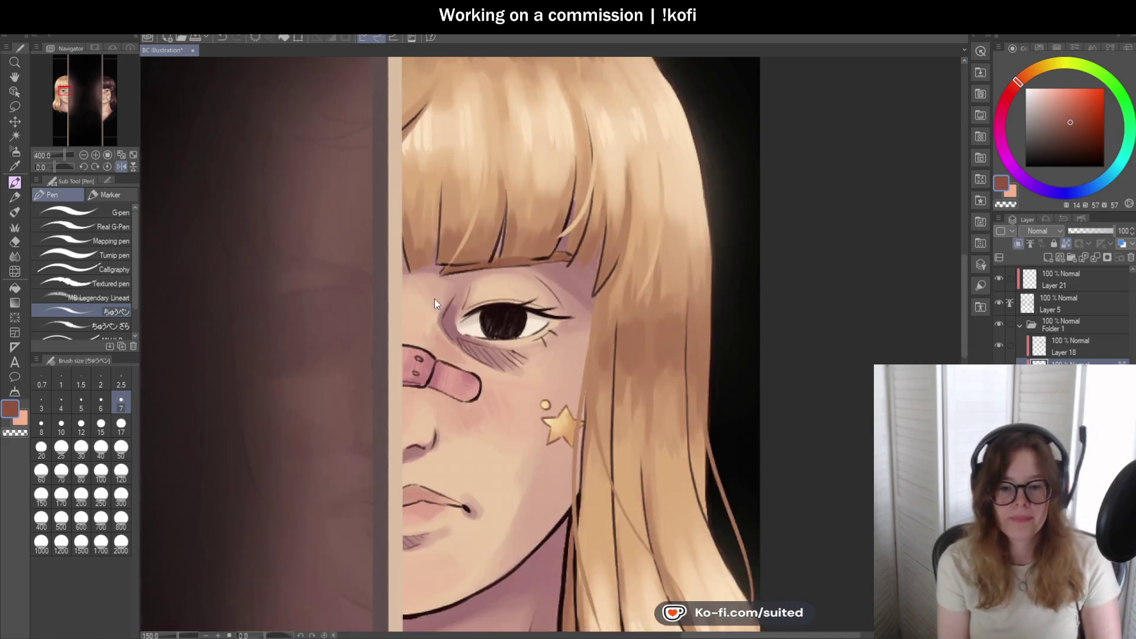
- Save with Ctrl+S, zoom out, and flip the canvas horizontally via the Navigator
{"action": "key", "text": "ctrl+s"}
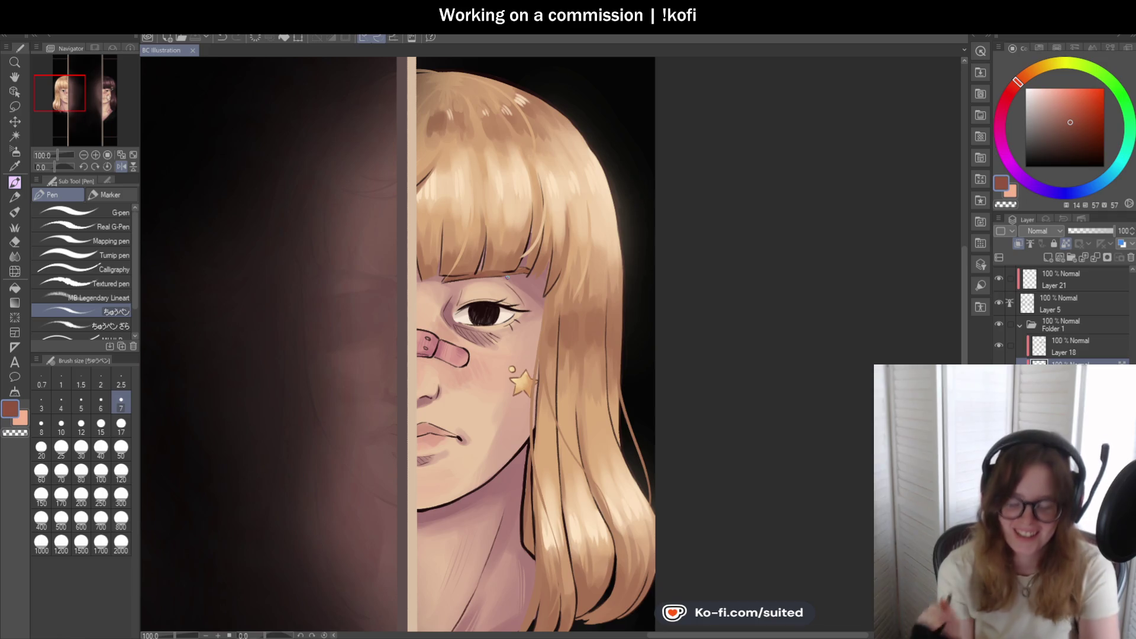
{"action": "scroll", "coordinate": [587, 253], "scroll_direction": "down", "scroll_amount": 2}
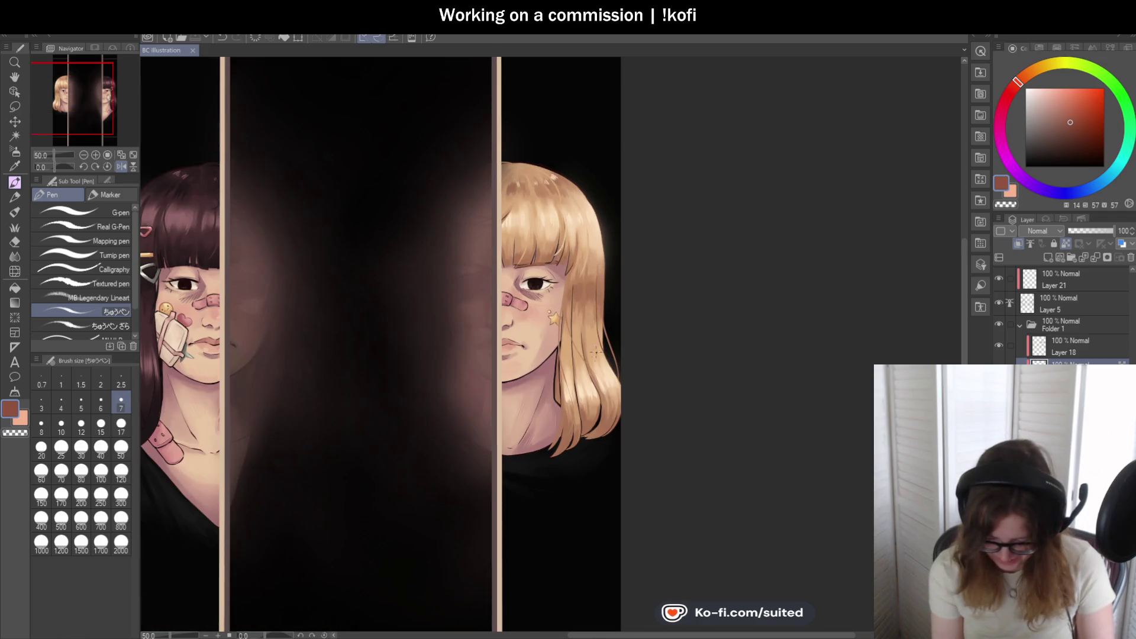
{"action": "scroll", "coordinate": [588, 368], "scroll_direction": "down", "scroll_amount": 1}
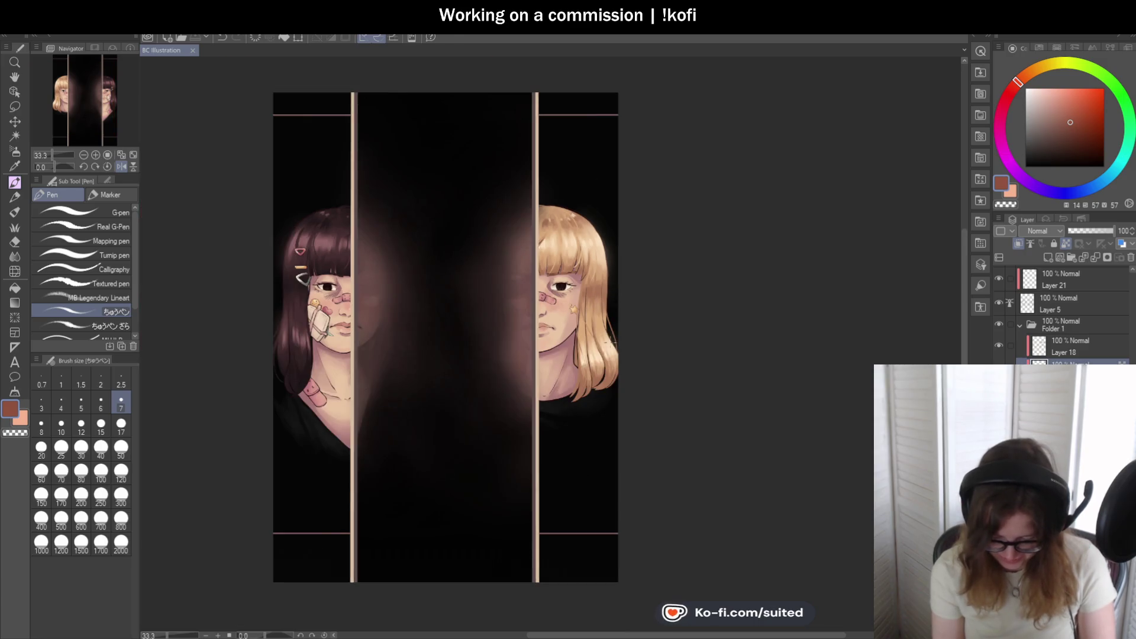
{"action": "left_click", "coordinate": [118, 167]}
{"action": "scroll", "coordinate": [659, 341], "scroll_direction": "down", "scroll_amount": 3}
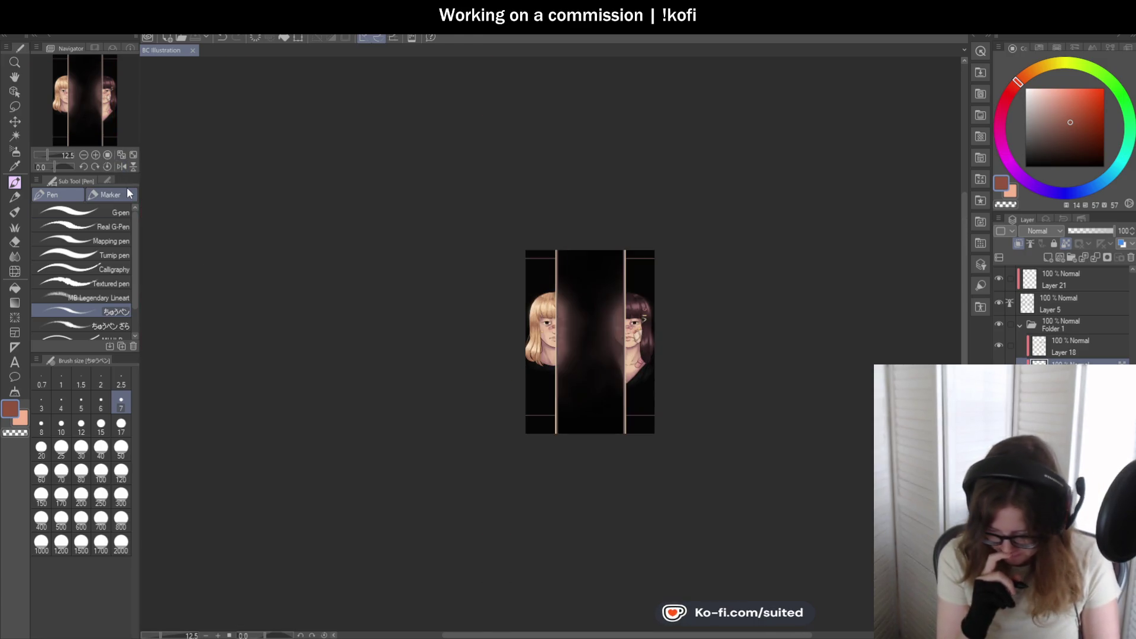
{"action": "scroll", "coordinate": [712, 391], "scroll_direction": "up", "scroll_amount": 3}
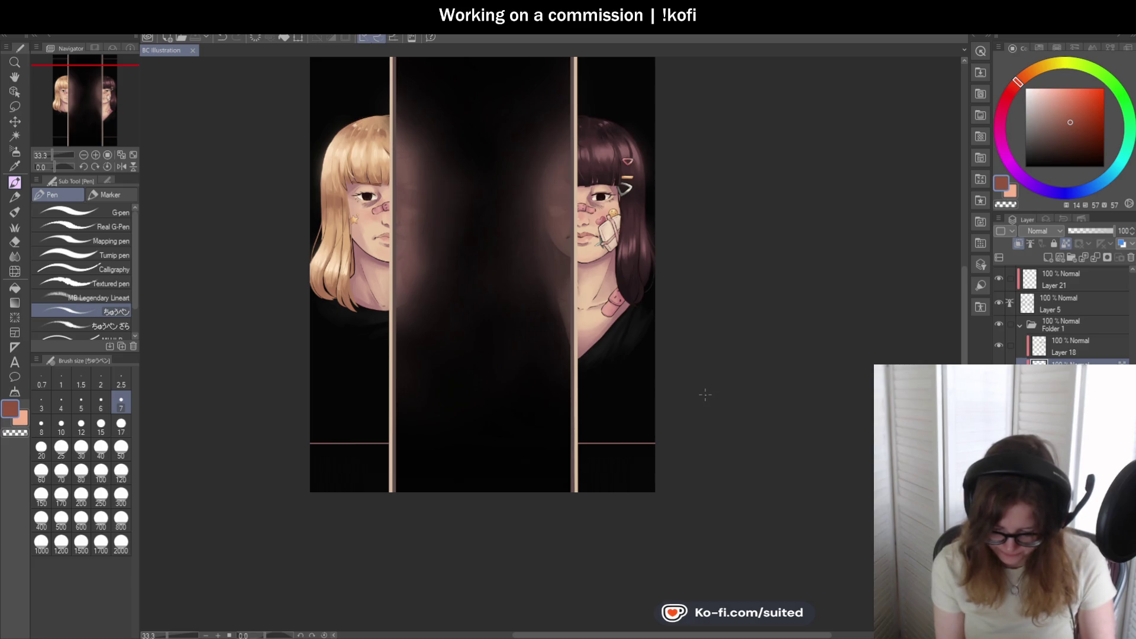
{"action": "scroll", "coordinate": [414, 414], "scroll_direction": "down", "scroll_amount": 3}
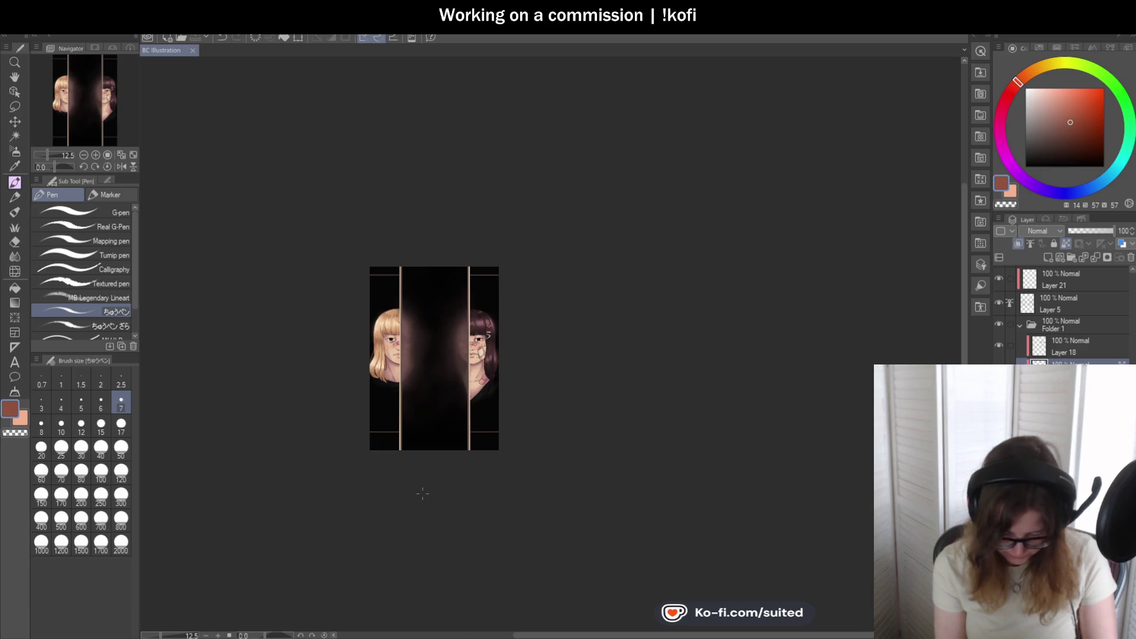
{"action": "scroll", "coordinate": [444, 438], "scroll_direction": "up", "scroll_amount": 2}
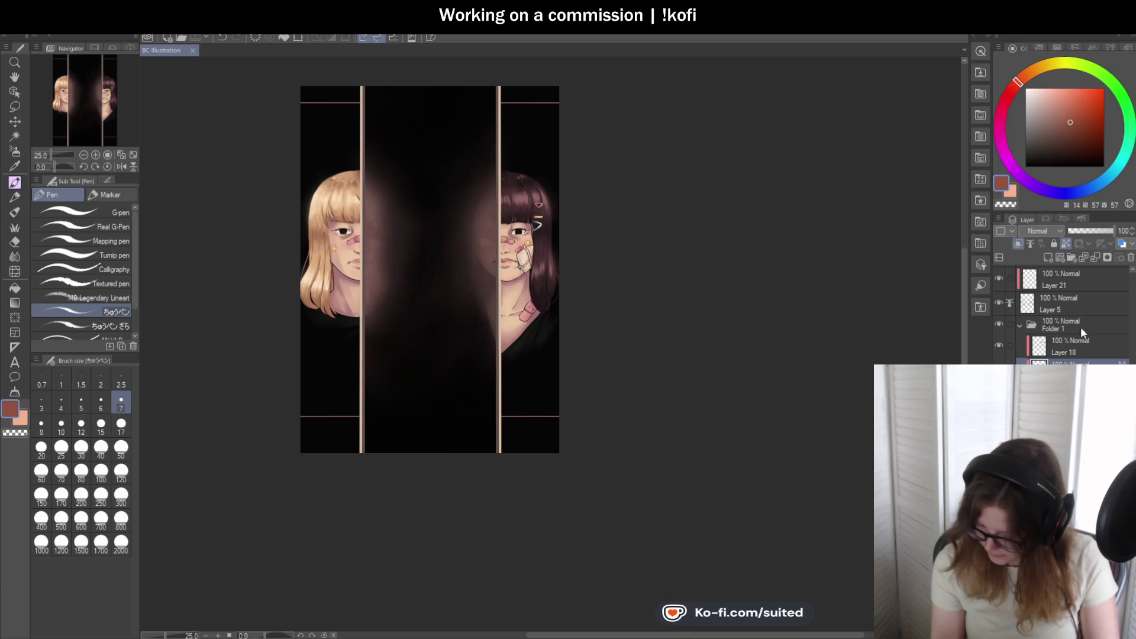
- Group Layer 18 into a new Folder 2, expand it, and survey the canvas
{"action": "left_click", "coordinate": [1059, 350]}
{"action": "key", "text": "ctrl+g"}
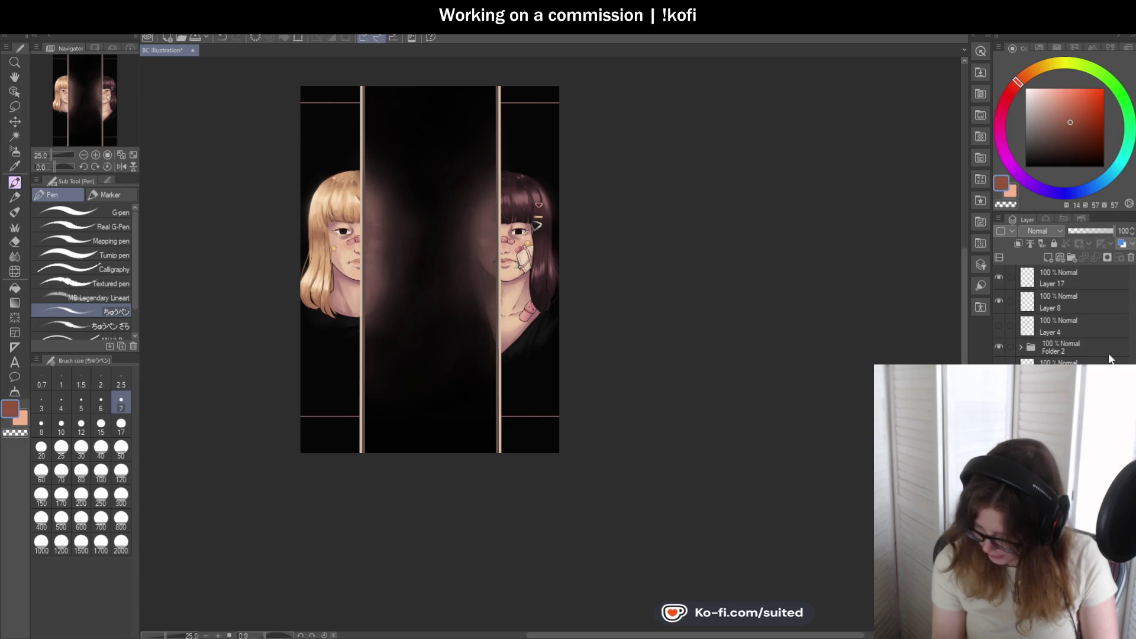
{"action": "left_click", "coordinate": [1019, 348]}
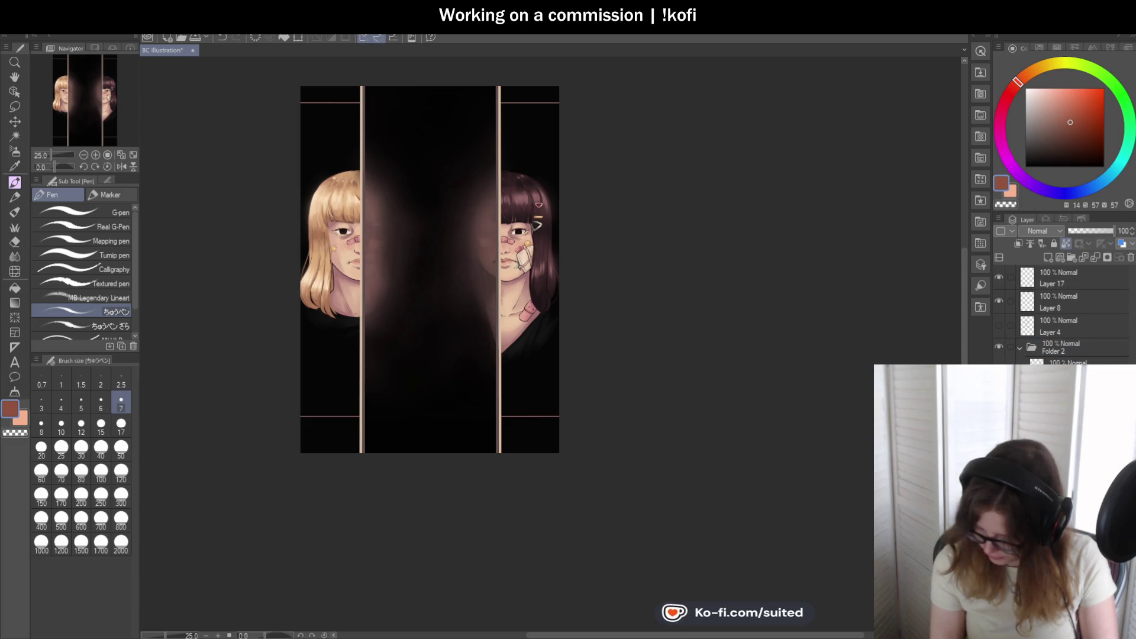
{"action": "scroll", "coordinate": [506, 518], "scroll_direction": "up", "scroll_amount": 2}
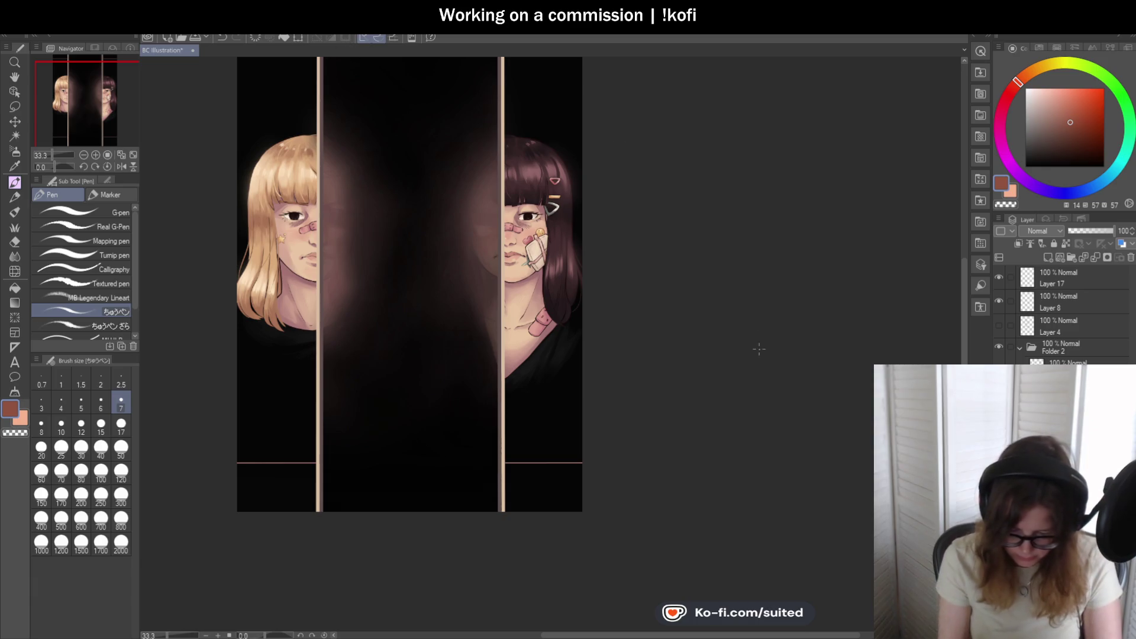
{"action": "scroll", "coordinate": [398, 456], "scroll_direction": "down", "scroll_amount": 1}
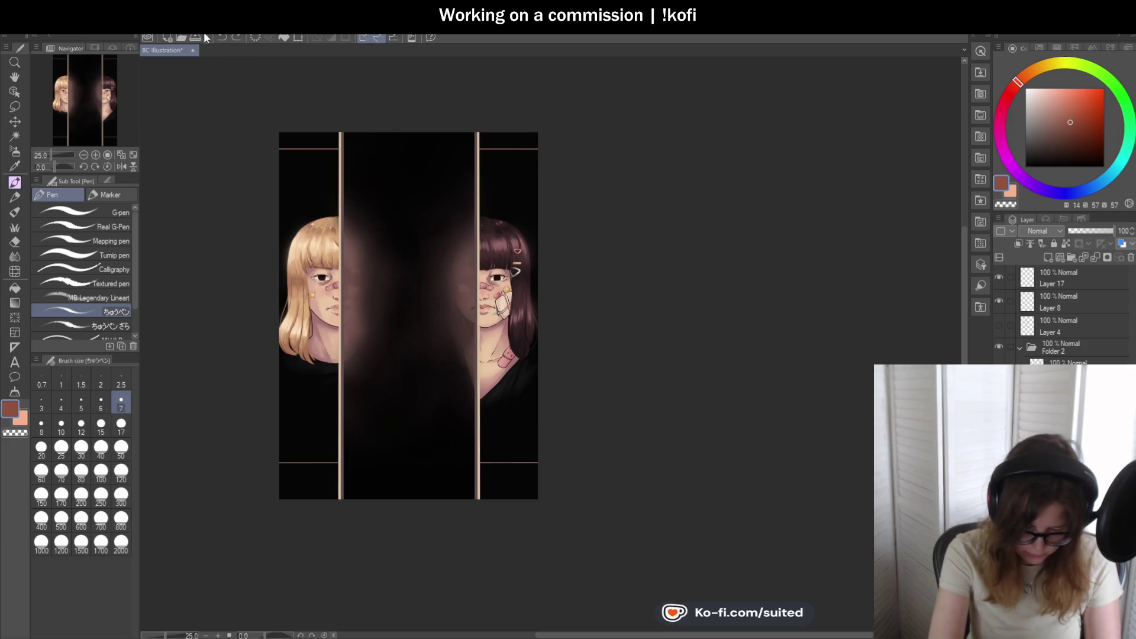
{"action": "key", "text": "Tab"}
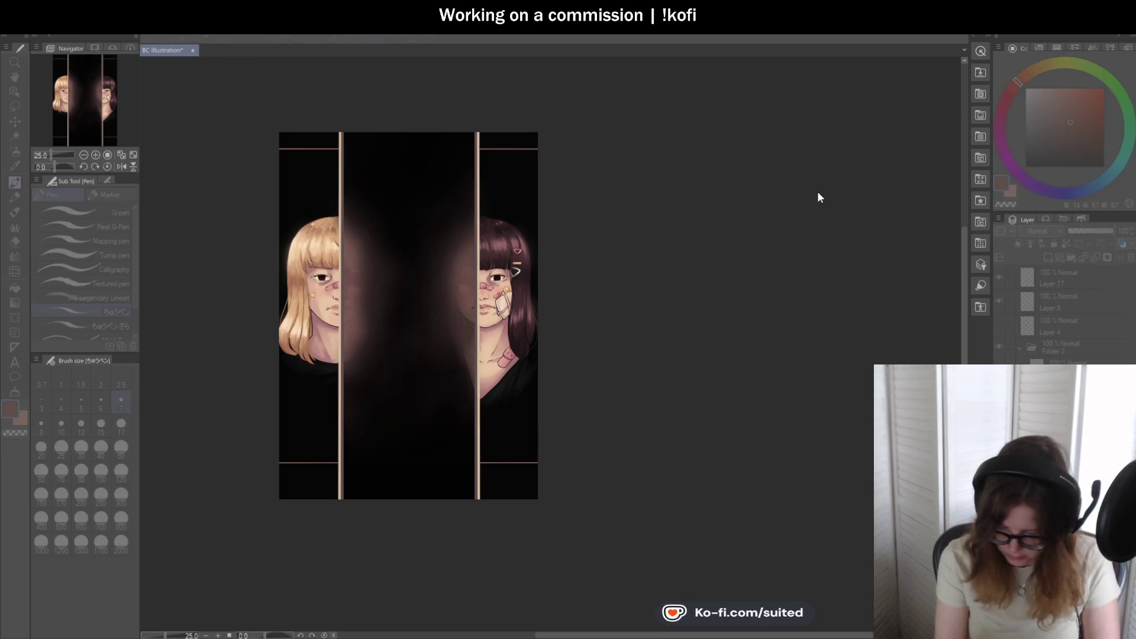
{"action": "scroll", "coordinate": [470, 368], "scroll_direction": "up", "scroll_amount": 3}
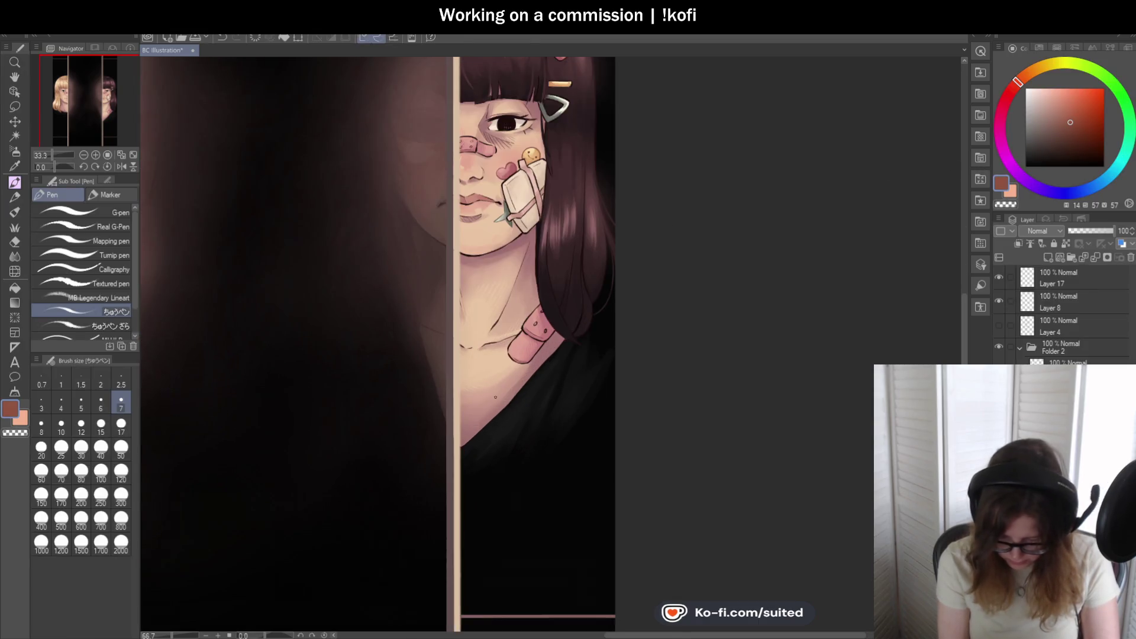
{"action": "scroll", "coordinate": [495, 397], "scroll_direction": "down", "scroll_amount": 1}
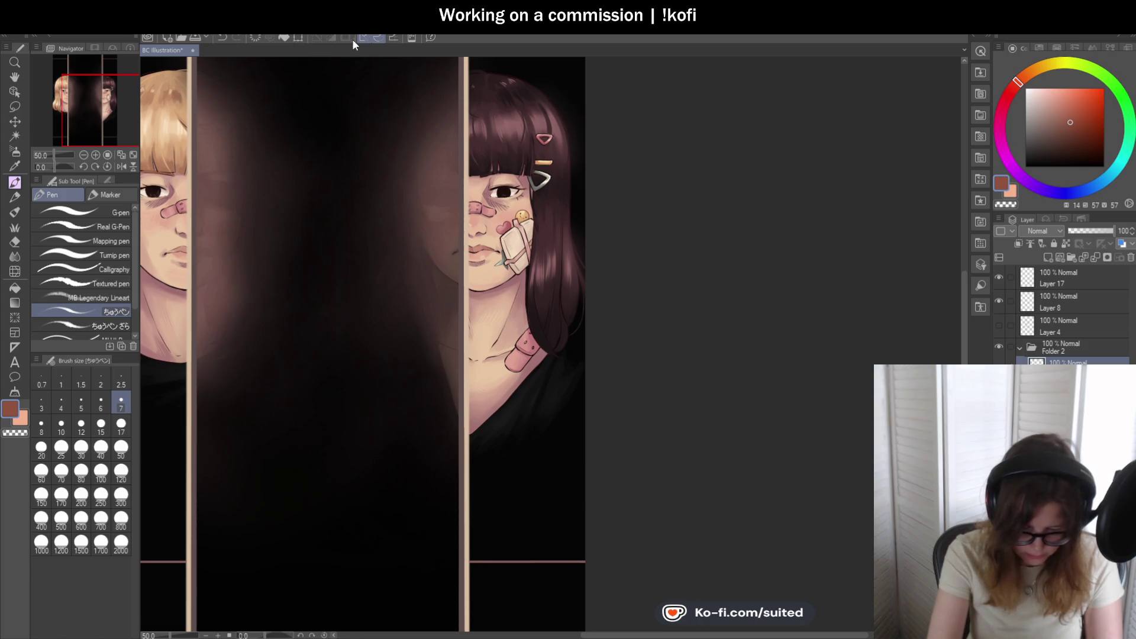
{"action": "key", "text": "Tab"}
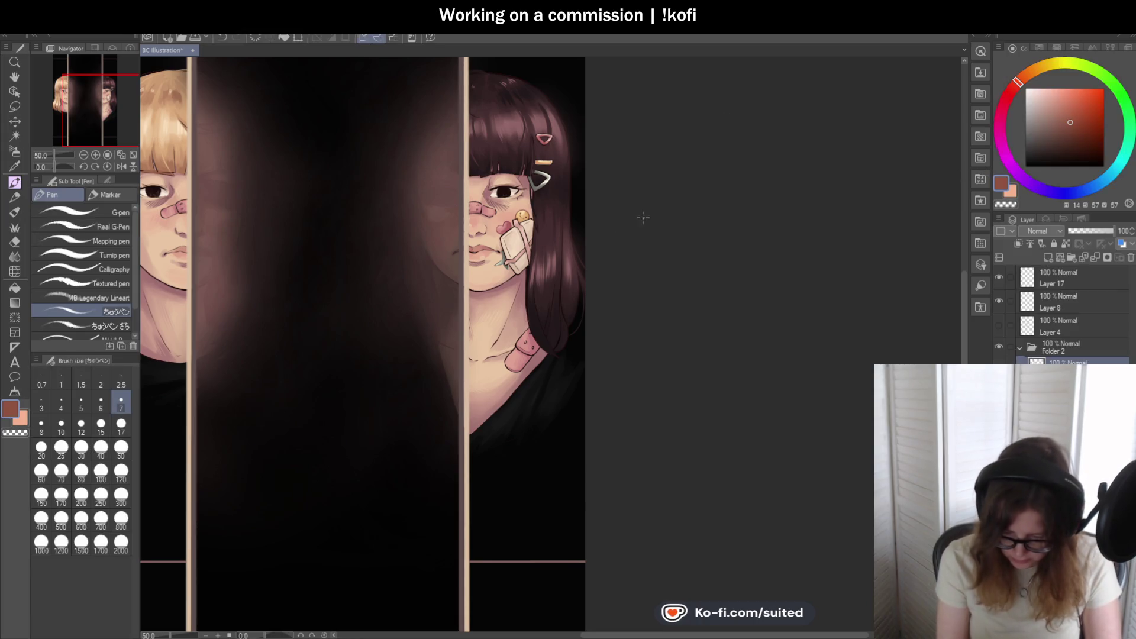
{"action": "scroll", "coordinate": [469, 382], "scroll_direction": "down", "scroll_amount": 2}
{"action": "scroll", "coordinate": [522, 488], "scroll_direction": "up", "scroll_amount": 1}
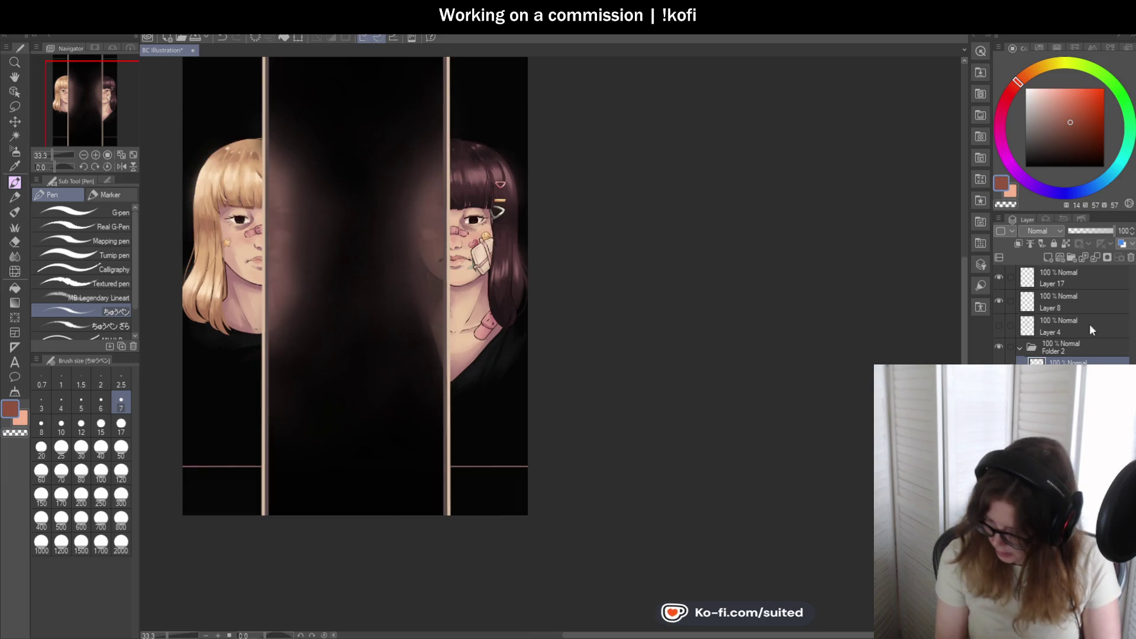
{"action": "left_click", "coordinate": [1065, 242]}
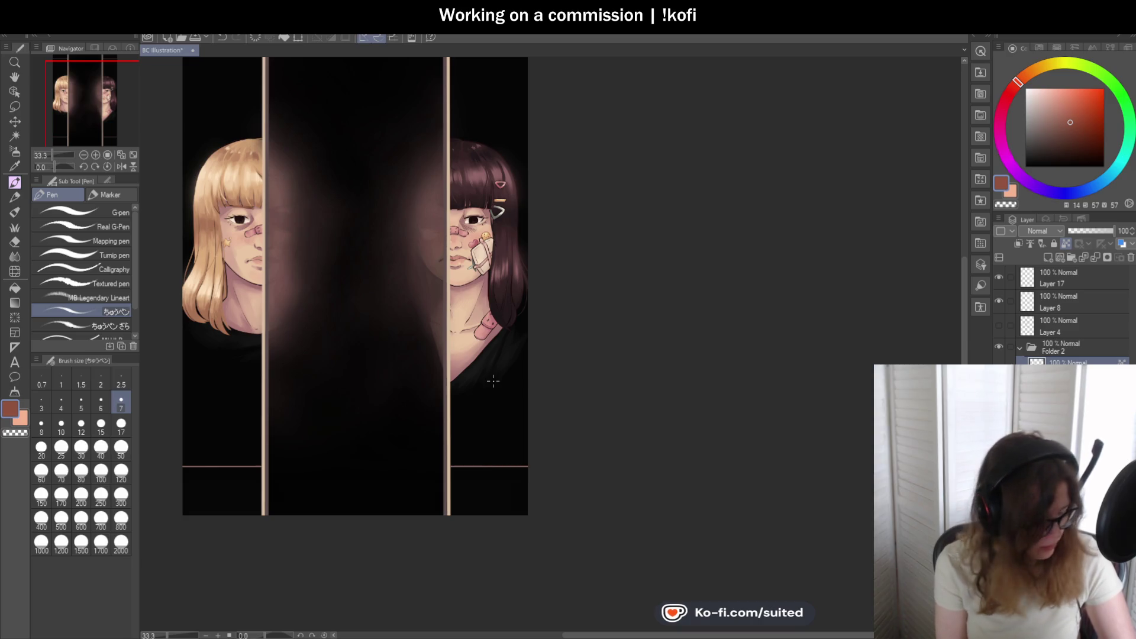
- Sample the dark greyish brown, lighten it, and set the Round mixing brush to size 300
{"action": "key", "text": "i"}
{"action": "left_click", "coordinate": [446, 282]}
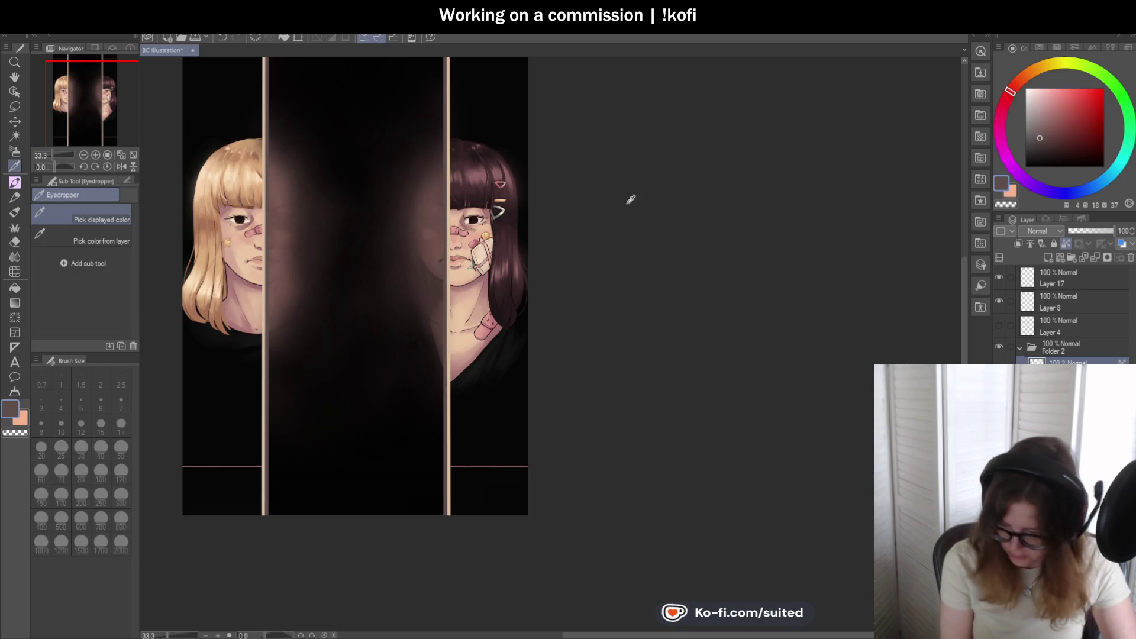
{"action": "left_click", "coordinate": [1033, 130]}
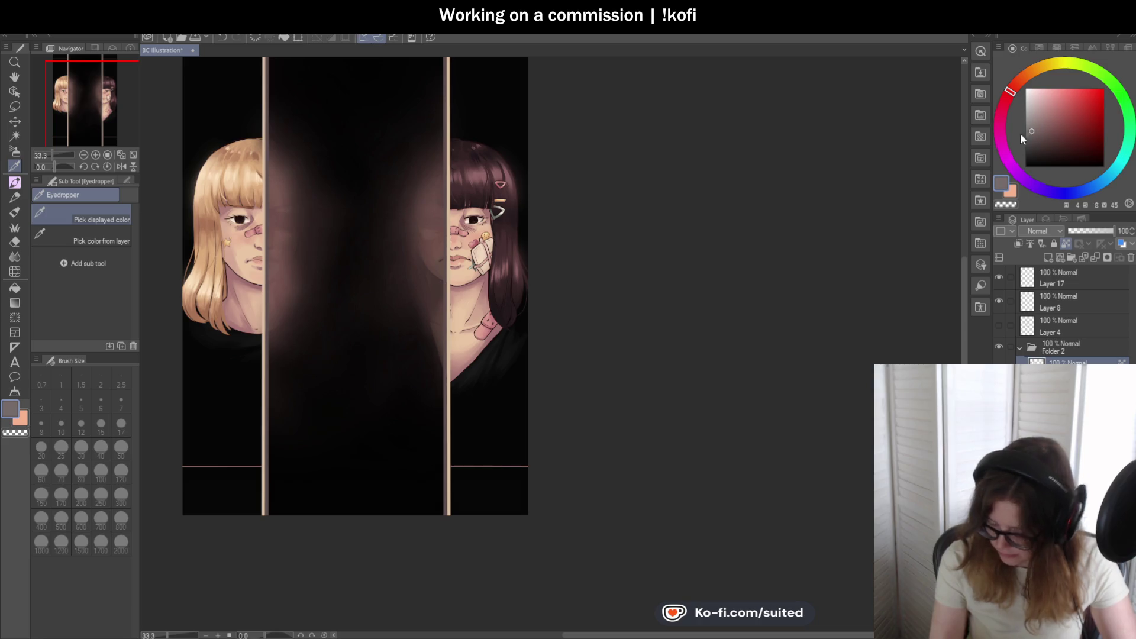
{"action": "key", "text": "b"}
{"action": "scroll", "coordinate": [414, 331], "scroll_direction": "down", "scroll_amount": 1}
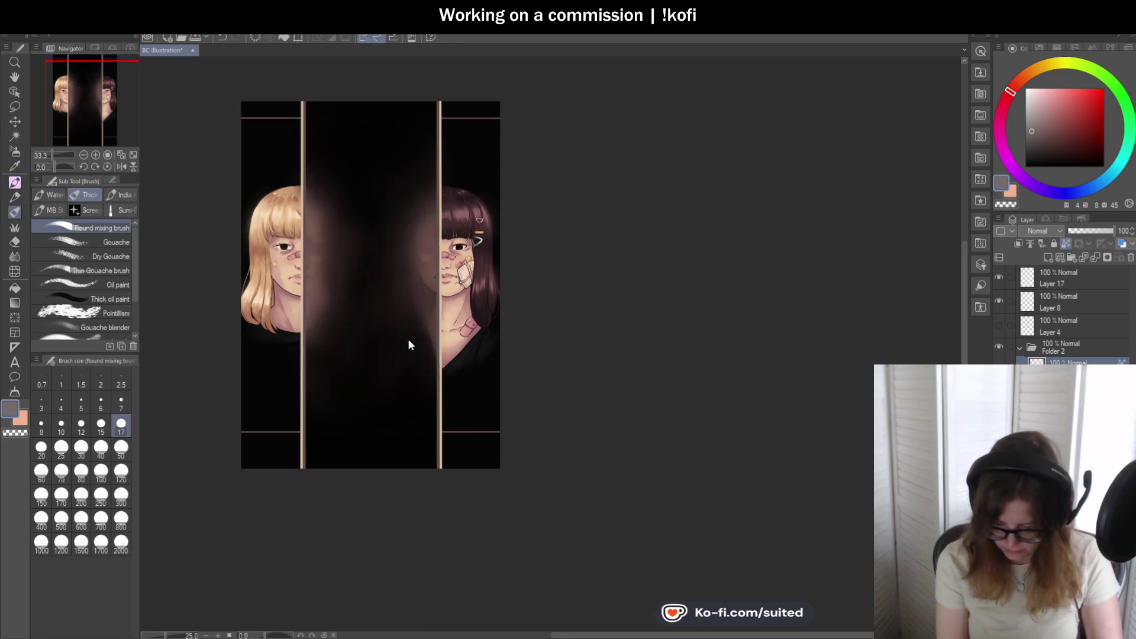
{"action": "left_click", "coordinate": [121, 496]}
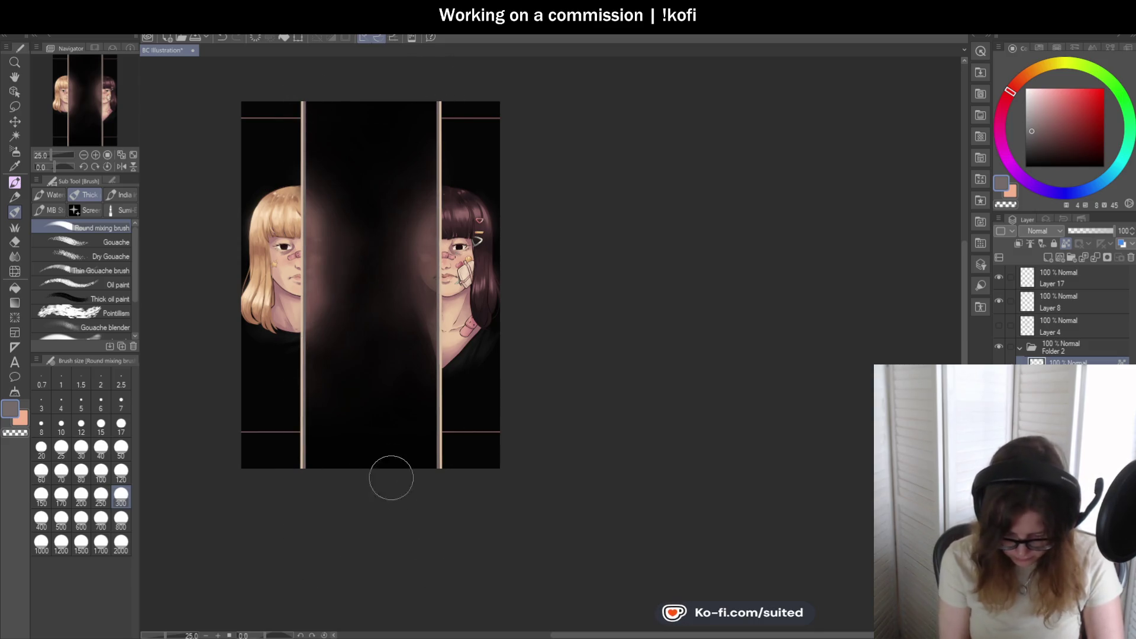
- Pick a muted brown from the glow beside the dark-haired girl's face
{"action": "scroll", "coordinate": [448, 332], "scroll_direction": "up", "scroll_amount": 1}
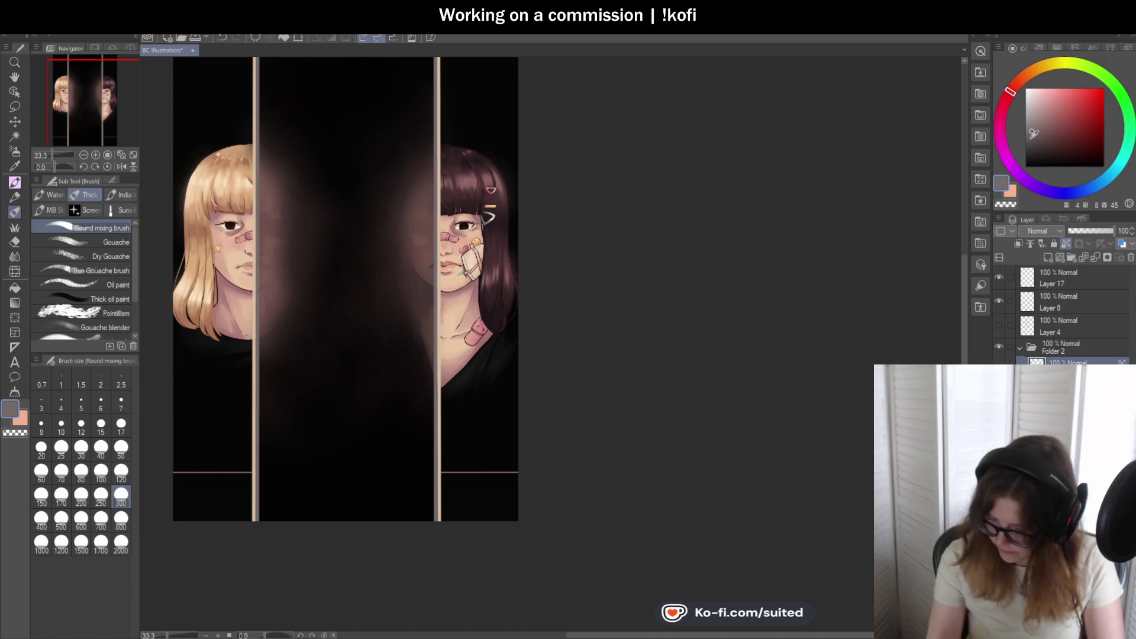
{"action": "scroll", "coordinate": [576, 325], "scroll_direction": "down", "scroll_amount": 1}
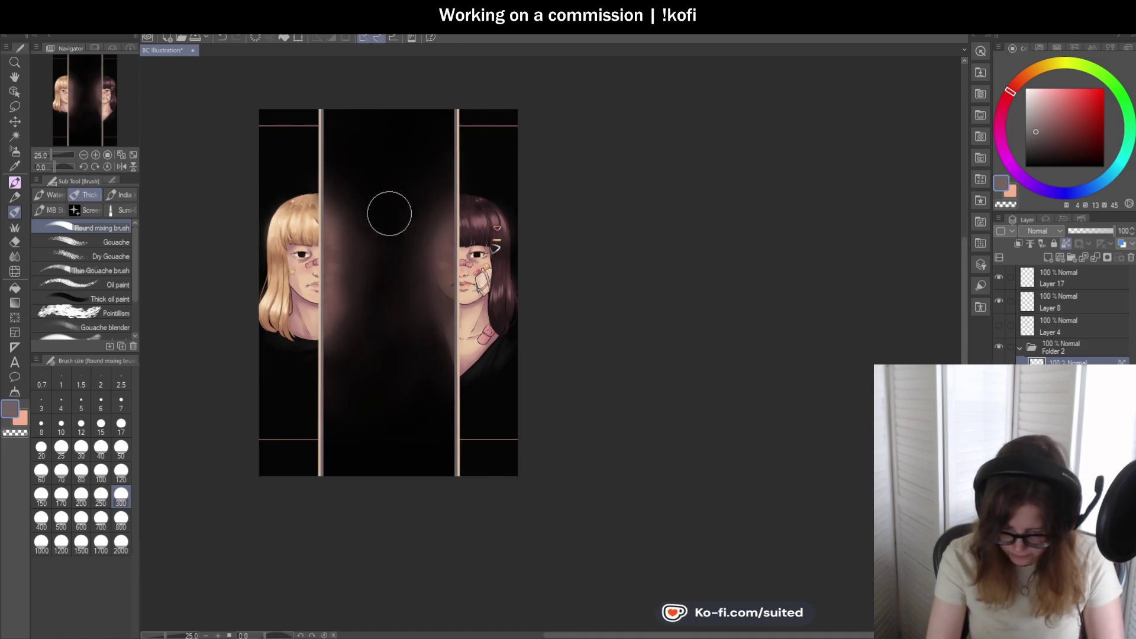
{"action": "scroll", "coordinate": [473, 485], "scroll_direction": "up", "scroll_amount": 2}
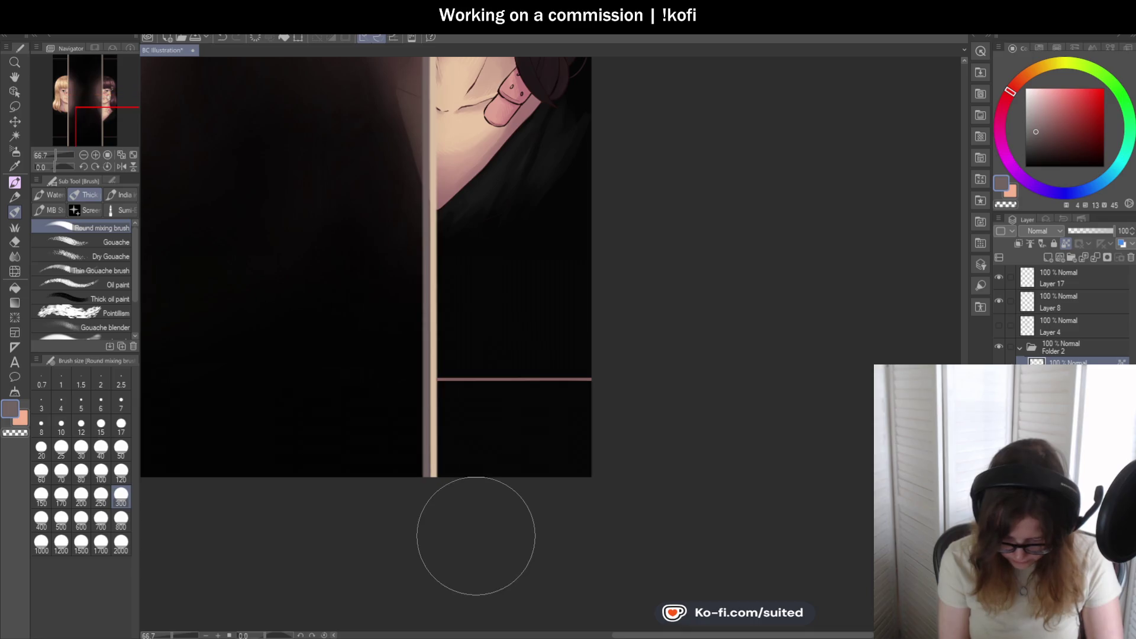
{"action": "scroll", "coordinate": [474, 532], "scroll_direction": "down", "scroll_amount": 1}
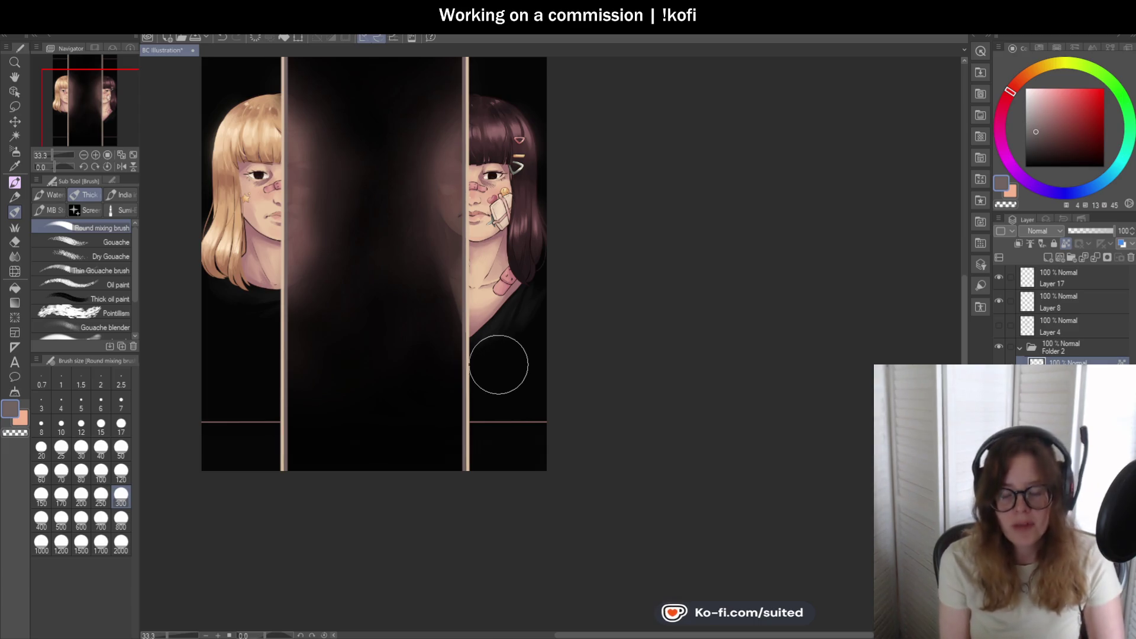
{"action": "scroll", "coordinate": [414, 355], "scroll_direction": "down", "scroll_amount": 2}
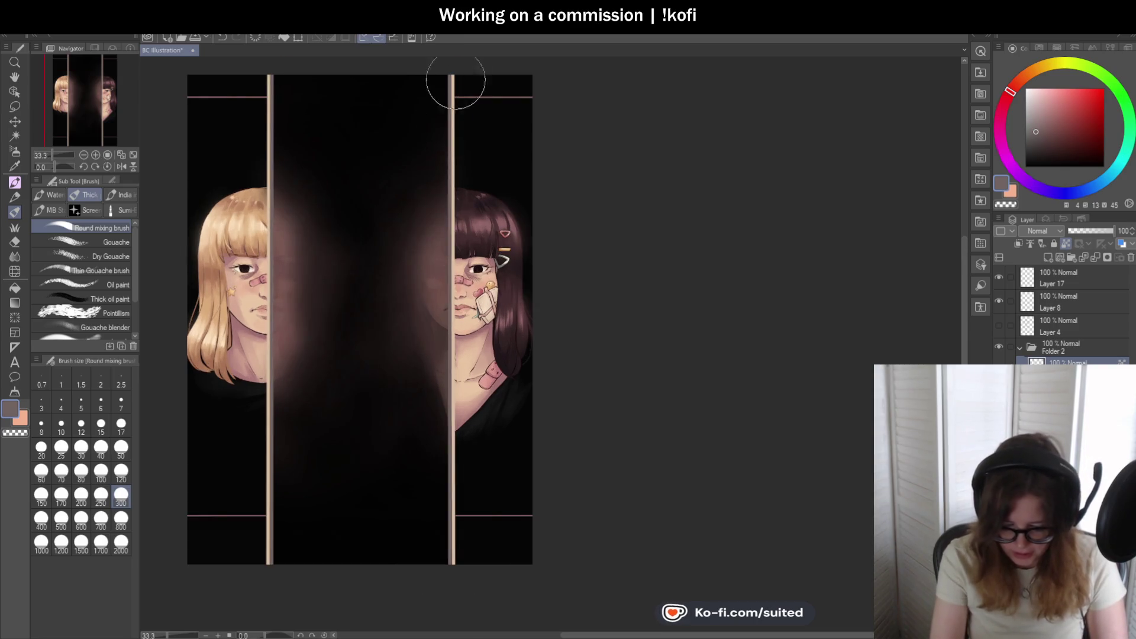
{"action": "scroll", "coordinate": [436, 290], "scroll_direction": "down", "scroll_amount": 1}
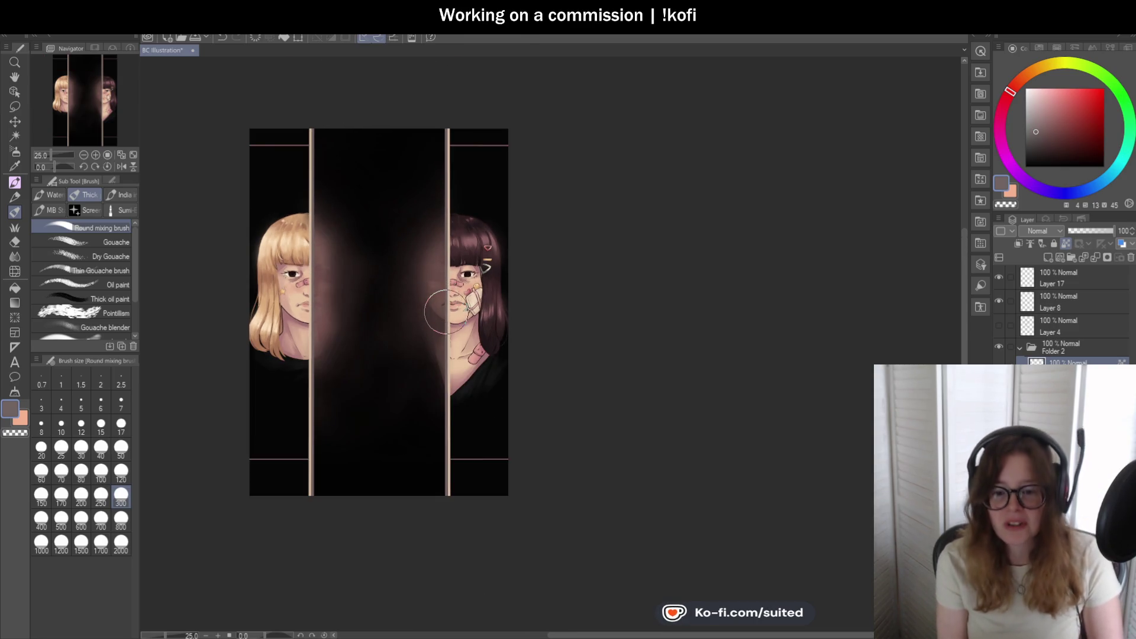
{"action": "scroll", "coordinate": [464, 198], "scroll_direction": "up", "scroll_amount": 3}
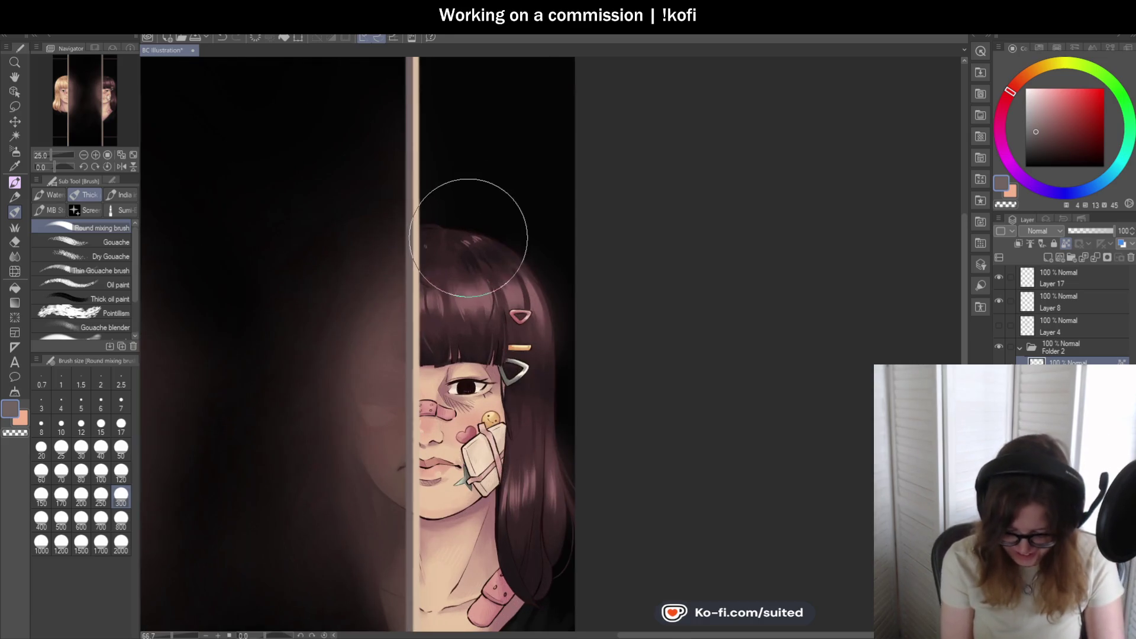
{"action": "scroll", "coordinate": [505, 267], "scroll_direction": "down", "scroll_amount": 2}
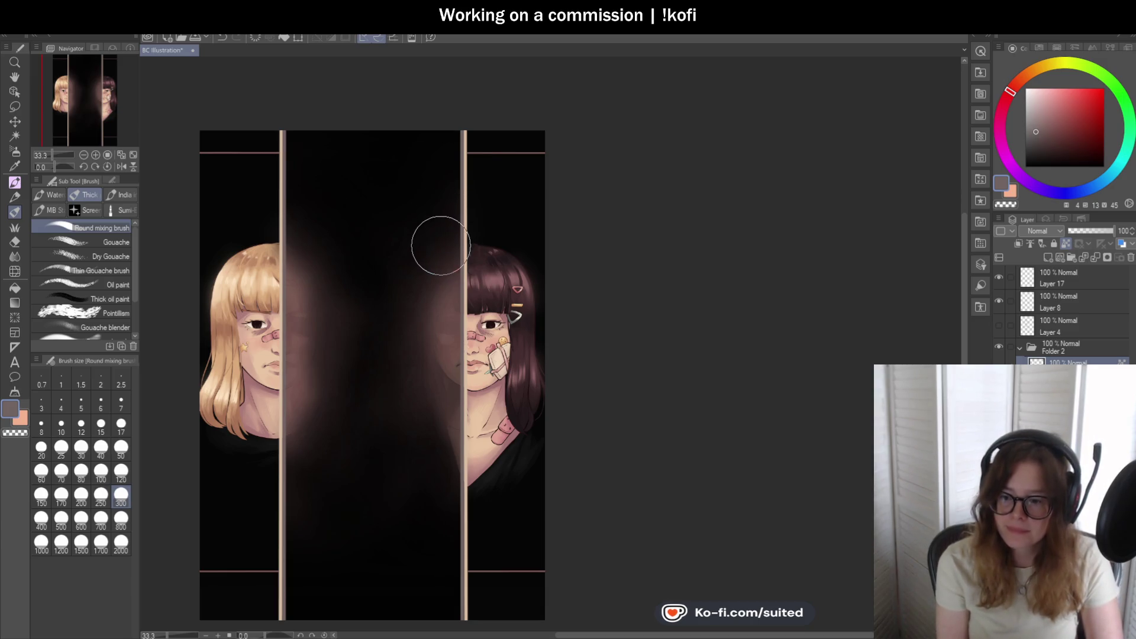
{"action": "scroll", "coordinate": [438, 240], "scroll_direction": "down", "scroll_amount": 1}
{"action": "scroll", "coordinate": [385, 521], "scroll_direction": "up", "scroll_amount": 1}
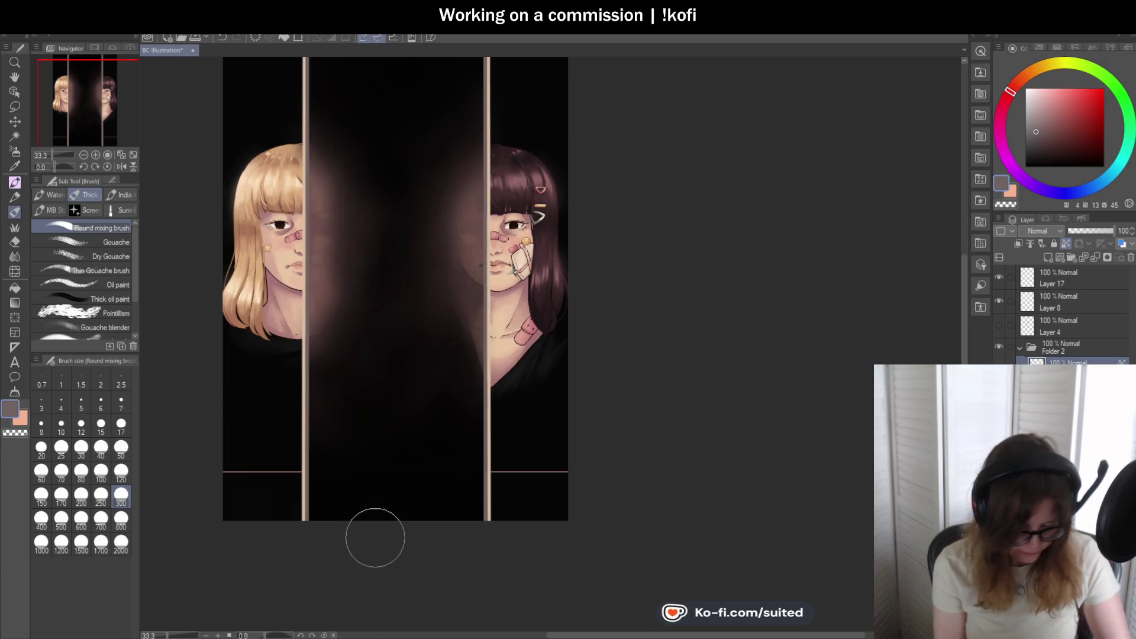
{"action": "key", "text": "i"}
{"action": "left_click", "coordinate": [317, 187]}
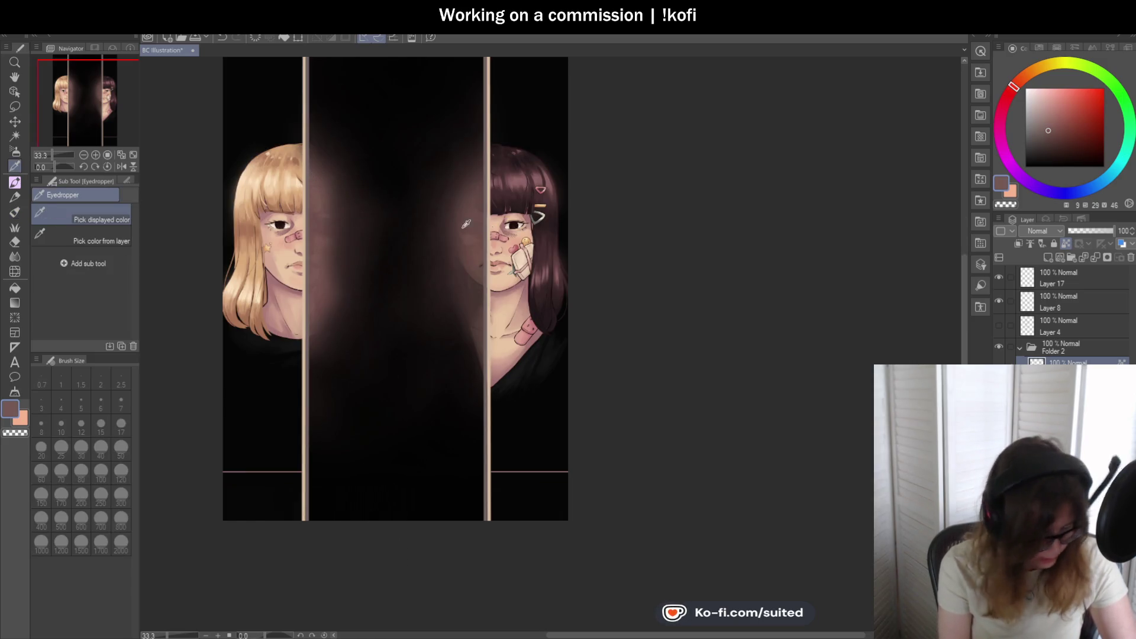
- Set the brush to size 17 and test straight vertical strokes down the panel, discarding them
{"action": "key", "text": "b"}
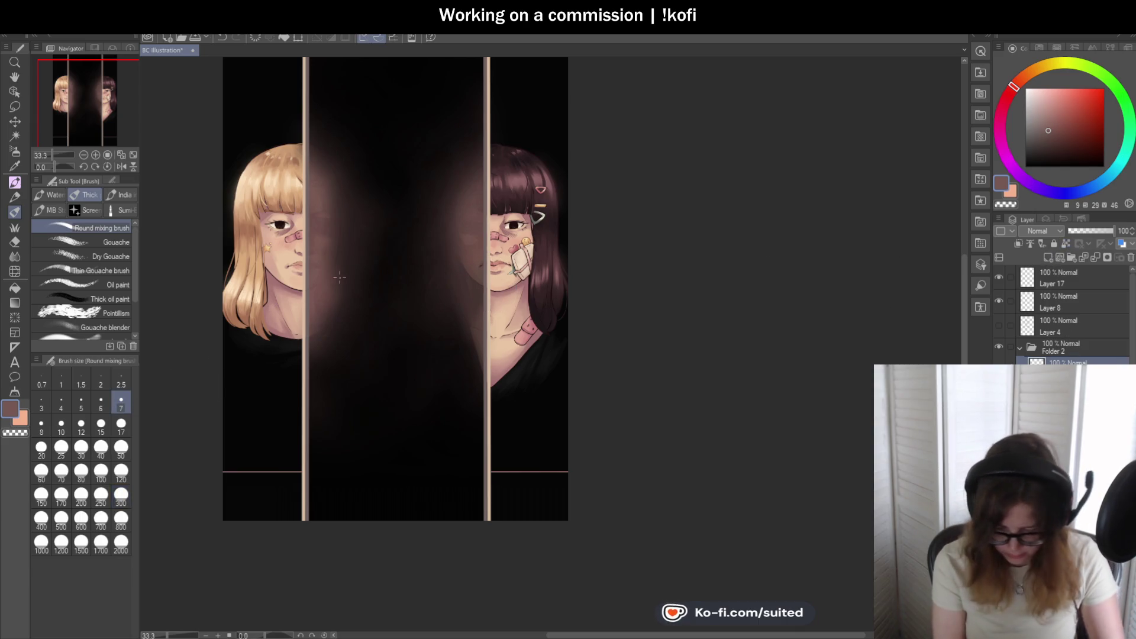
{"action": "left_click", "coordinate": [121, 425]}
{"action": "left_click", "coordinate": [83, 154]}
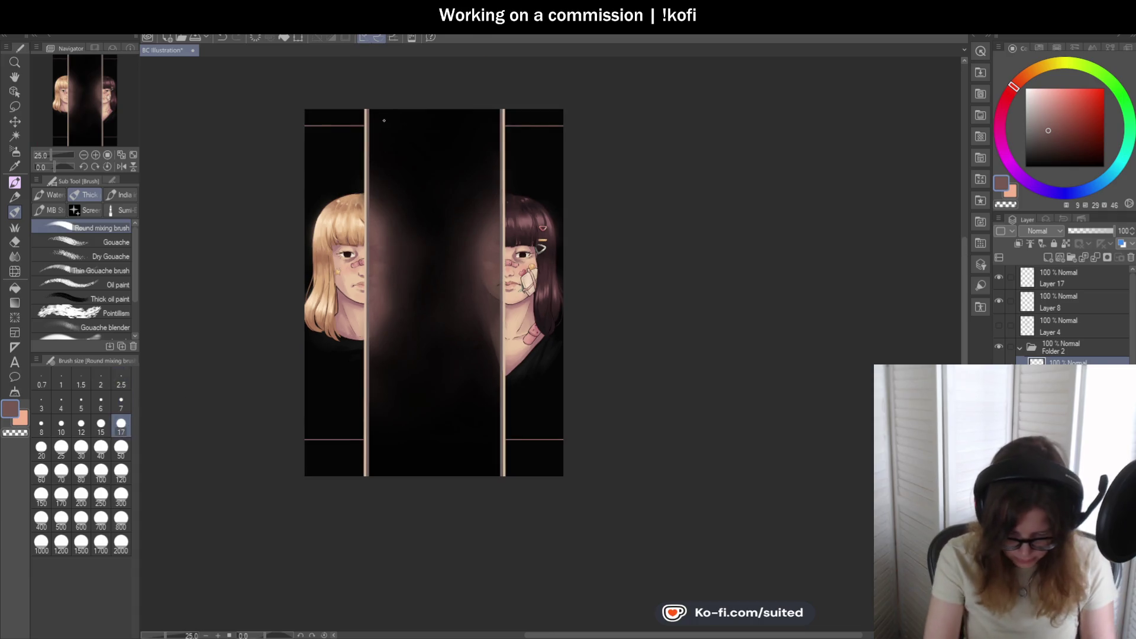
{"action": "left_click_drag", "start_coordinate": [371, 108], "coordinate": [372, 493]}
{"action": "left_click_drag", "start_coordinate": [371, 103], "coordinate": [371, 509]}
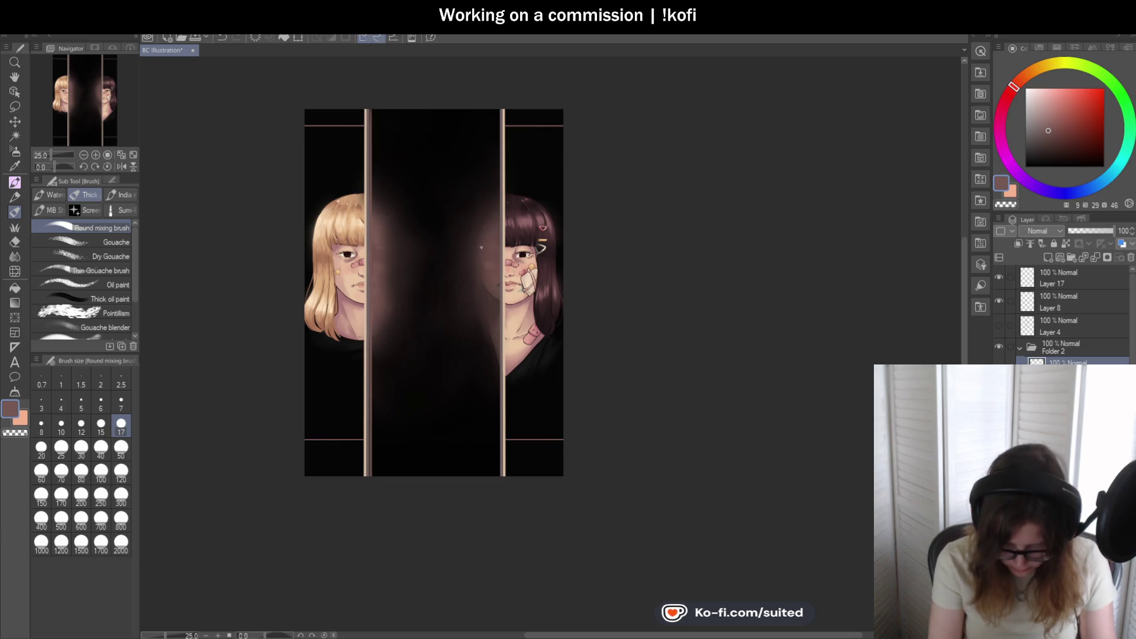
{"action": "mouse_move", "coordinate": [496, 101]}
{"action": "left_mouse_down"}
{"action": "mouse_move", "coordinate": [482, 521]}
{"action": "mouse_move", "coordinate": [497, 105]}
{"action": "mouse_move", "coordinate": [498, 534]}
{"action": "left_mouse_up"}
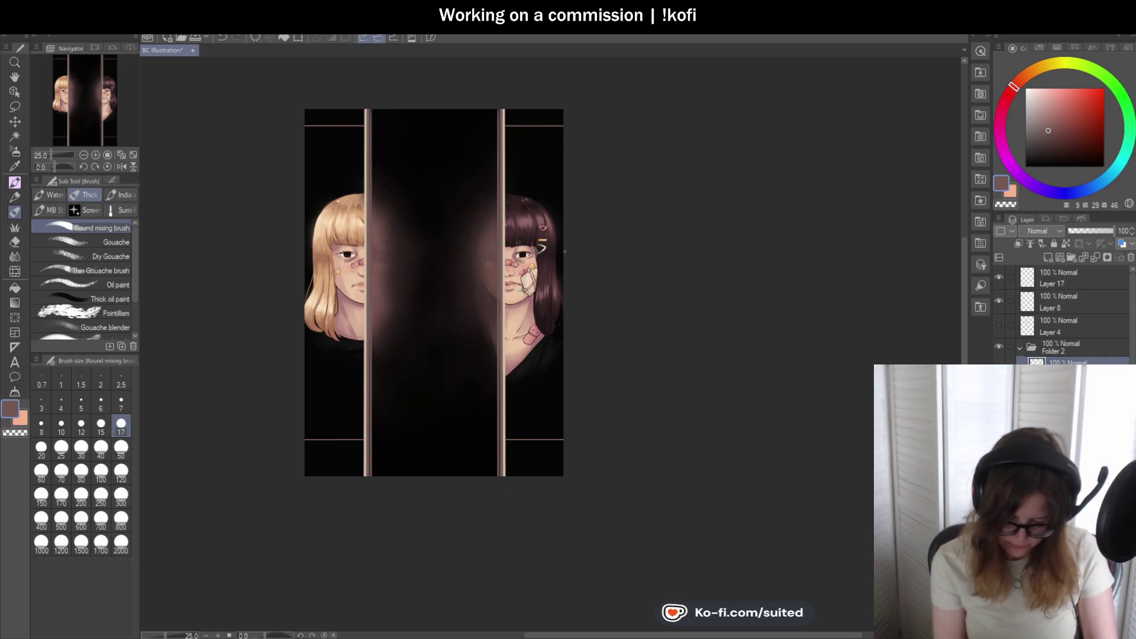
{"action": "scroll", "coordinate": [609, 278], "scroll_direction": "up", "scroll_amount": 1}
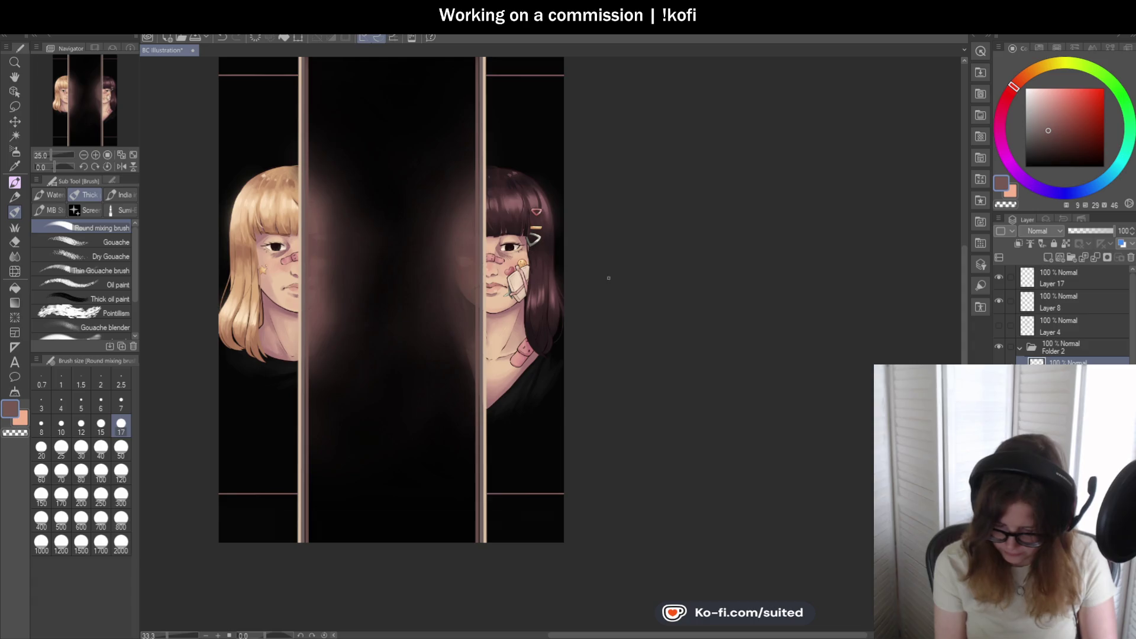
- Sample a darker brown from the glow and enlarge the brush to size 300
{"action": "key", "text": "i"}
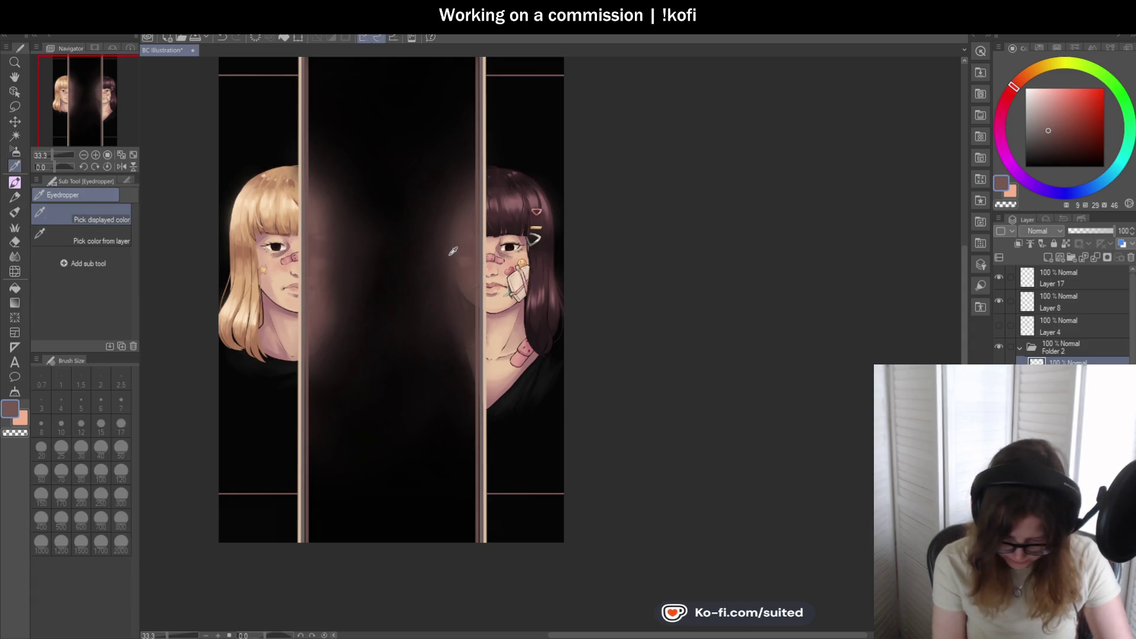
{"action": "left_click", "coordinate": [451, 255]}
{"action": "key", "text": "b"}
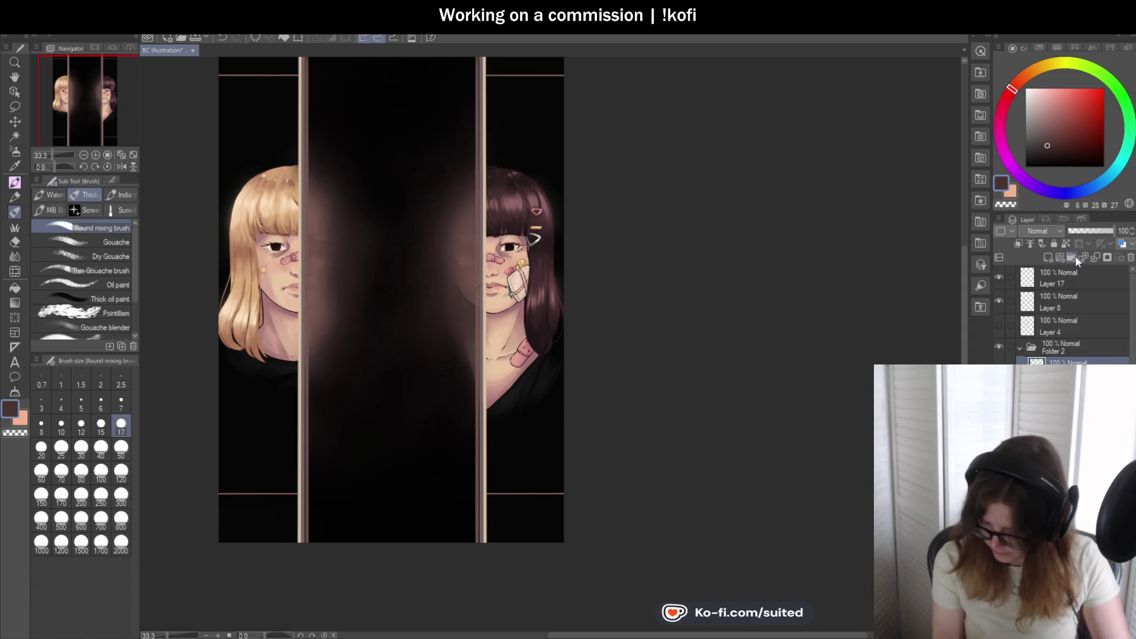
{"action": "left_click", "coordinate": [121, 496]}
{"action": "scroll", "coordinate": [247, 404], "scroll_direction": "down", "scroll_amount": 1}
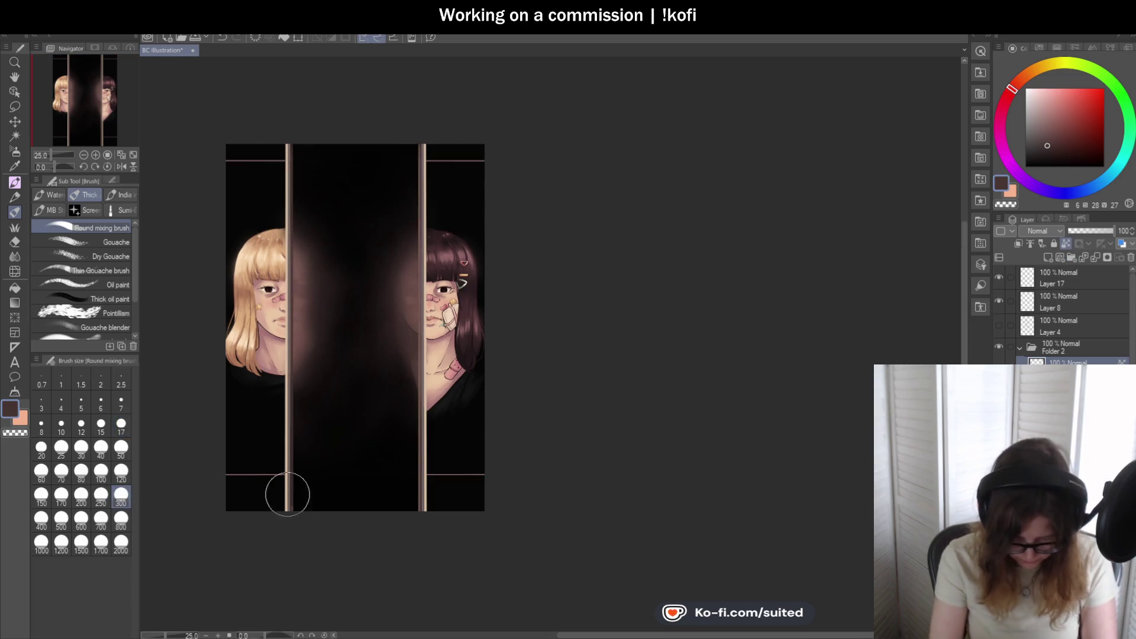
{"action": "scroll", "coordinate": [404, 527], "scroll_direction": "up", "scroll_amount": 1}
- Sample another brown, then switch the painting colour to a pale greyish pink
{"action": "key", "text": "i"}
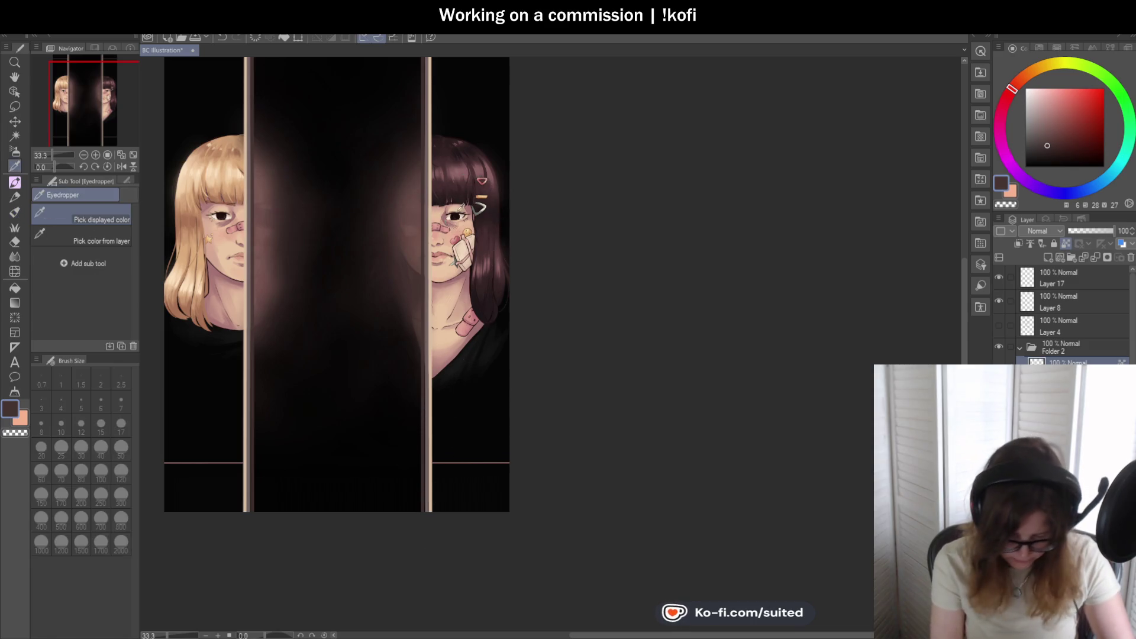
{"action": "left_click", "coordinate": [422, 236]}
{"action": "key", "text": "b"}
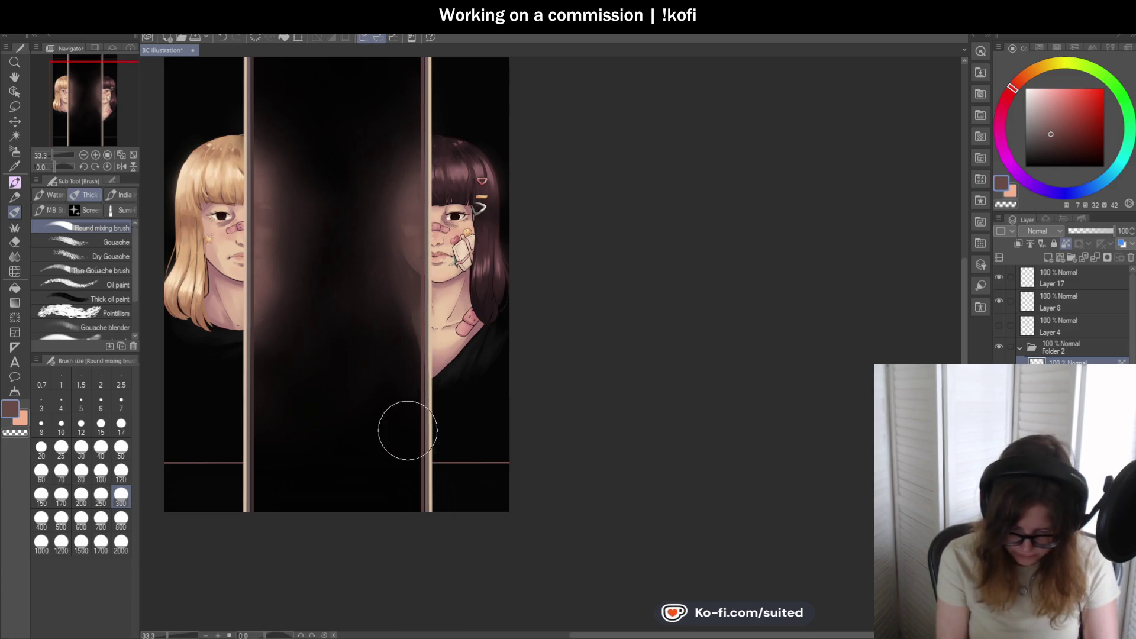
{"action": "scroll", "coordinate": [406, 432], "scroll_direction": "down", "scroll_amount": 1}
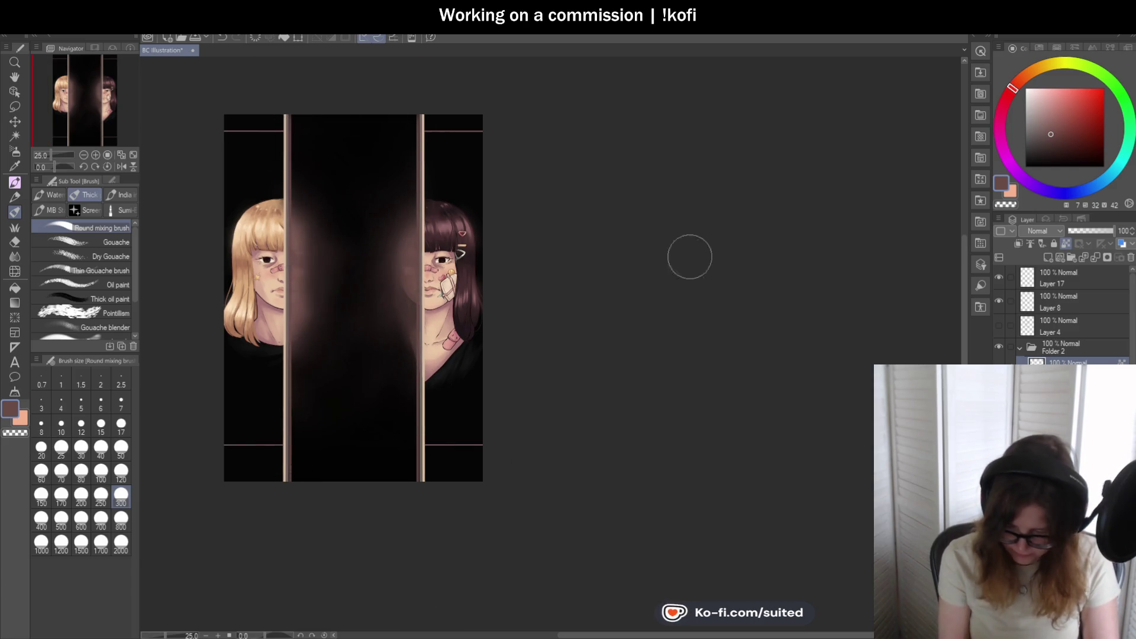
{"action": "left_click", "coordinate": [422, 136], "text": "alt"}
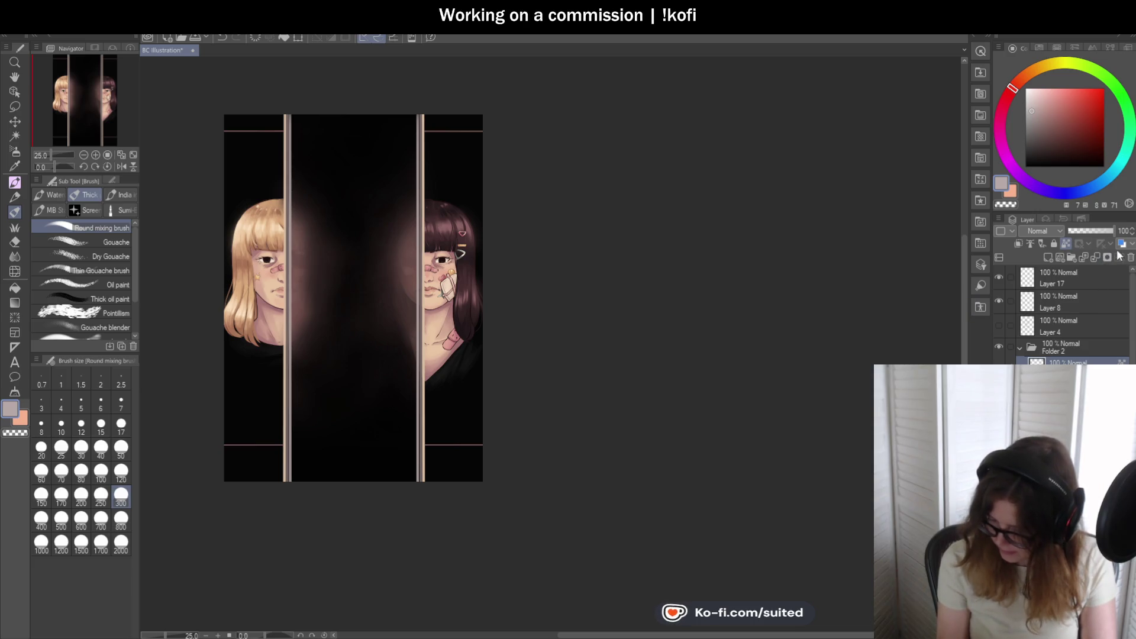
- Save the illustration with Ctrl+S and zoom in and out to review the artwork
{"action": "scroll", "coordinate": [438, 367], "scroll_direction": "down", "scroll_amount": 3}
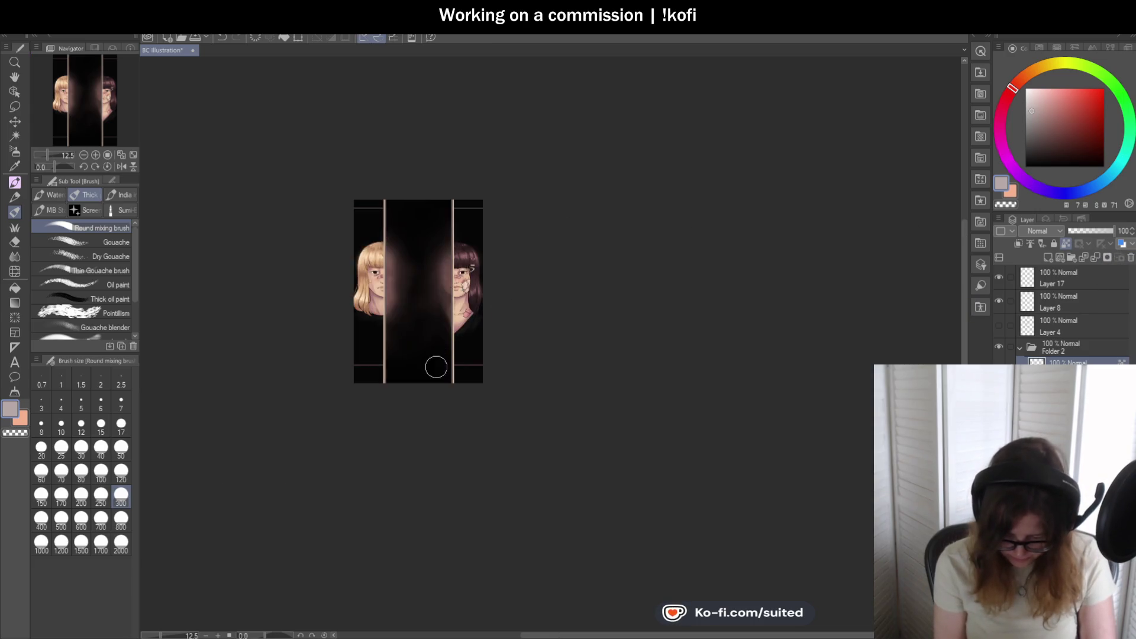
{"action": "scroll", "coordinate": [449, 349], "scroll_direction": "up", "scroll_amount": 4}
{"action": "key", "text": "ctrl+s"}
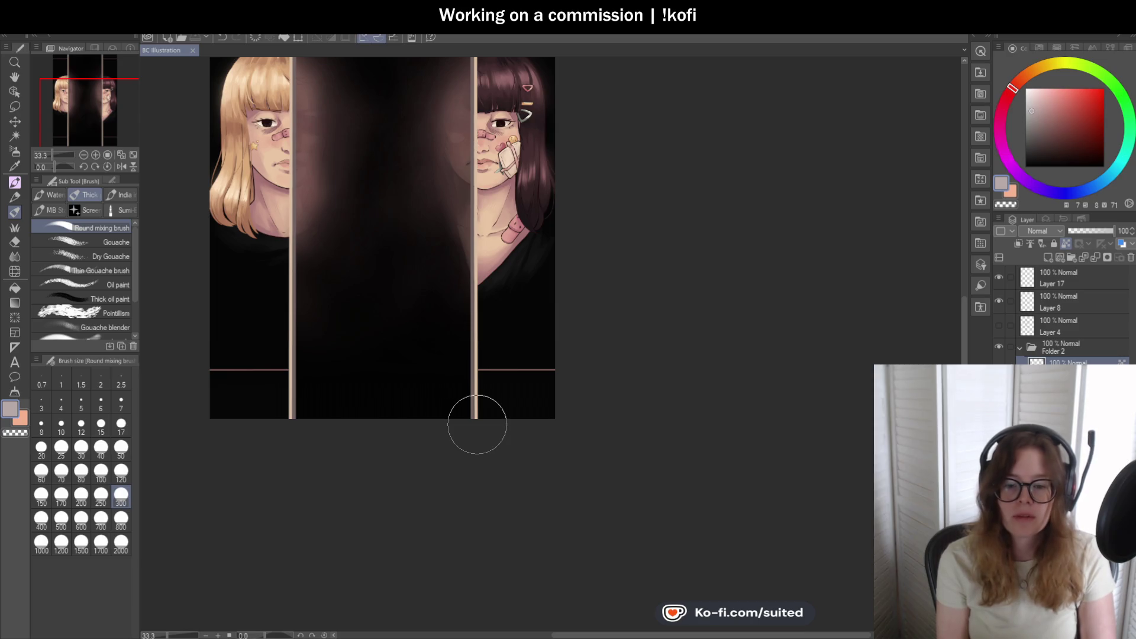
{"action": "scroll", "coordinate": [479, 441], "scroll_direction": "down", "scroll_amount": 3}
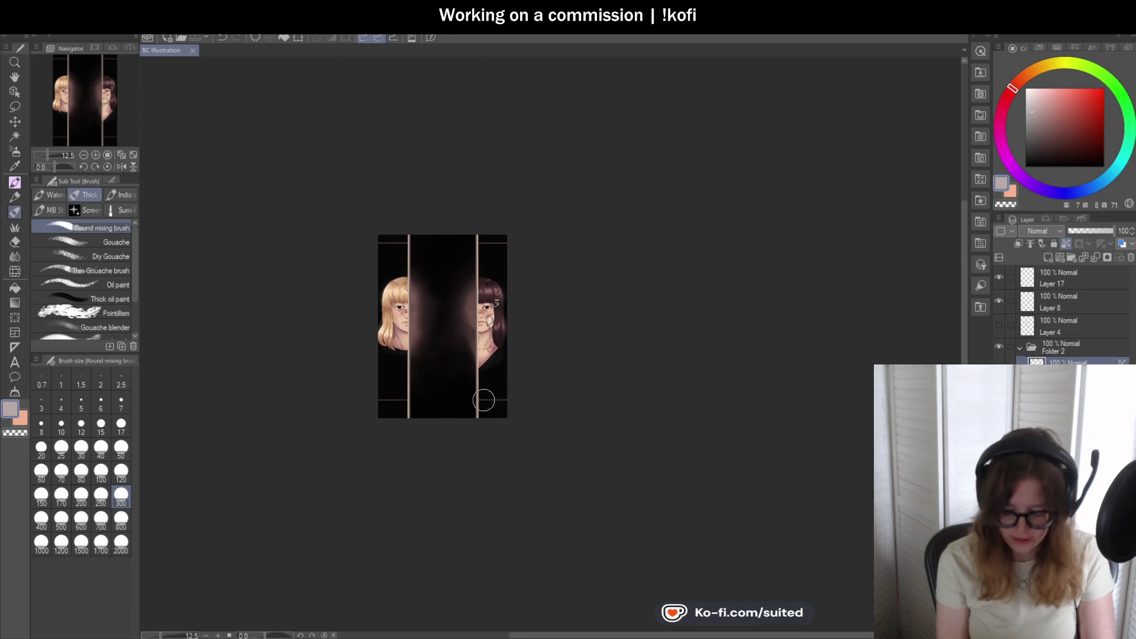
{"action": "scroll", "coordinate": [494, 314], "scroll_direction": "up", "scroll_amount": 3}
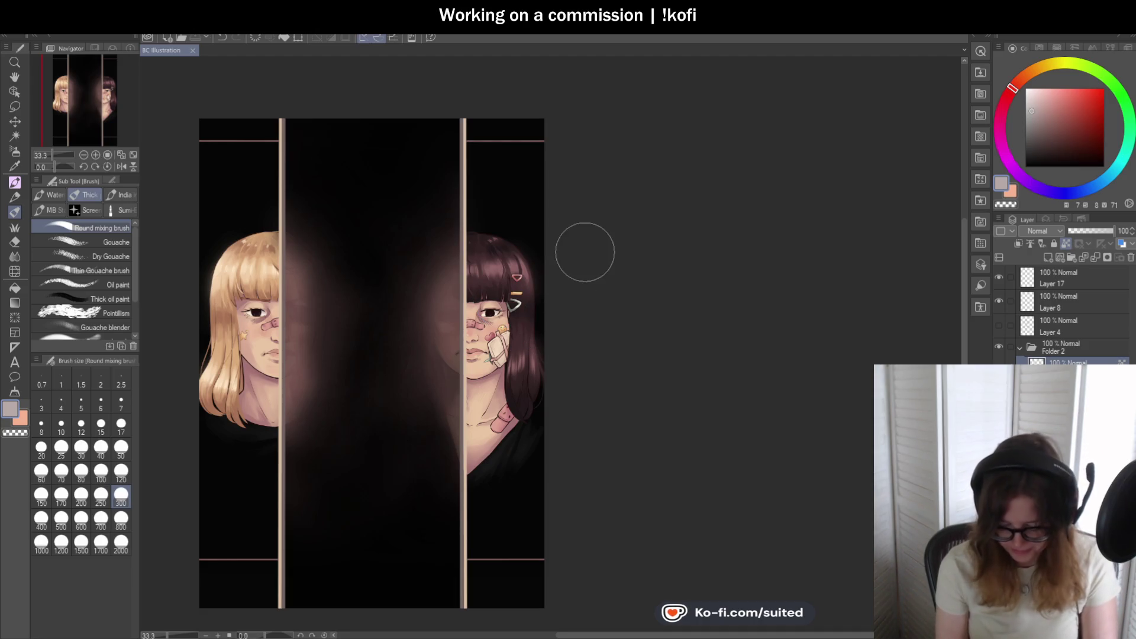
{"action": "scroll", "coordinate": [577, 253], "scroll_direction": "down", "scroll_amount": 1}
{"action": "scroll", "coordinate": [489, 469], "scroll_direction": "up", "scroll_amount": 1}
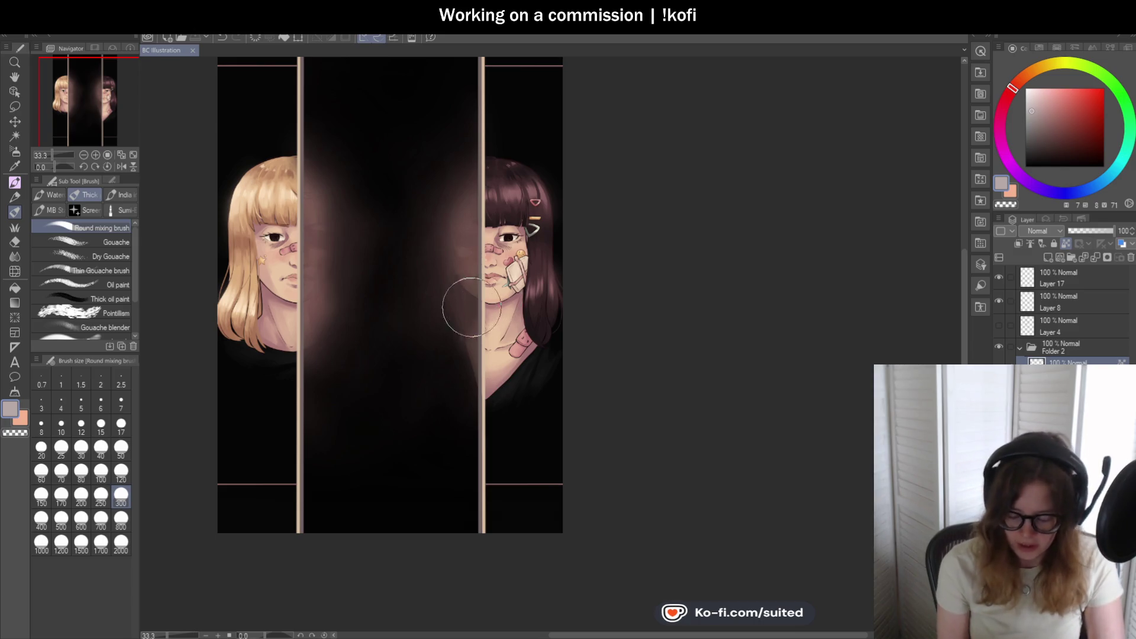
{"action": "scroll", "coordinate": [506, 278], "scroll_direction": "down", "scroll_amount": 1}
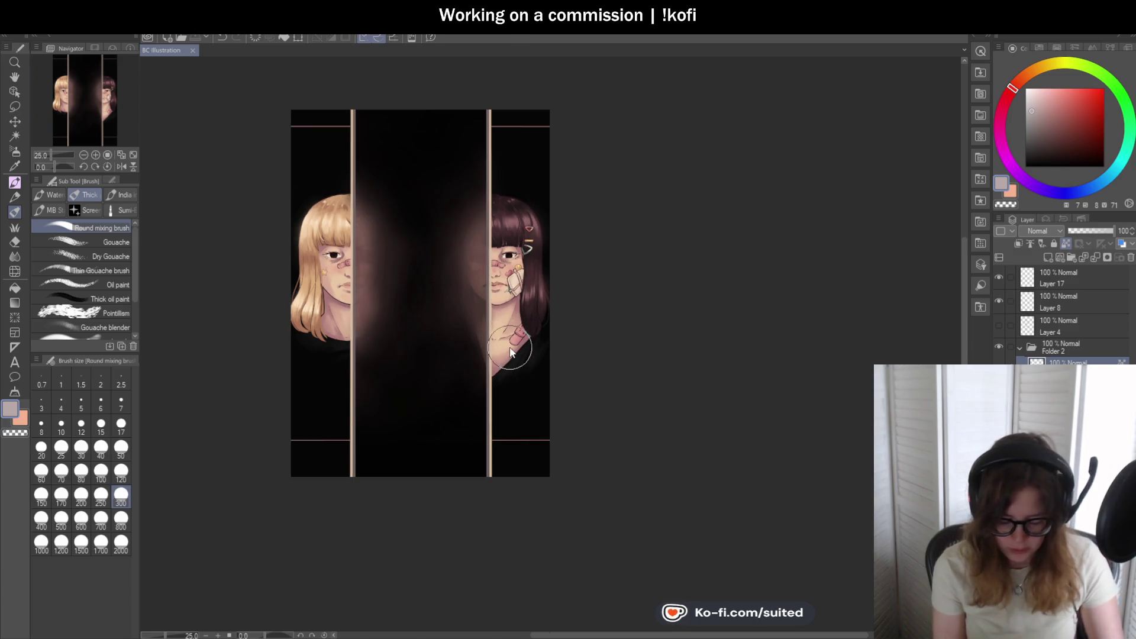
{"action": "scroll", "coordinate": [482, 275], "scroll_direction": "up", "scroll_amount": 1}
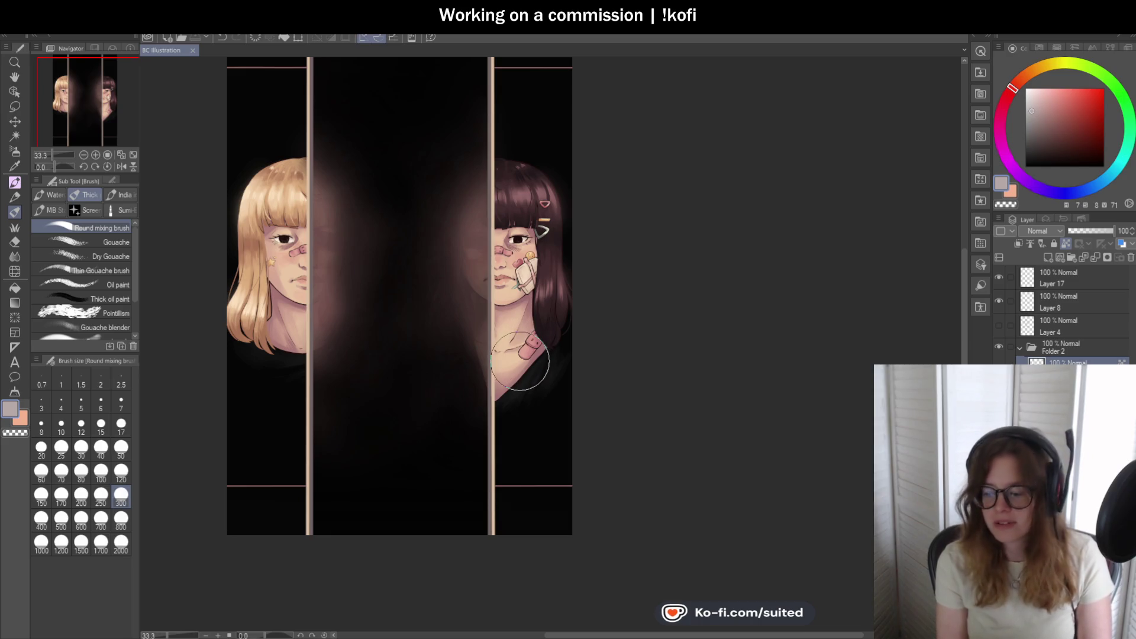
{"action": "scroll", "coordinate": [521, 361], "scroll_direction": "down", "scroll_amount": 1}
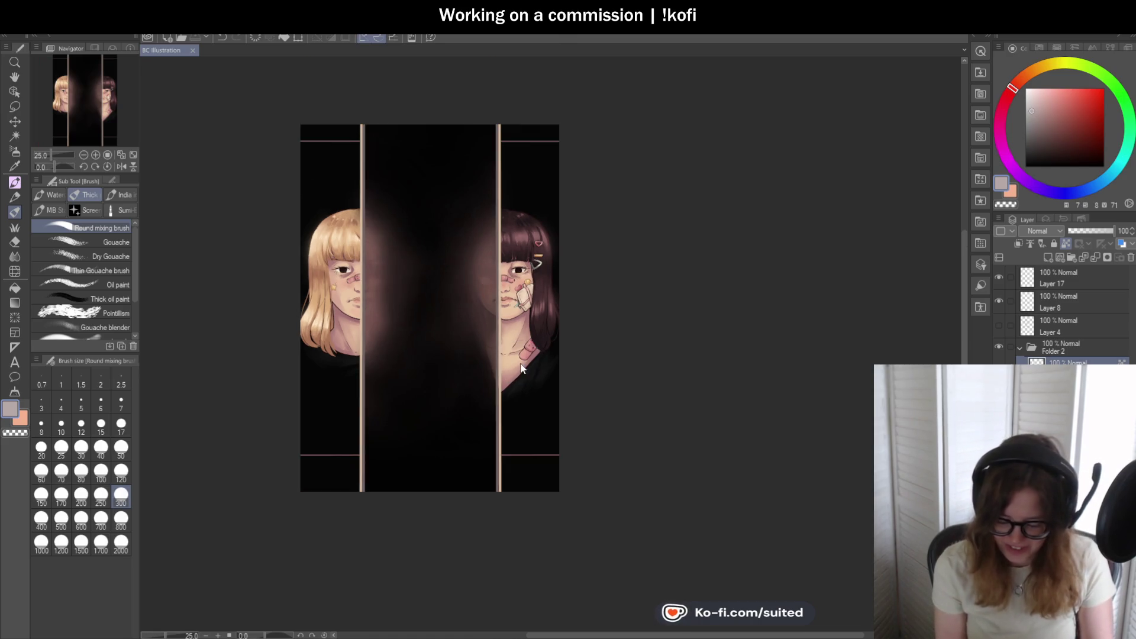
- Collapse Folder 2 and toggle visibility of the placeholder text, Layer 8 and Layer 17 to check them
{"action": "left_click", "coordinate": [1020, 347]}
{"action": "left_click", "coordinate": [999, 325]}
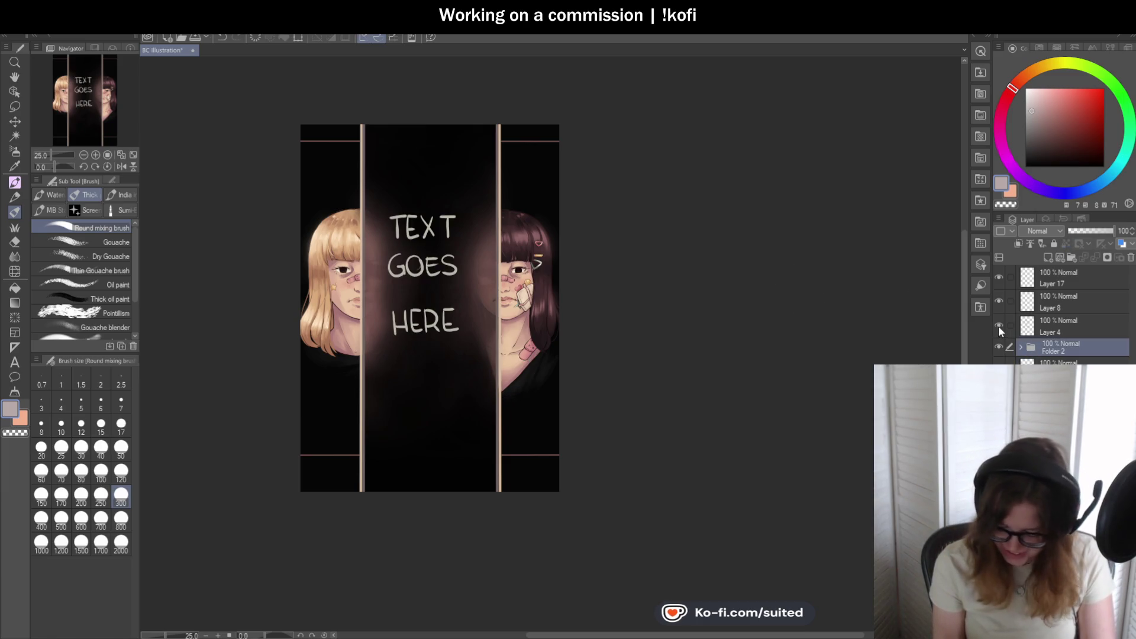
{"action": "left_click", "coordinate": [998, 325]}
{"action": "left_click", "coordinate": [999, 302]}
{"action": "left_click", "coordinate": [999, 301]}
{"action": "left_click", "coordinate": [998, 277]}
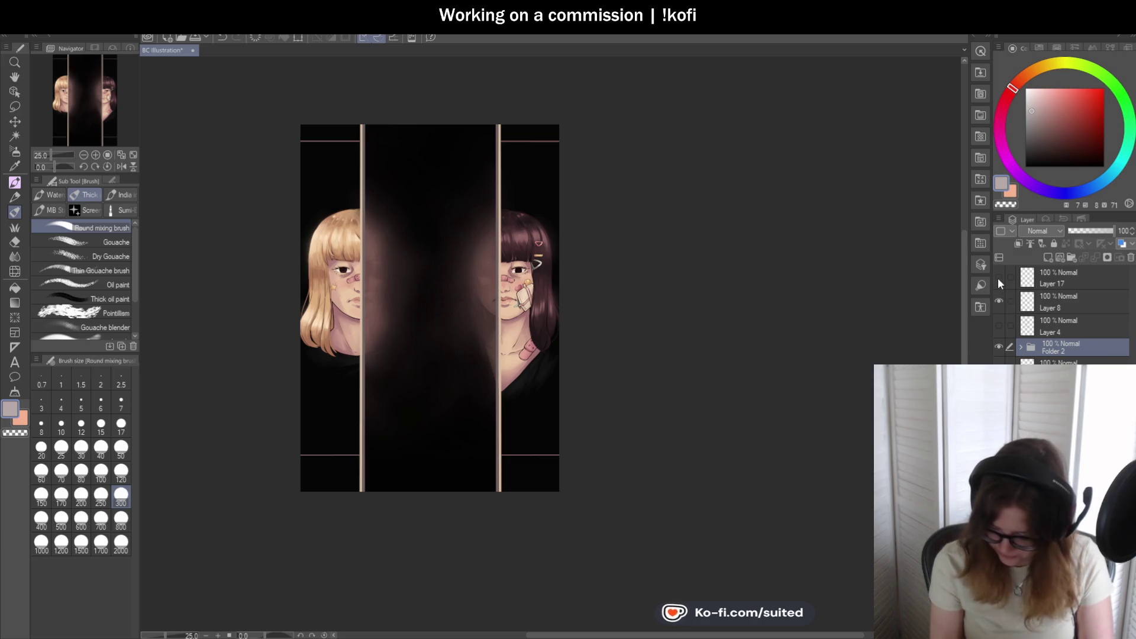
{"action": "left_click", "coordinate": [999, 277]}
- Select the empty Layer 17 and delete it
{"action": "left_click", "coordinate": [1065, 278]}
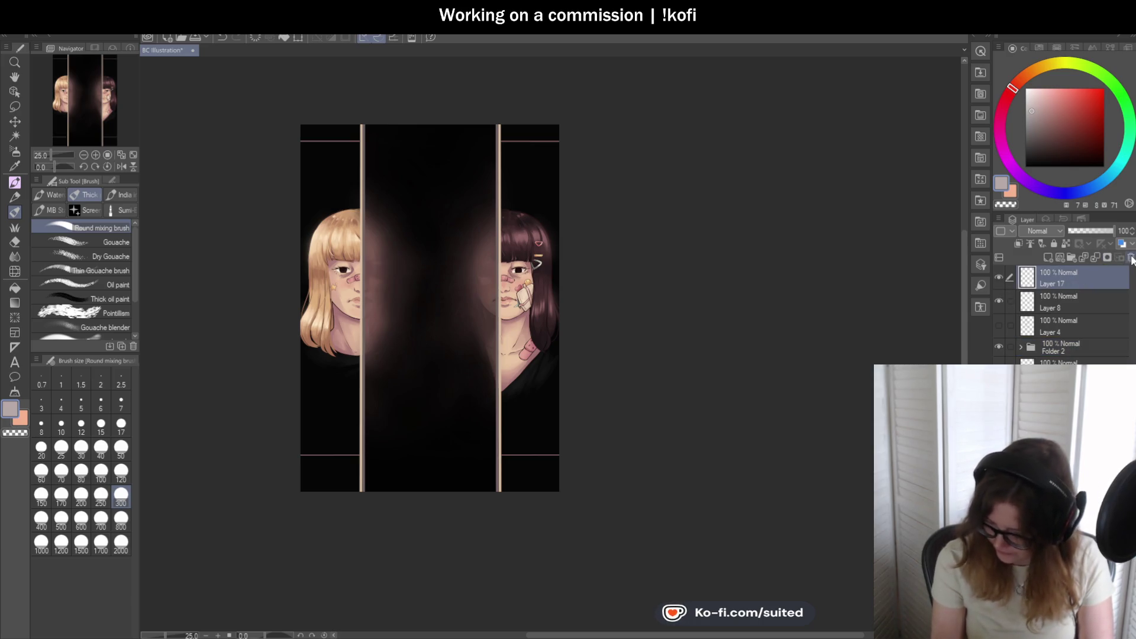
{"action": "key", "text": "ctrl+z"}
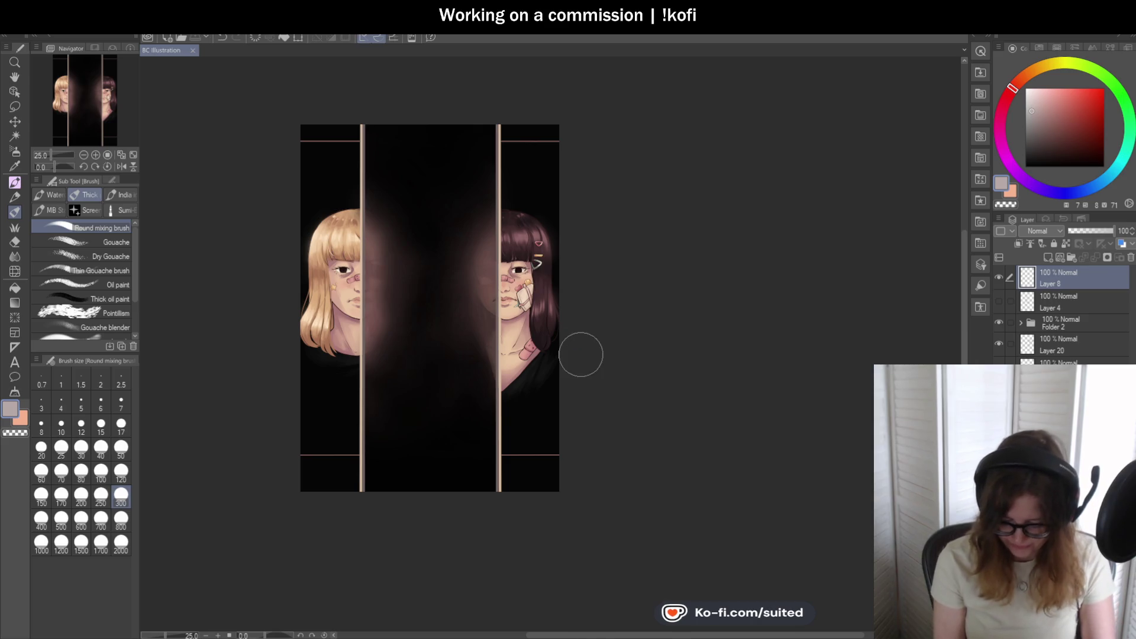
{"action": "scroll", "coordinate": [492, 433], "scroll_direction": "up", "scroll_amount": 1}
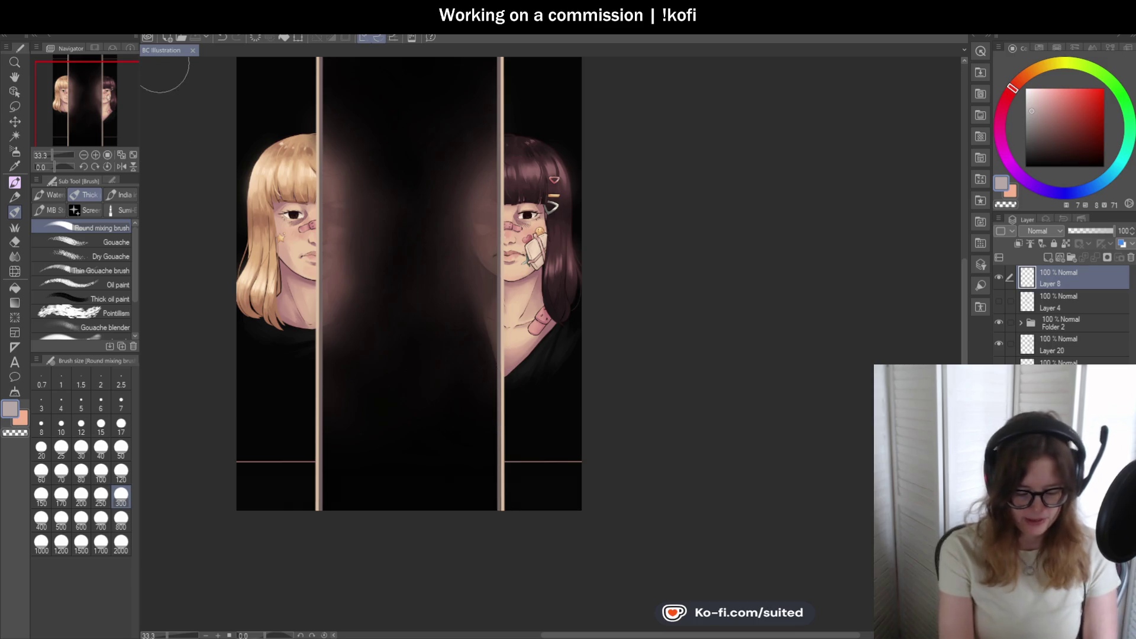
{"action": "scroll", "coordinate": [540, 380], "scroll_direction": "down", "scroll_amount": 3}
{"action": "scroll", "coordinate": [536, 396], "scroll_direction": "up", "scroll_amount": 2}
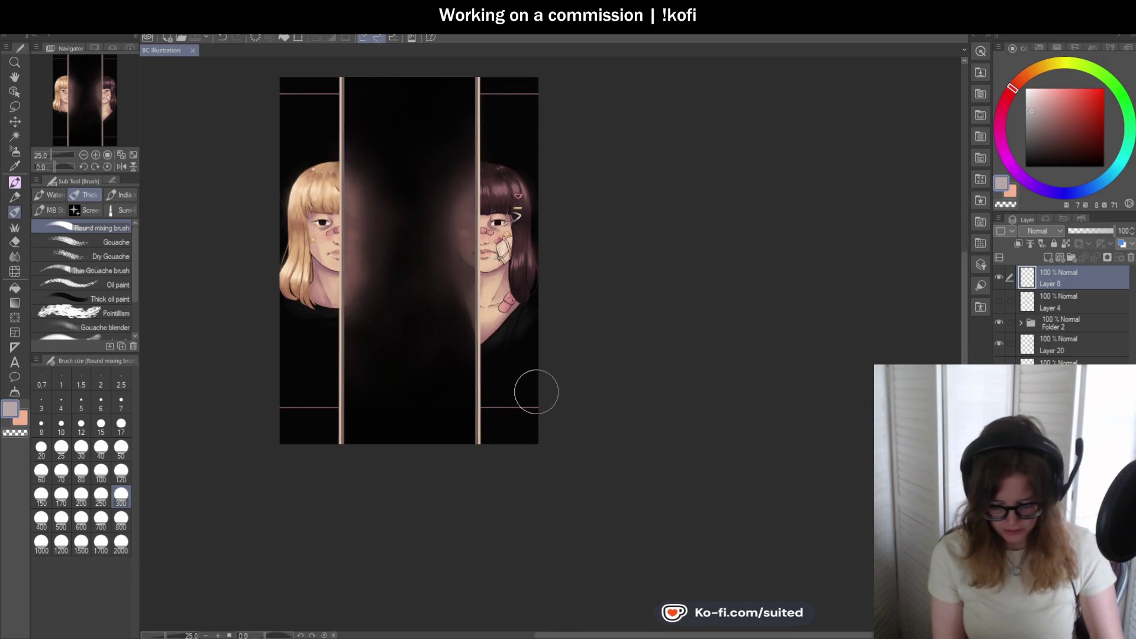
{"action": "scroll", "coordinate": [533, 418], "scroll_direction": "down", "scroll_amount": 2}
{"action": "scroll", "coordinate": [491, 384], "scroll_direction": "up", "scroll_amount": 3}
{"action": "scroll", "coordinate": [482, 384], "scroll_direction": "down", "scroll_amount": 1}
{"action": "scroll", "coordinate": [497, 414], "scroll_direction": "up", "scroll_amount": 1}
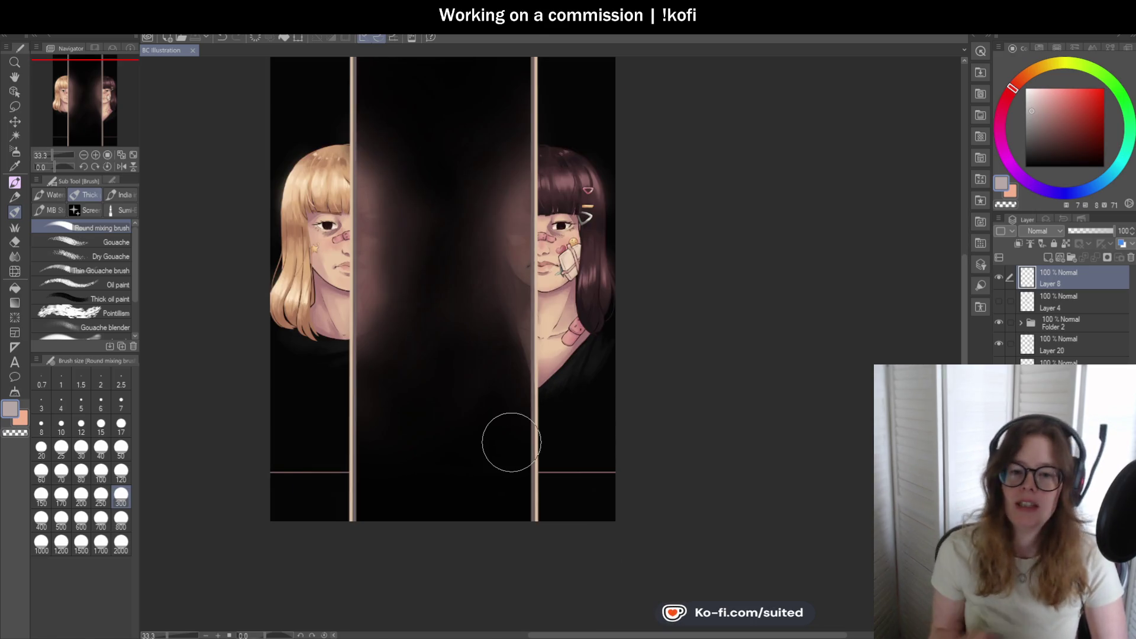
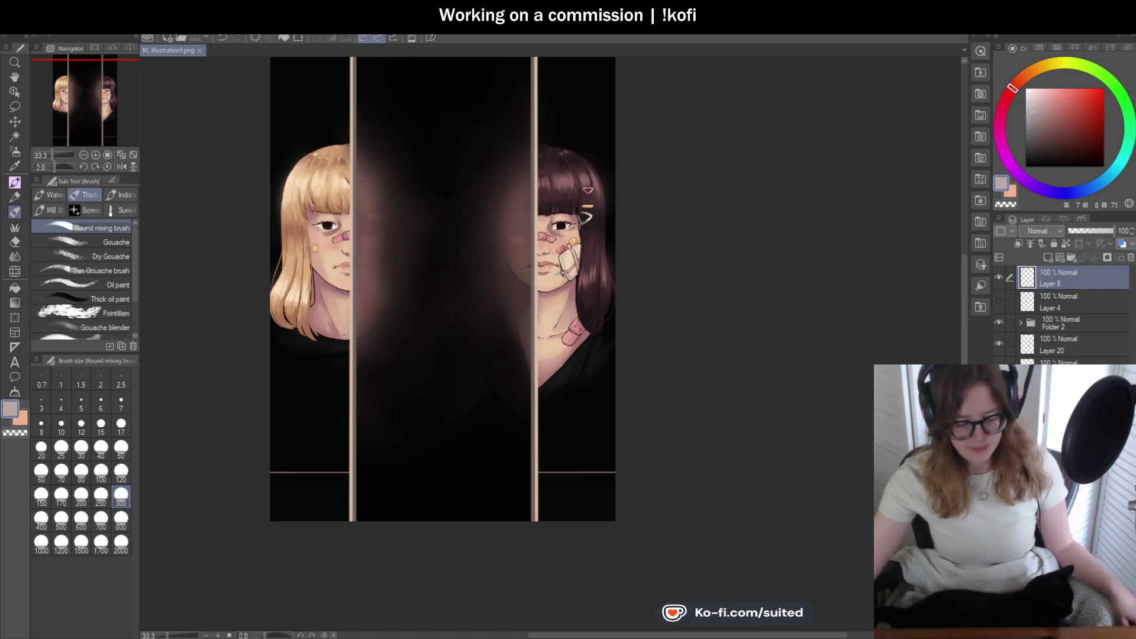
- Close the layered illustration document and switch to the blank Illustration canvas
{"action": "left_click", "coordinate": [200, 50]}
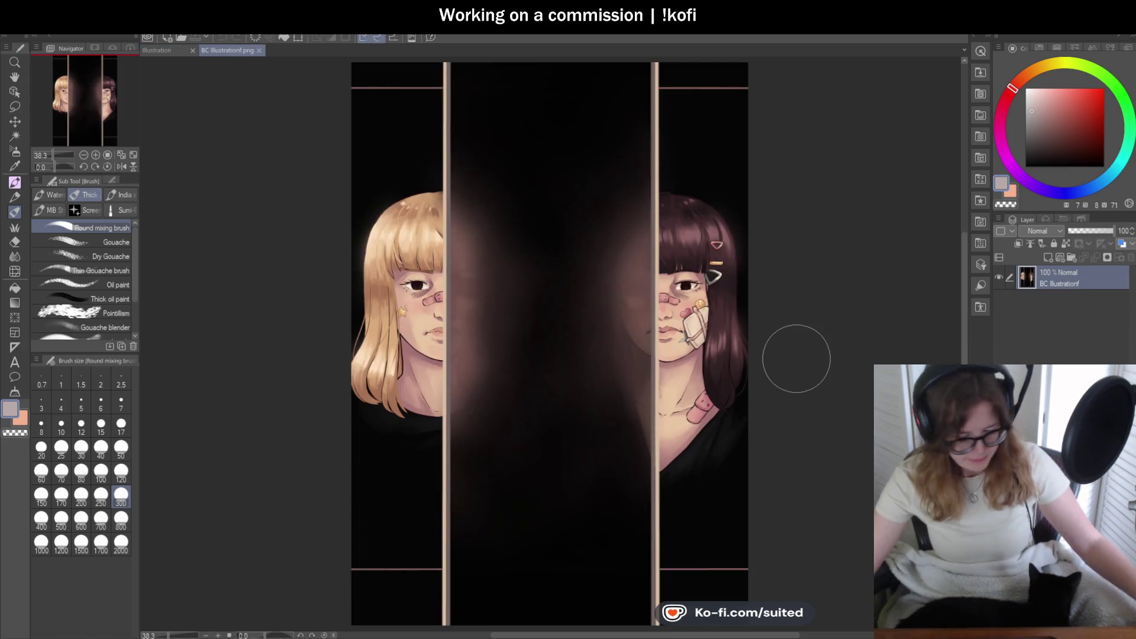
{"action": "left_click", "coordinate": [172, 48]}
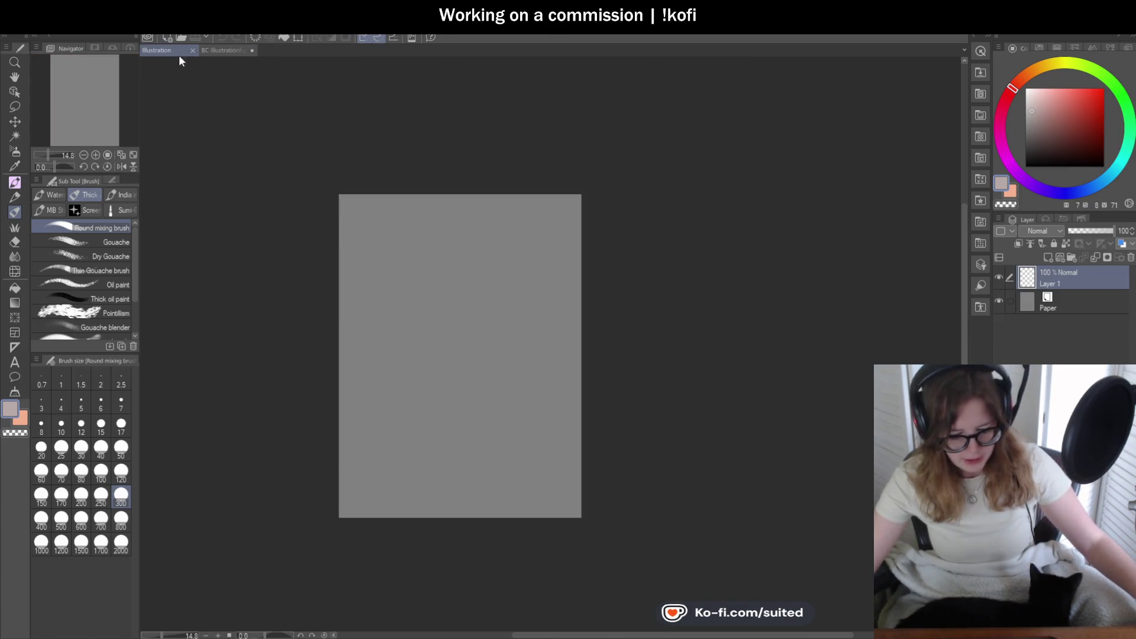
- Paste the copied artwork onto Illustration, then cancel the Free Transform repositioning
{"action": "key", "text": "ctrl+v"}
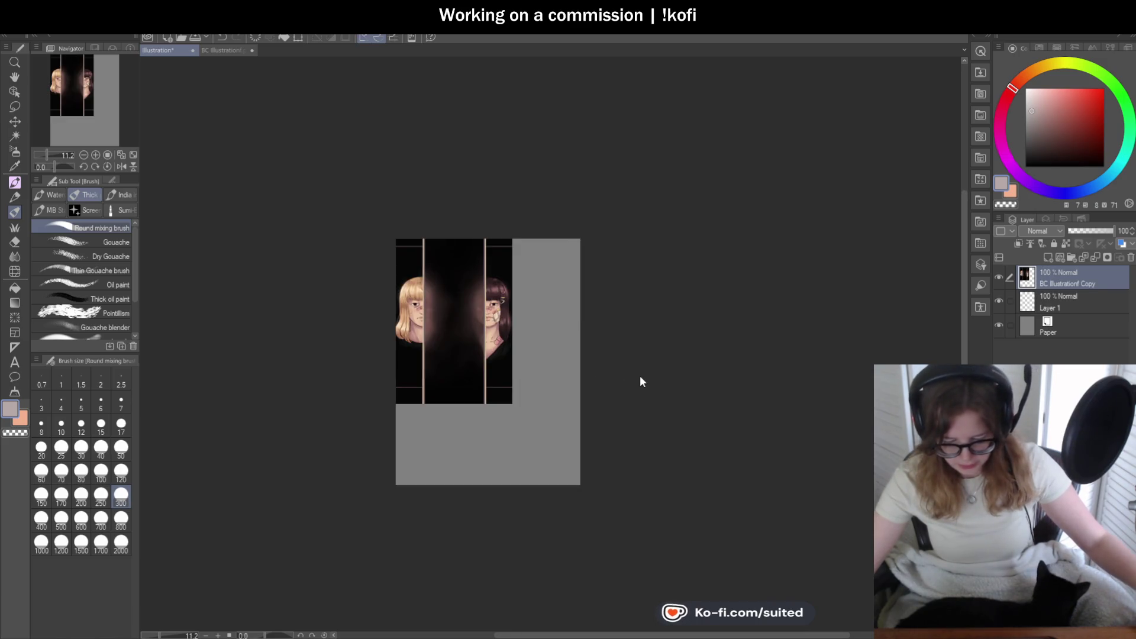
{"action": "scroll", "coordinate": [479, 382], "scroll_direction": "up", "scroll_amount": 1}
{"action": "key", "text": "ctrl+t"}
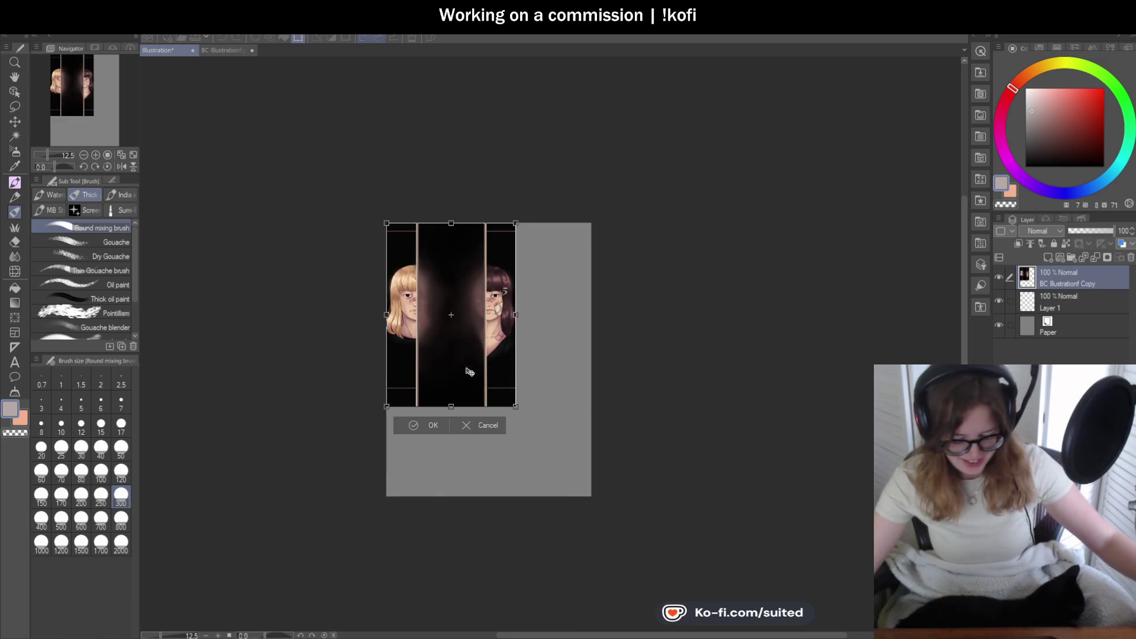
{"action": "left_click_drag", "start_coordinate": [462, 361], "coordinate": [501, 404]}
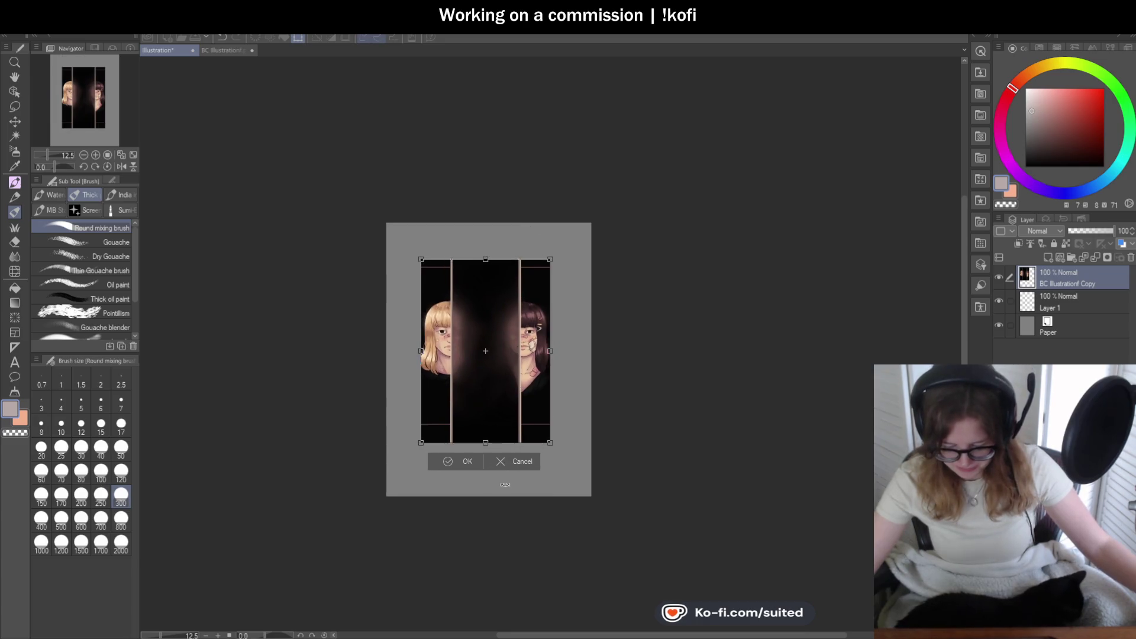
{"action": "left_click", "coordinate": [522, 468]}
- Check BC Illustrationf.png, then close both the Illustration and BC Illustrationf.png documents
{"action": "left_click", "coordinate": [238, 49]}
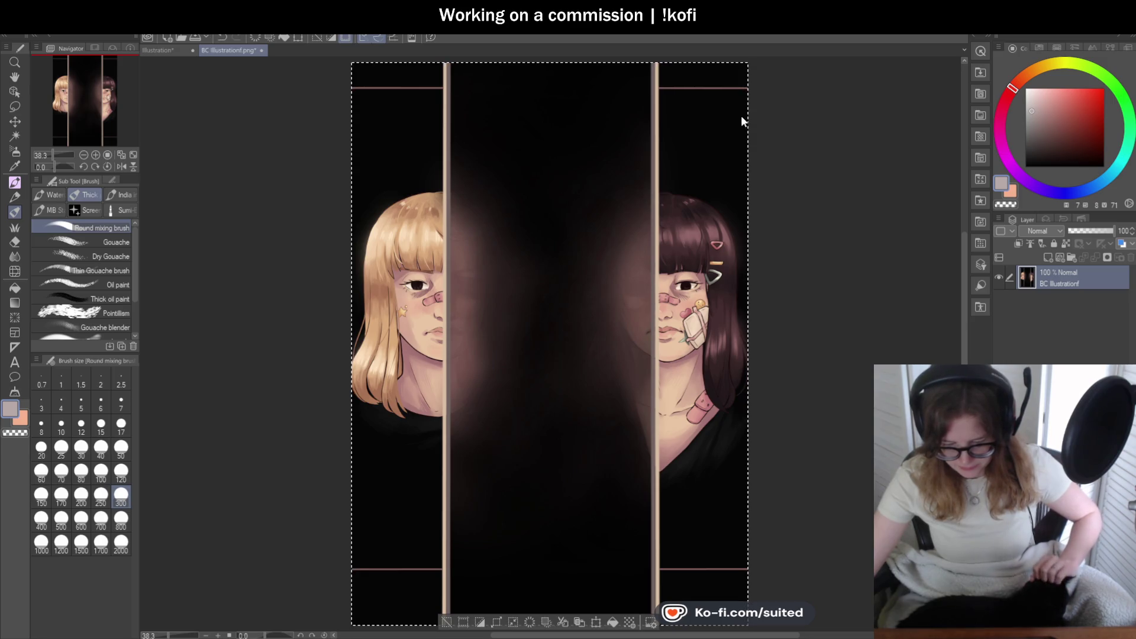
{"action": "left_click", "coordinate": [157, 50]}
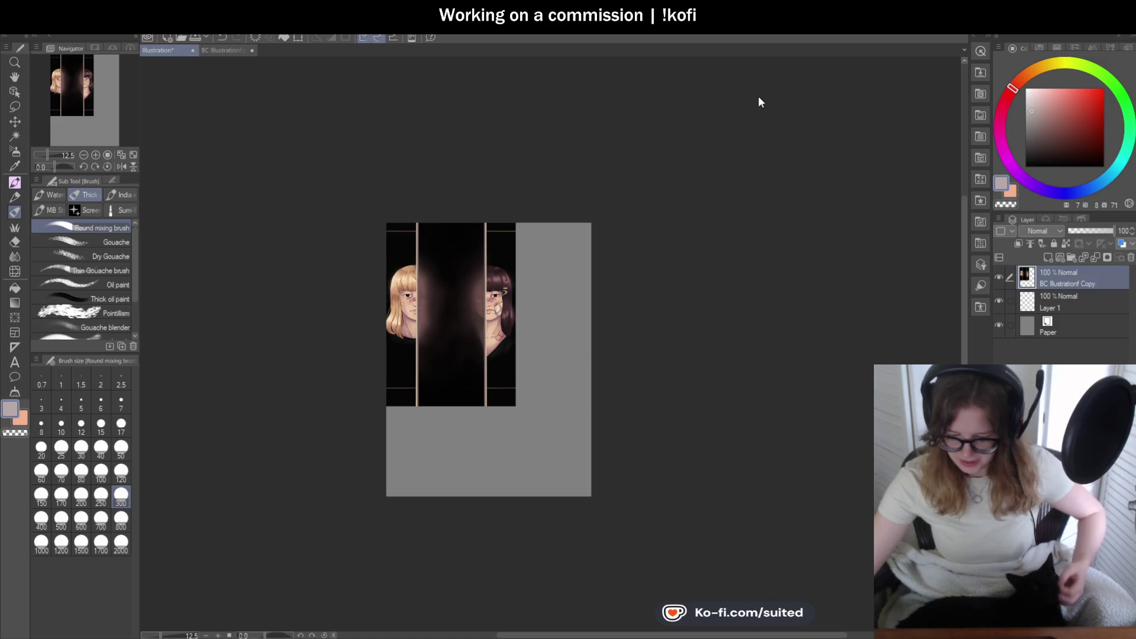
{"action": "scroll", "coordinate": [445, 436], "scroll_direction": "up", "scroll_amount": 1}
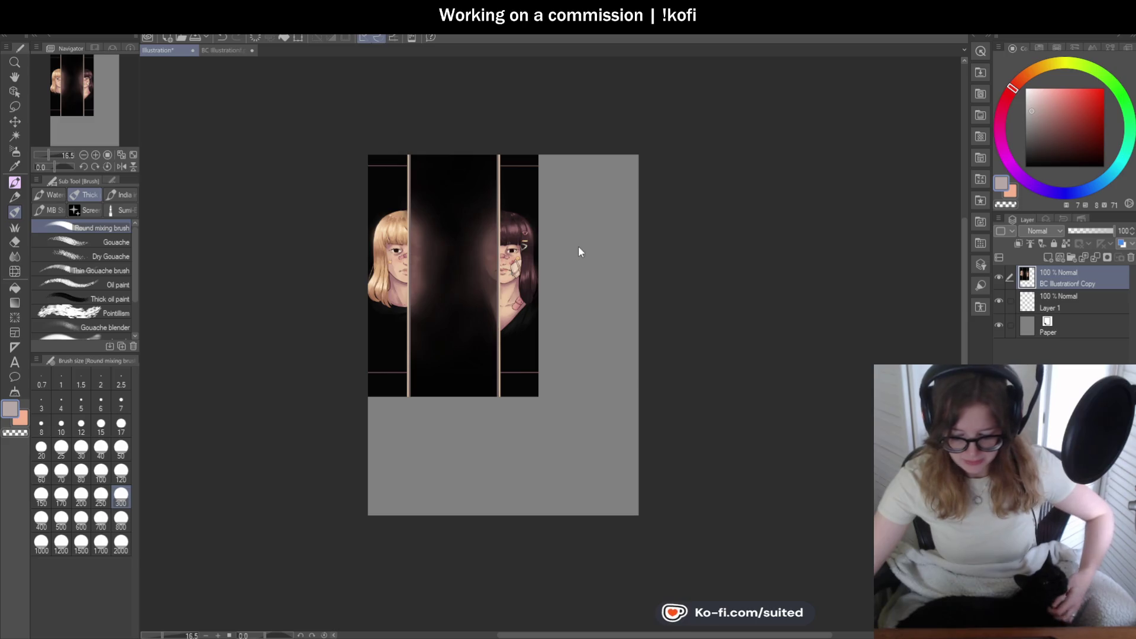
{"action": "key", "text": "ctrl+w"}
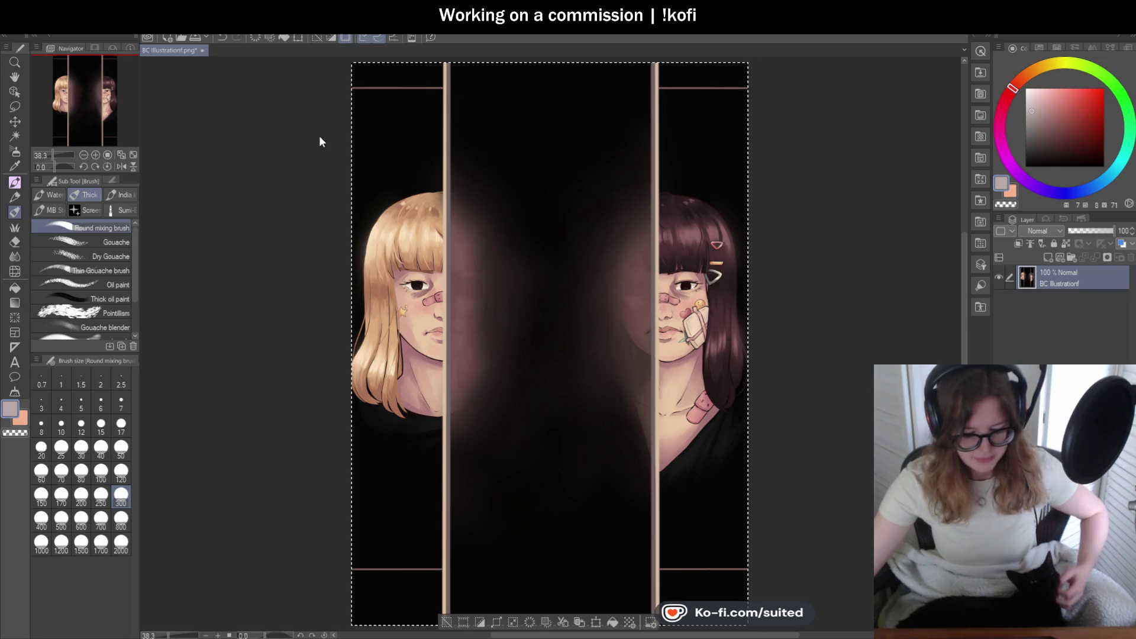
{"action": "key", "text": "ctrl+w"}
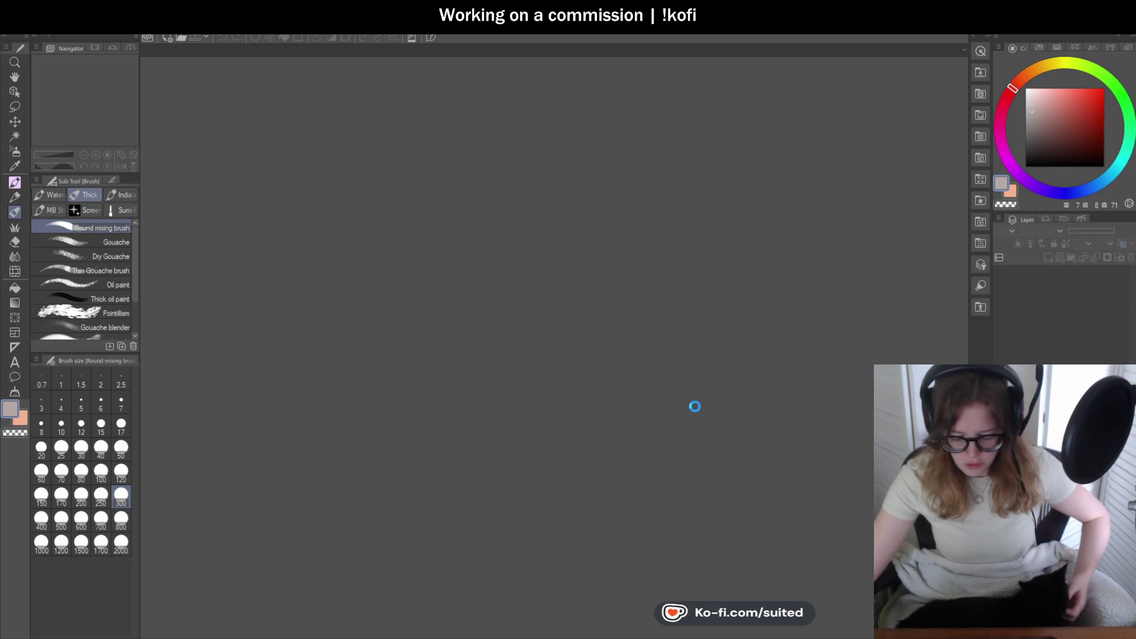
- Make the Outskirts layer's dark line art visible on the Illustration2 ruins drawing
{"action": "scroll", "coordinate": [207, 343], "scroll_direction": "up", "scroll_amount": 5}
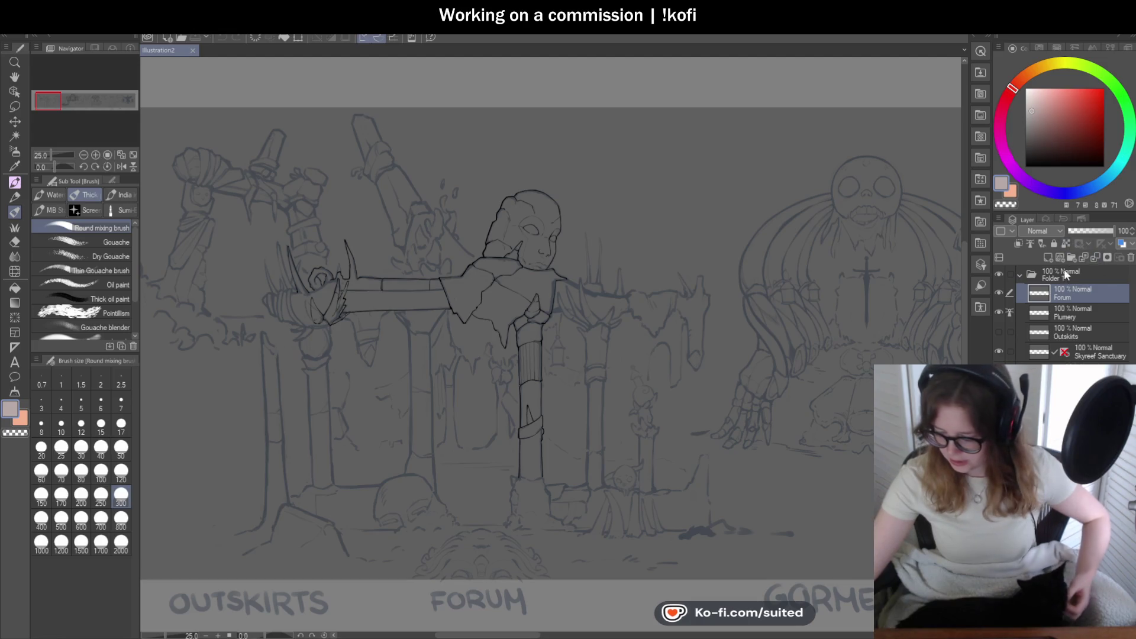
{"action": "left_click", "coordinate": [998, 332]}
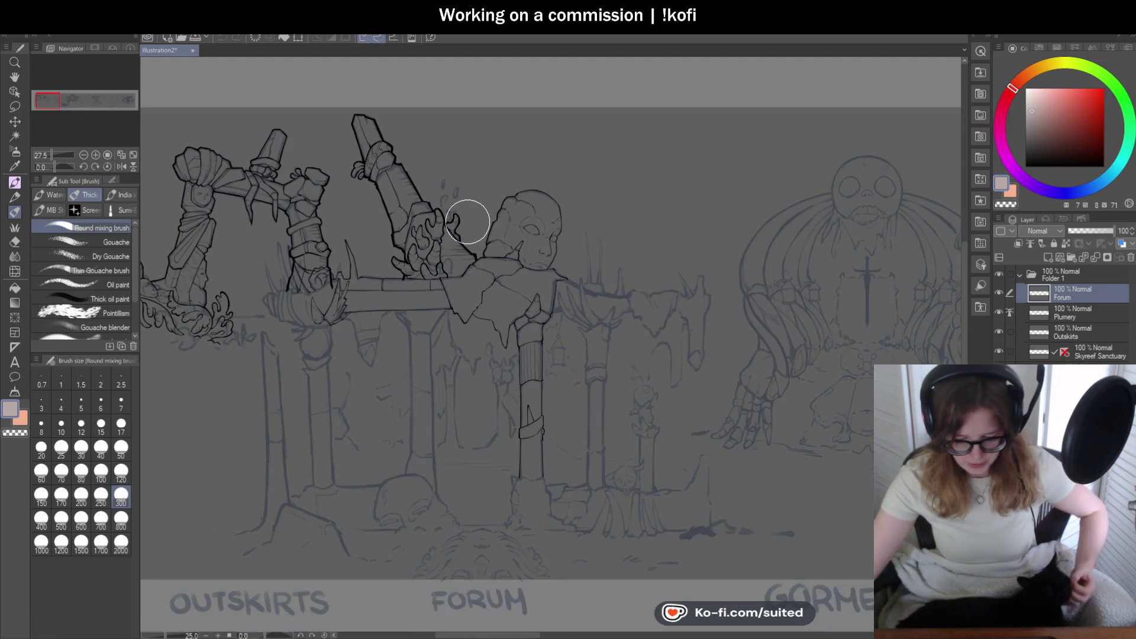
{"action": "scroll", "coordinate": [809, 399], "scroll_direction": "down", "scroll_amount": 1}
{"action": "scroll", "coordinate": [740, 366], "scroll_direction": "down", "scroll_amount": 1}
{"action": "scroll", "coordinate": [379, 320], "scroll_direction": "up", "scroll_amount": 2}
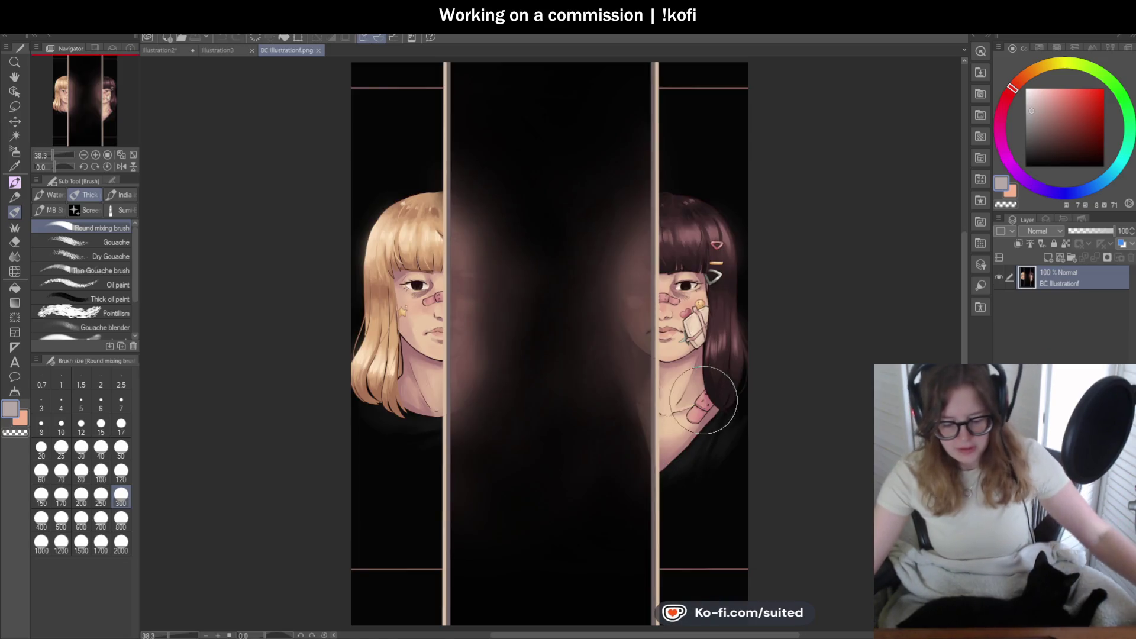
- Select all of BC Illustrationf.png, paste it into Illustration3, and shift it right
{"action": "key", "text": "ctrl+a"}
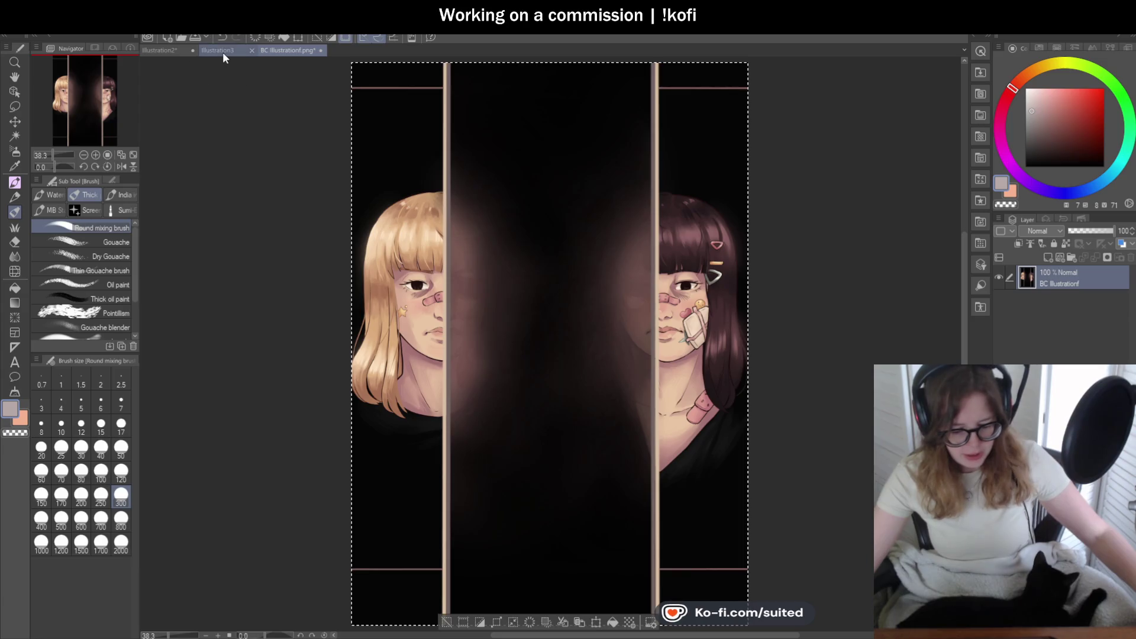
{"action": "left_click", "coordinate": [217, 50]}
{"action": "key", "text": "ctrl+v"}
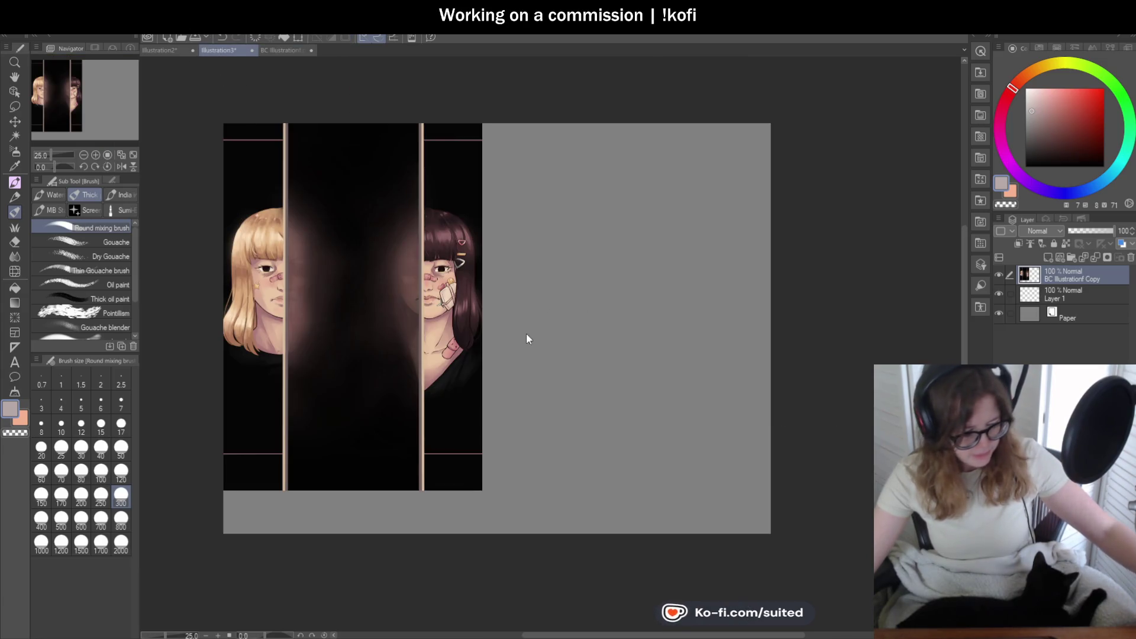
{"action": "key", "text": "ctrl+t"}
{"action": "mouse_move", "coordinate": [367, 343]}
{"action": "left_mouse_down"}
{"action": "mouse_move", "coordinate": [672, 363]}
{"action": "mouse_move", "coordinate": [654, 359]}
{"action": "left_mouse_up"}
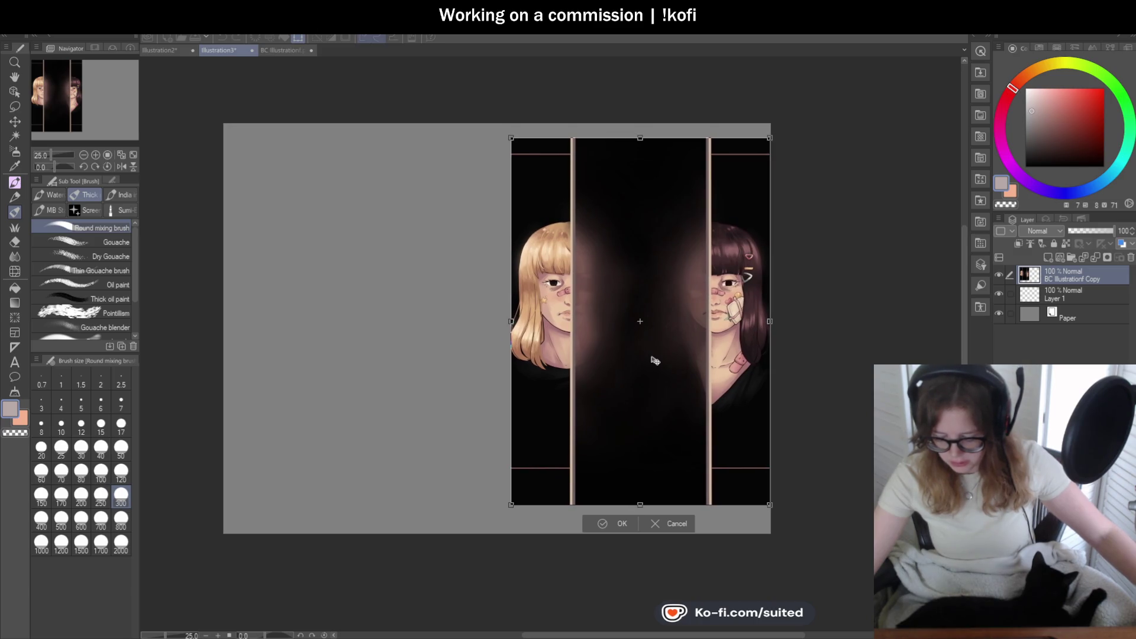
{"action": "left_click", "coordinate": [614, 524]}
- Run Free Transform on the pasted artwork twice more, confirming each time
{"action": "scroll", "coordinate": [481, 274], "scroll_direction": "down", "scroll_amount": 1}
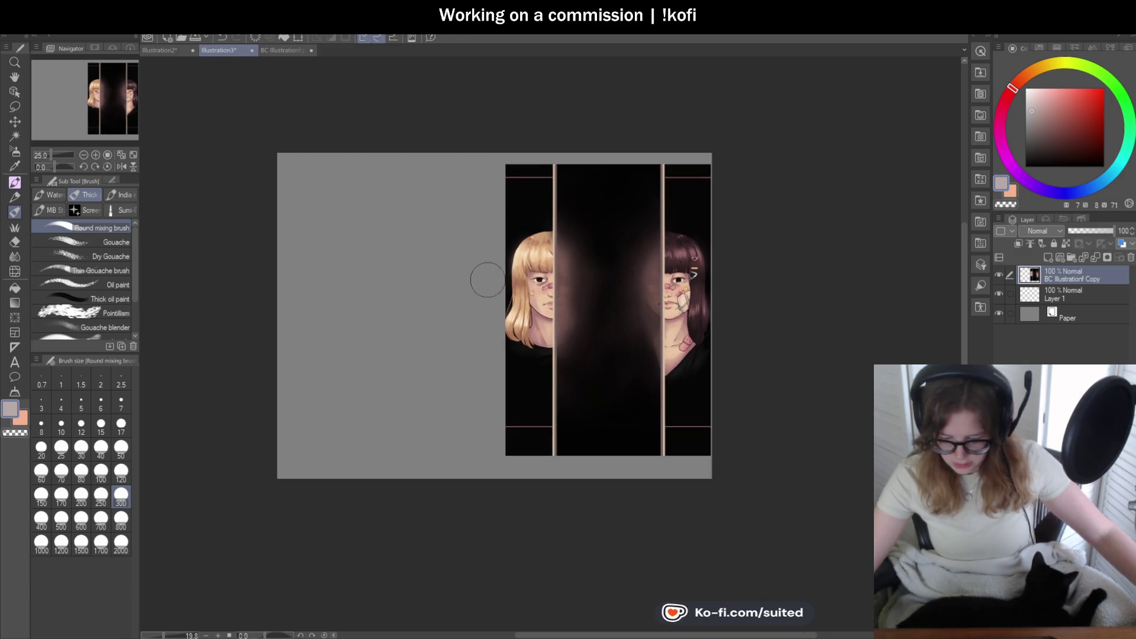
{"action": "scroll", "coordinate": [704, 391], "scroll_direction": "up", "scroll_amount": 1}
{"action": "key", "text": "ctrl+t"}
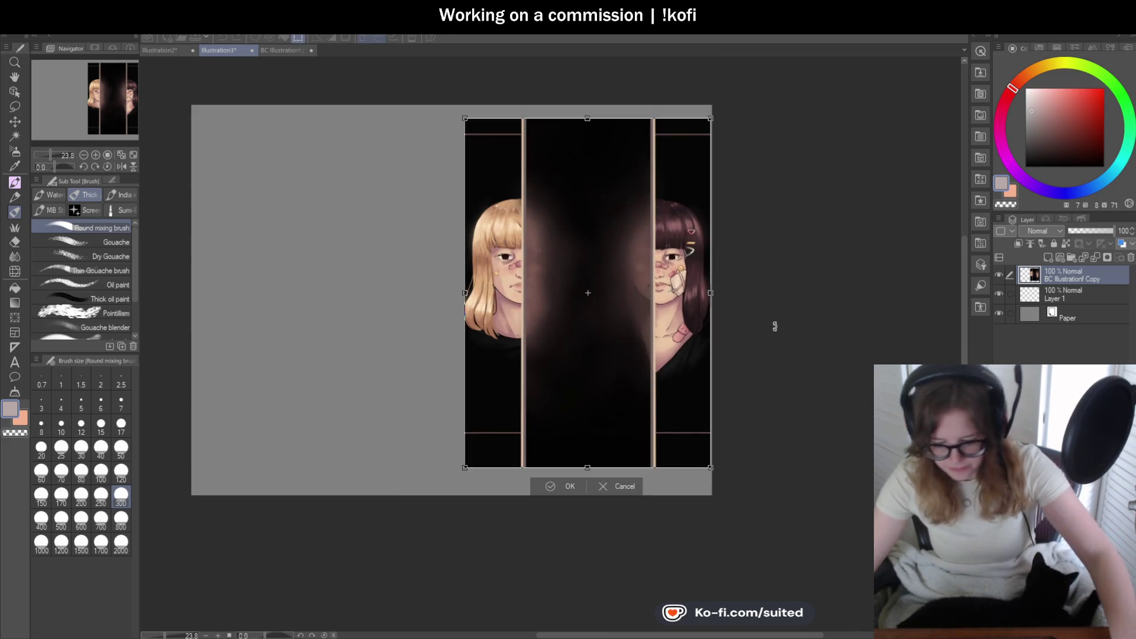
{"action": "key", "text": "Return"}
{"action": "scroll", "coordinate": [700, 410], "scroll_direction": "up", "scroll_amount": 2}
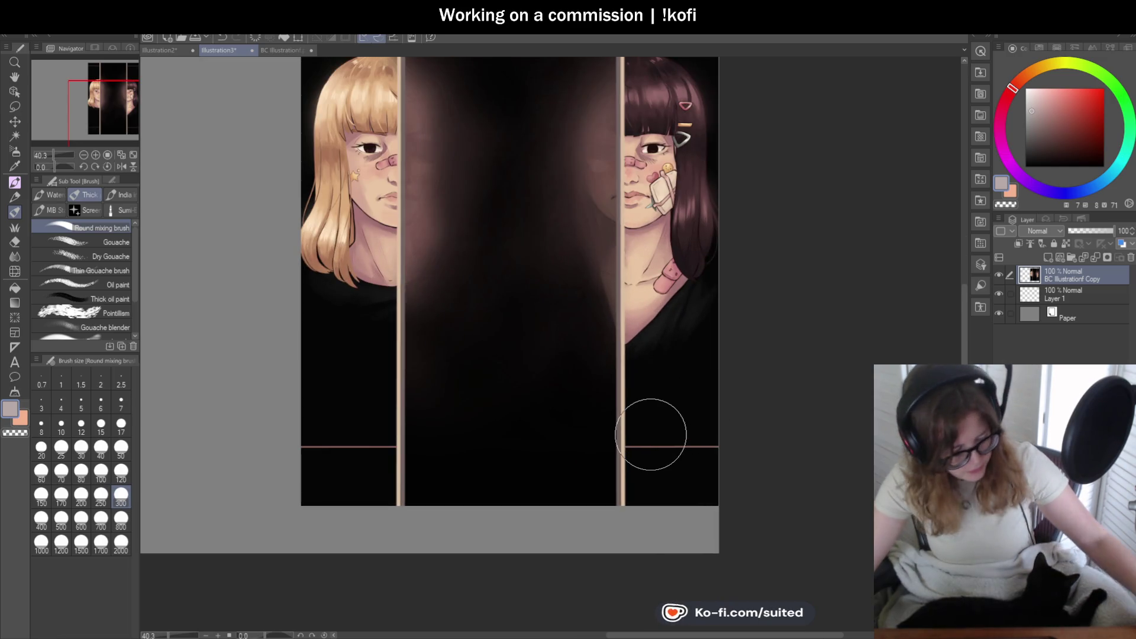
{"action": "key", "text": "ctrl+t"}
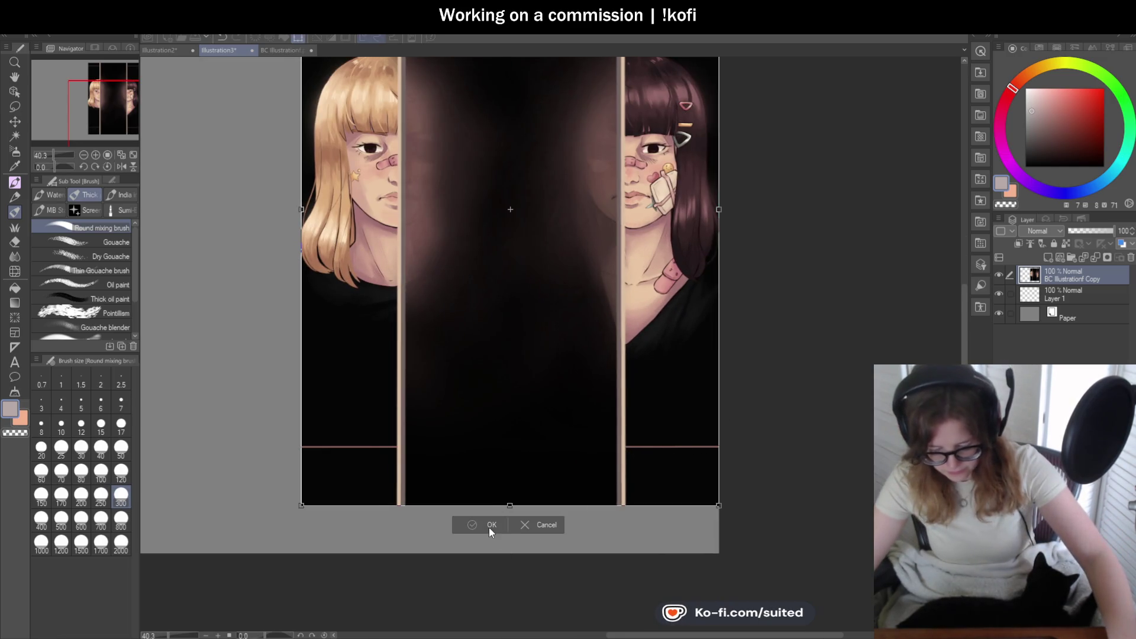
{"action": "left_click", "coordinate": [490, 525]}
- Close the Illustration3 canvas and BC Illustrationf.png, returning to the Illustration2 line art
{"action": "scroll", "coordinate": [582, 370], "scroll_direction": "down", "scroll_amount": 2}
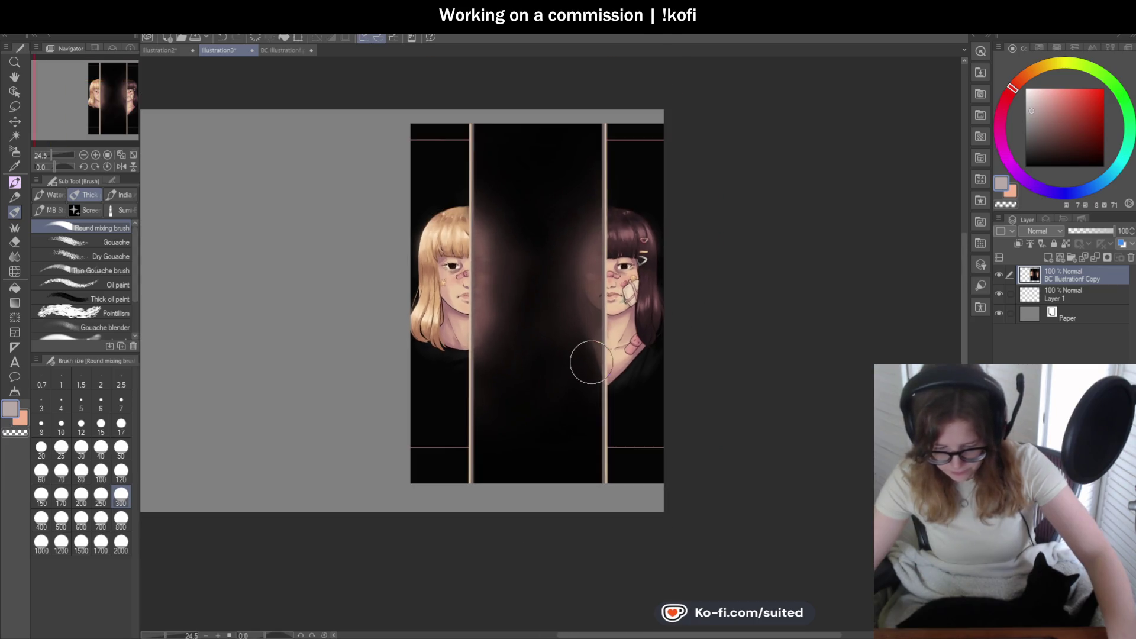
{"action": "scroll", "coordinate": [835, 372], "scroll_direction": "down", "scroll_amount": 1}
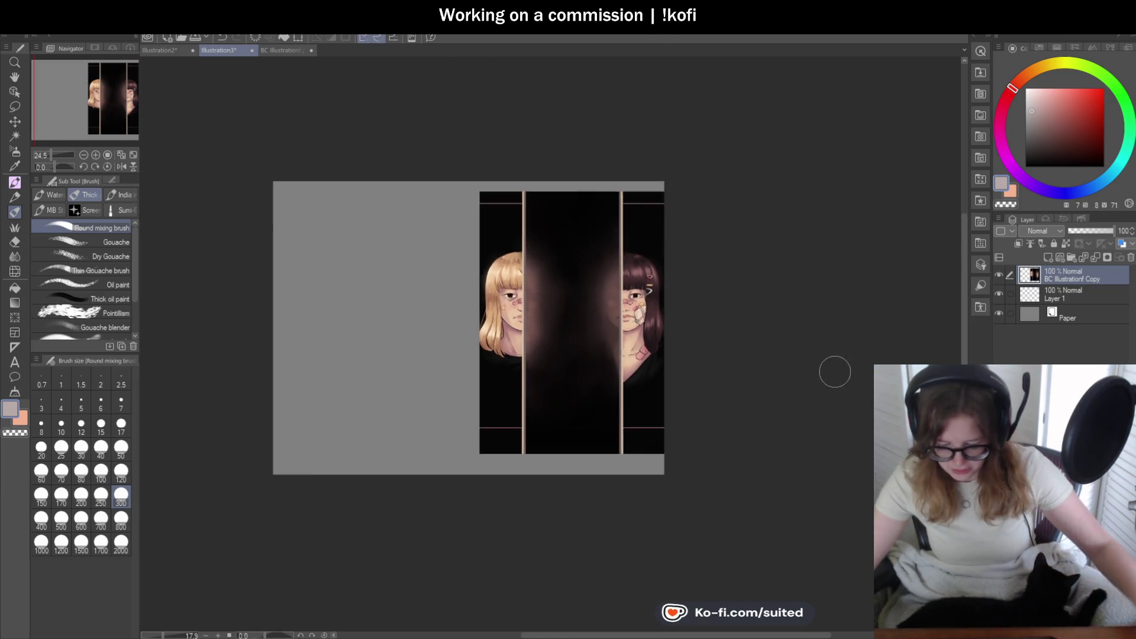
{"action": "scroll", "coordinate": [665, 379], "scroll_direction": "down", "scroll_amount": 1}
{"action": "scroll", "coordinate": [398, 413], "scroll_direction": "up", "scroll_amount": 2}
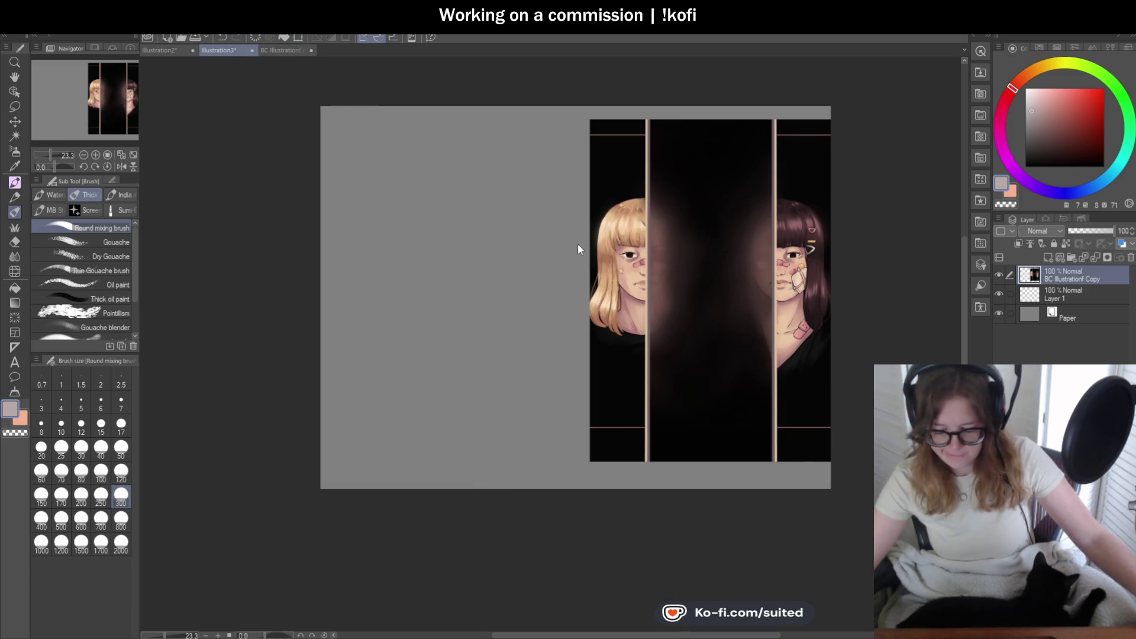
{"action": "key", "text": "ctrl+w"}
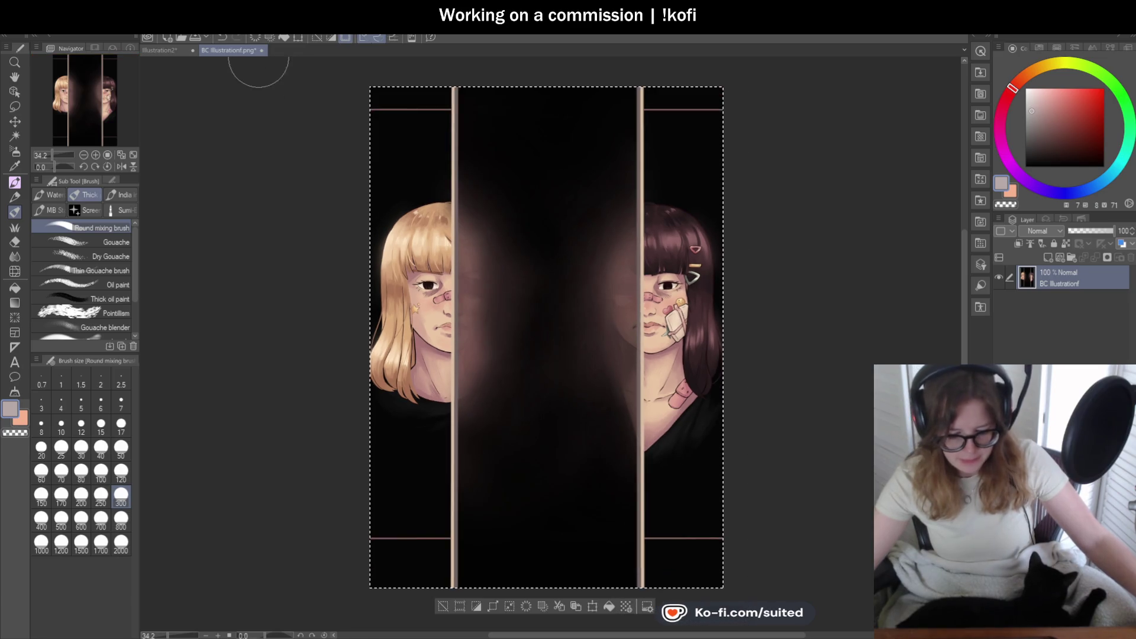
{"action": "left_click", "coordinate": [261, 51]}
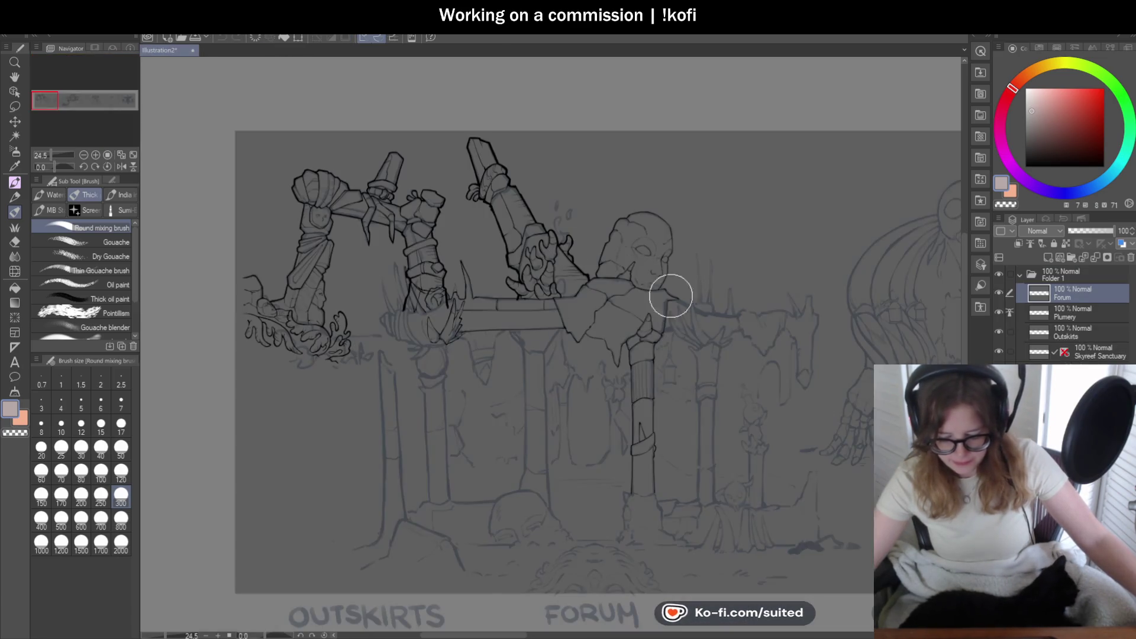
{"action": "scroll", "coordinate": [583, 431], "scroll_direction": "up", "scroll_amount": 3}
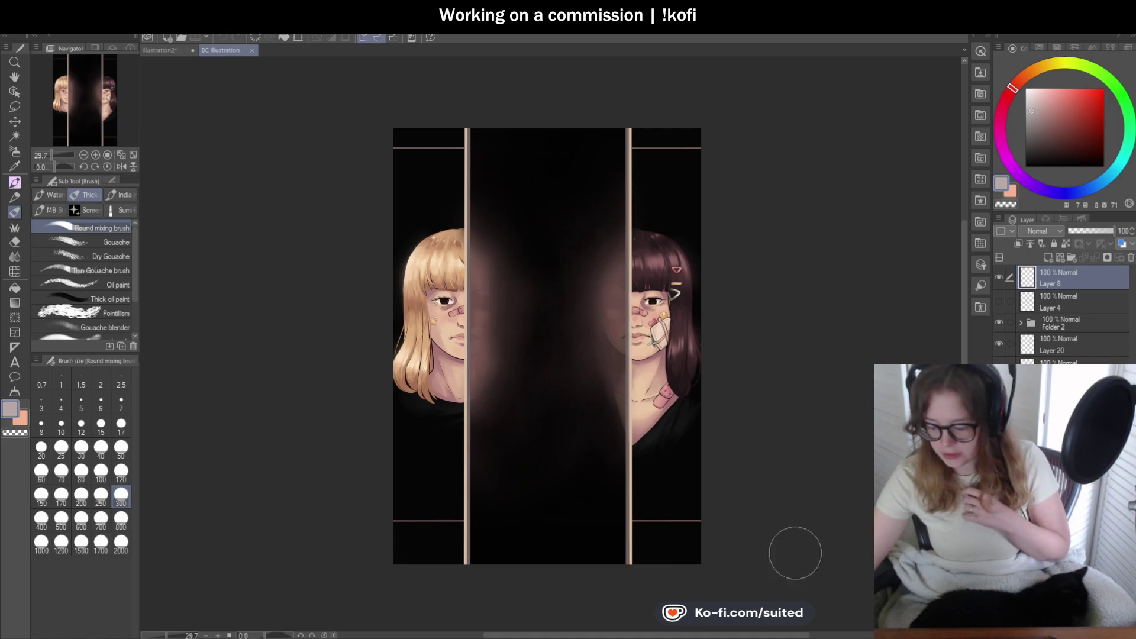
{"action": "left_click", "coordinate": [999, 302]}
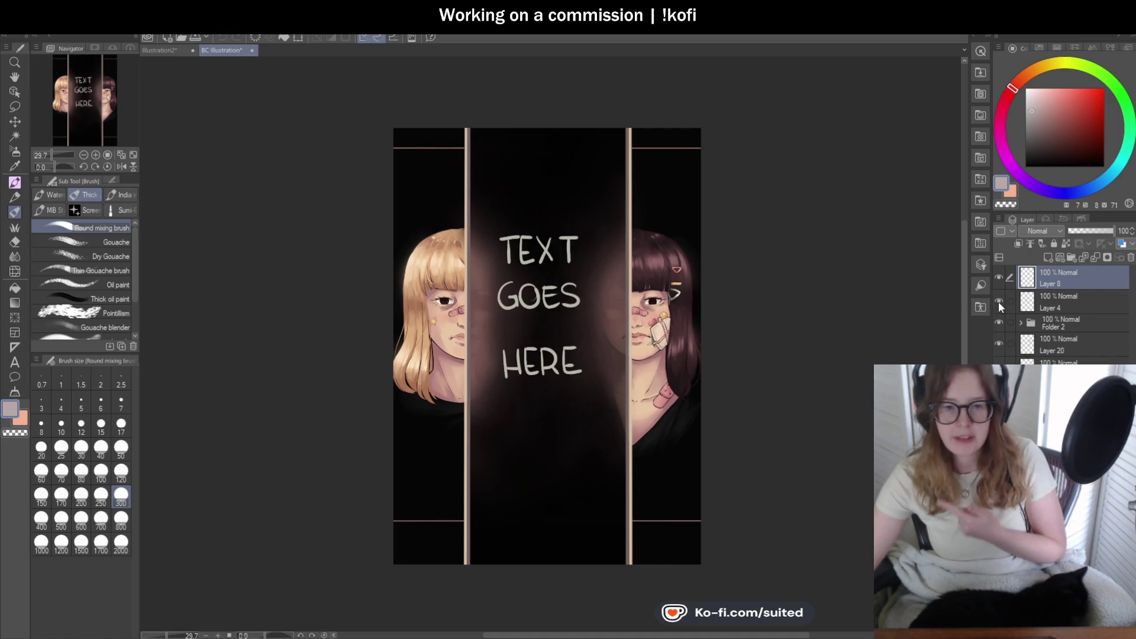
{"action": "left_click", "coordinate": [998, 302]}
{"action": "scroll", "coordinate": [526, 377], "scroll_direction": "up", "scroll_amount": 1}
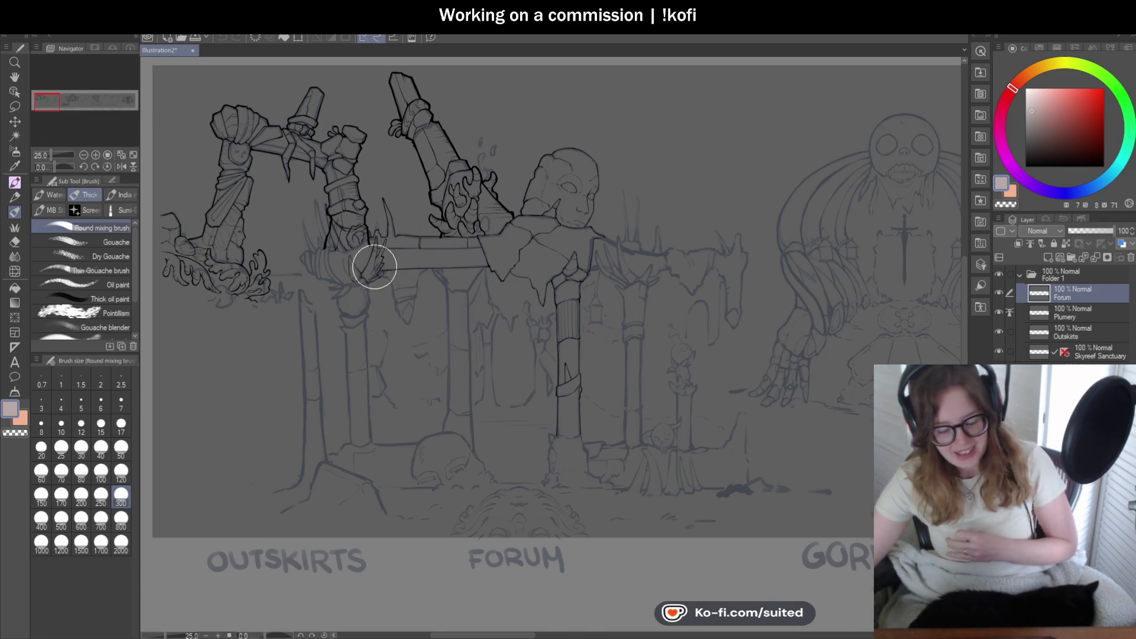
- Hide the Outskirts layer's dark ink lines
{"action": "scroll", "coordinate": [375, 268], "scroll_direction": "up", "scroll_amount": 2}
{"action": "scroll", "coordinate": [623, 308], "scroll_direction": "down", "scroll_amount": 1}
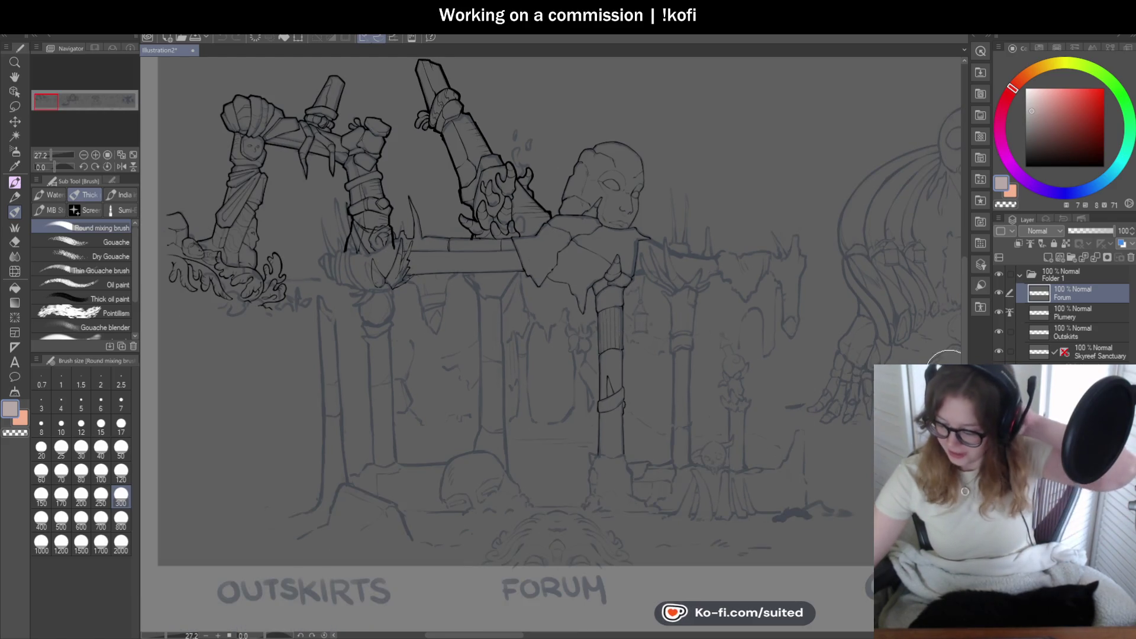
{"action": "left_click", "coordinate": [999, 332]}
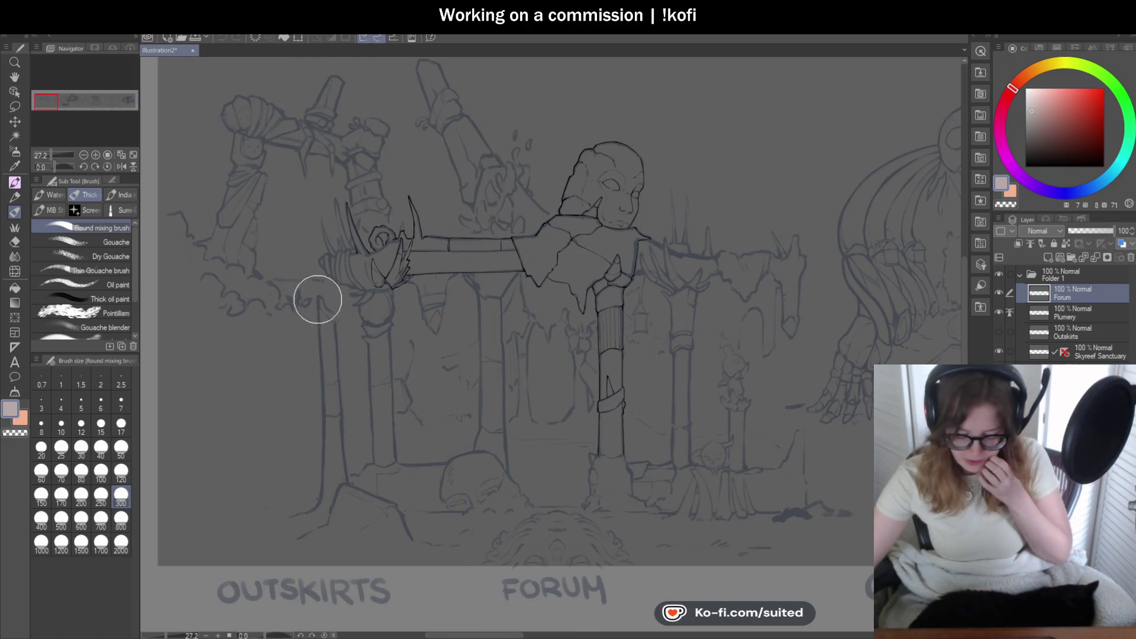
{"action": "scroll", "coordinate": [344, 225], "scroll_direction": "up", "scroll_amount": 2}
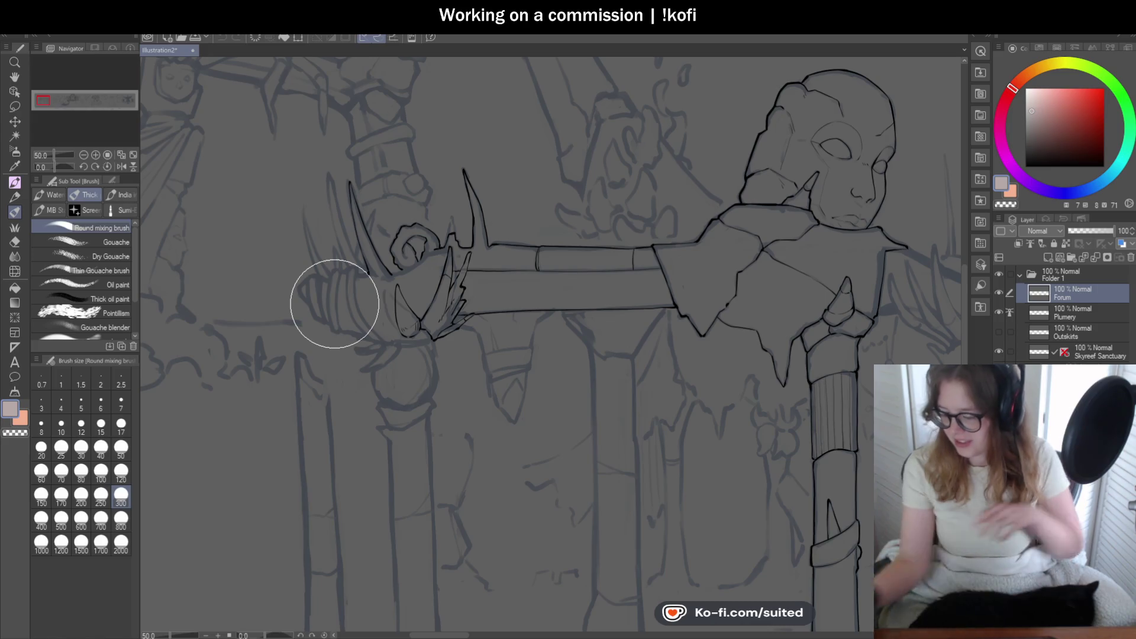
- Set the colour to black and switch to the Pen at size 10
{"action": "left_click", "coordinate": [1025, 167]}
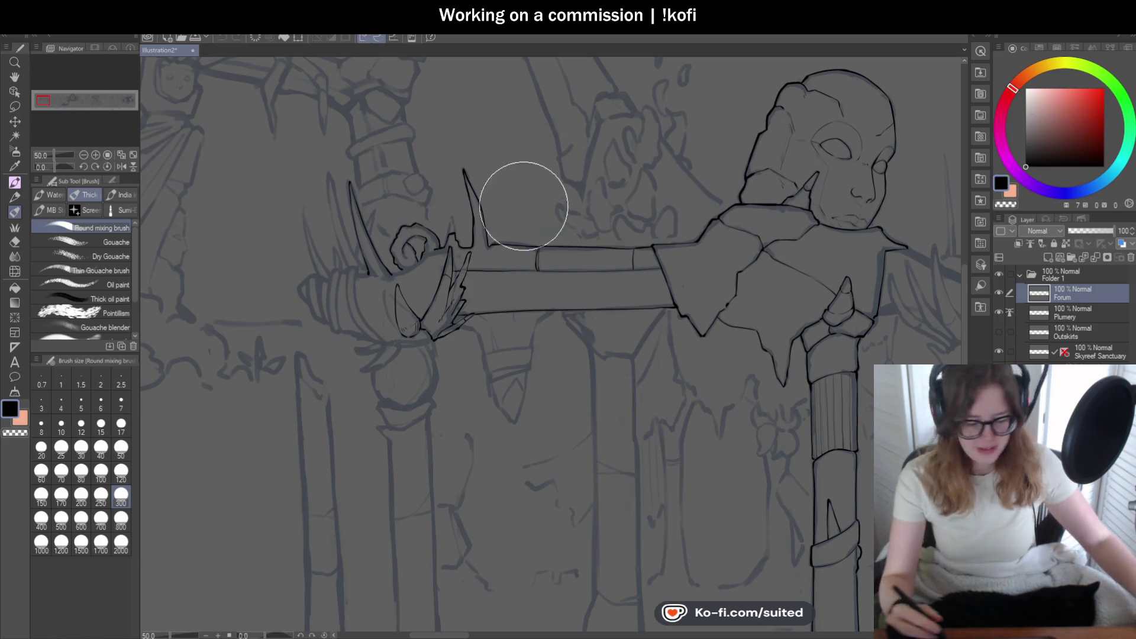
{"action": "key", "text": "p"}
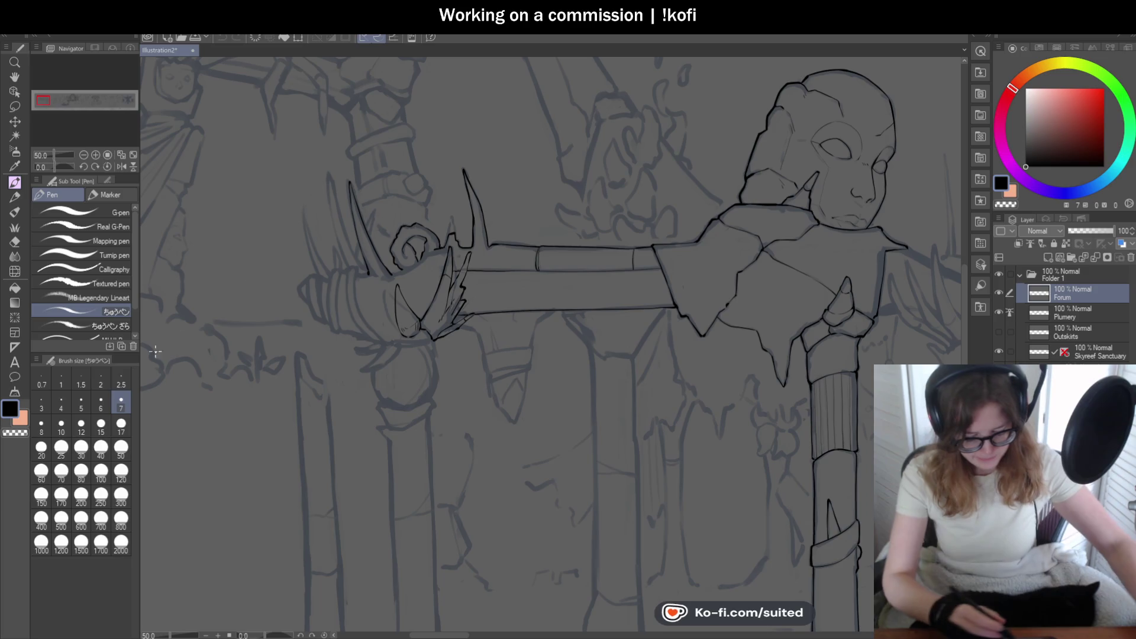
{"action": "key", "text": "bracketright"}
{"action": "key", "text": "bracketright"}
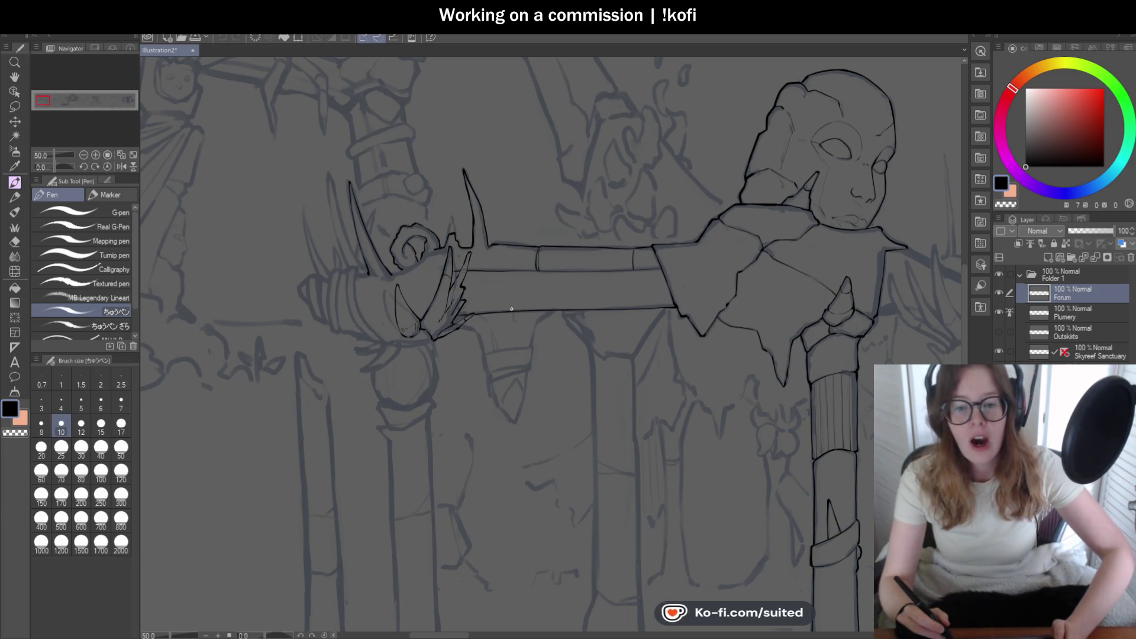
{"action": "scroll", "coordinate": [514, 311], "scroll_direction": "down", "scroll_amount": 2}
{"action": "scroll", "coordinate": [421, 303], "scroll_direction": "up", "scroll_amount": 2}
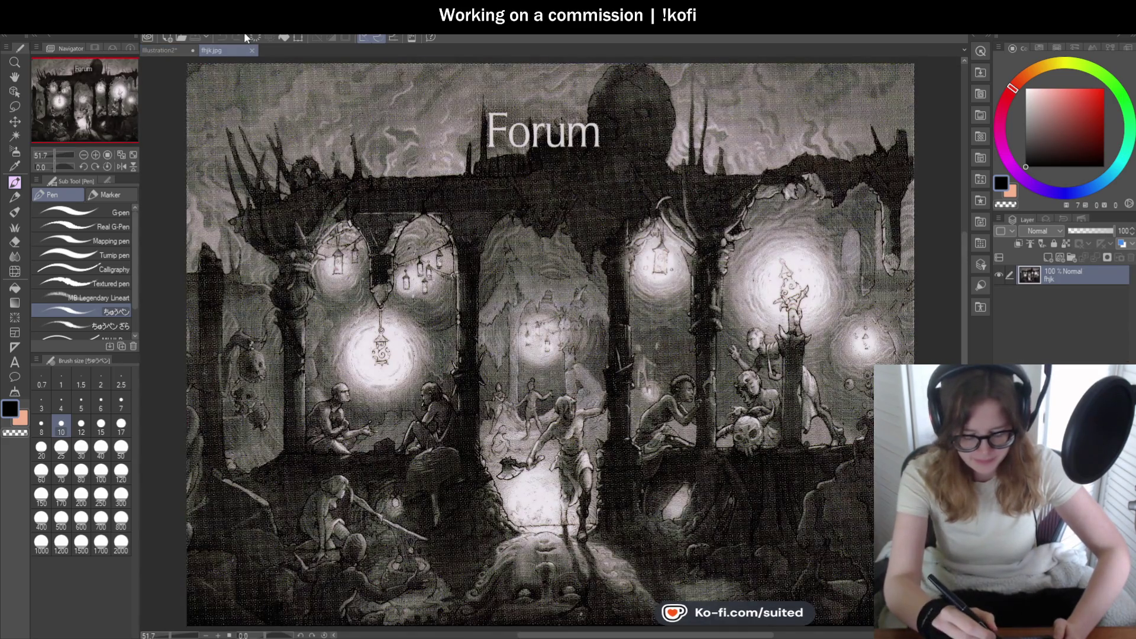
- Dock fhjk.jpg in a right-hand pane and widen the illustration area
{"action": "left_click_drag", "start_coordinate": [432, 71], "coordinate": [769, 296]}
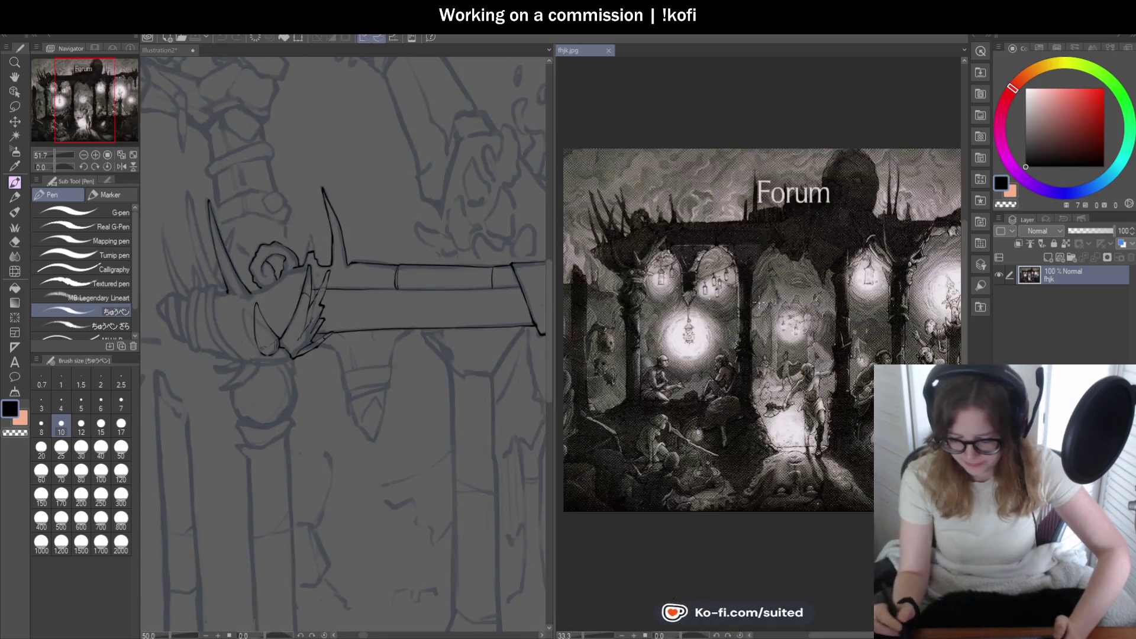
{"action": "left_click_drag", "start_coordinate": [553, 352], "coordinate": [831, 352]}
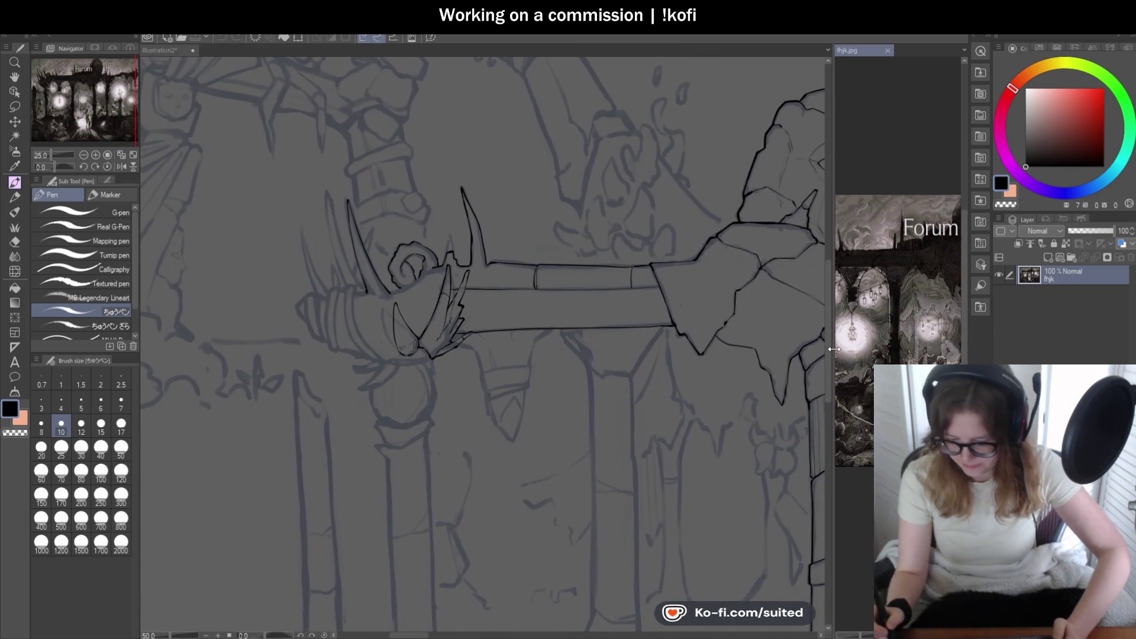
{"action": "left_click", "coordinate": [161, 51]}
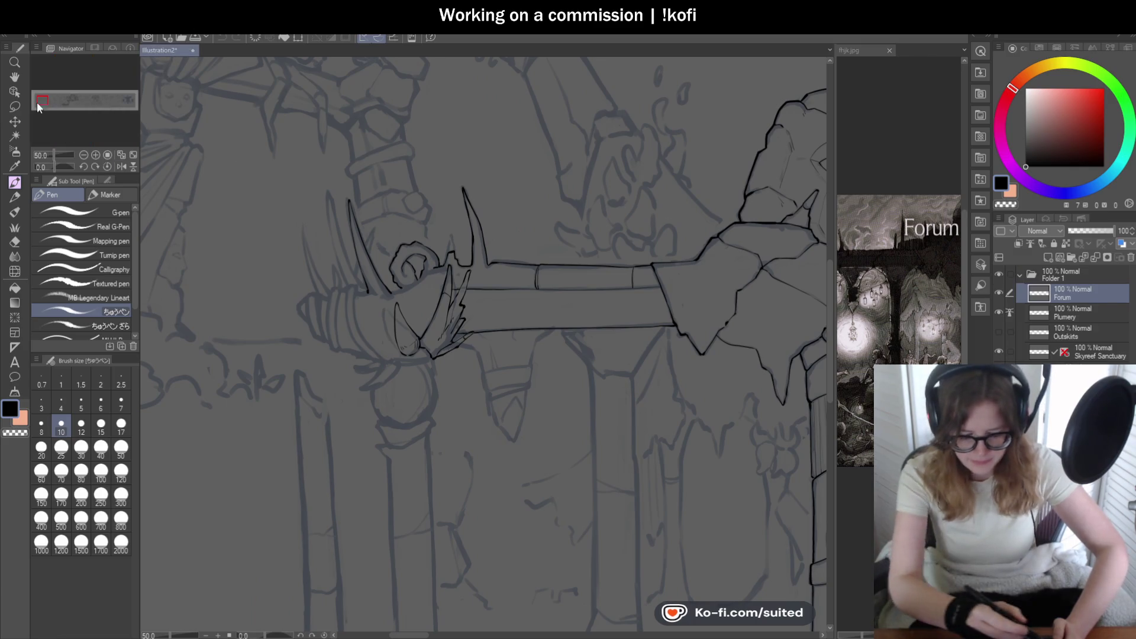
- Pan and zoom the reference onto the spiky statue area, then resume inking Illustration2 with the pen
{"action": "key", "text": "h"}
{"action": "left_click", "coordinate": [888, 328]}
{"action": "left_click_drag", "start_coordinate": [878, 332], "coordinate": [949, 334]}
{"action": "left_click_drag", "start_coordinate": [836, 385], "coordinate": [795, 388]}
{"action": "scroll", "coordinate": [872, 269], "scroll_direction": "up", "scroll_amount": 2}
{"action": "scroll", "coordinate": [872, 269], "scroll_direction": "up", "scroll_amount": 2}
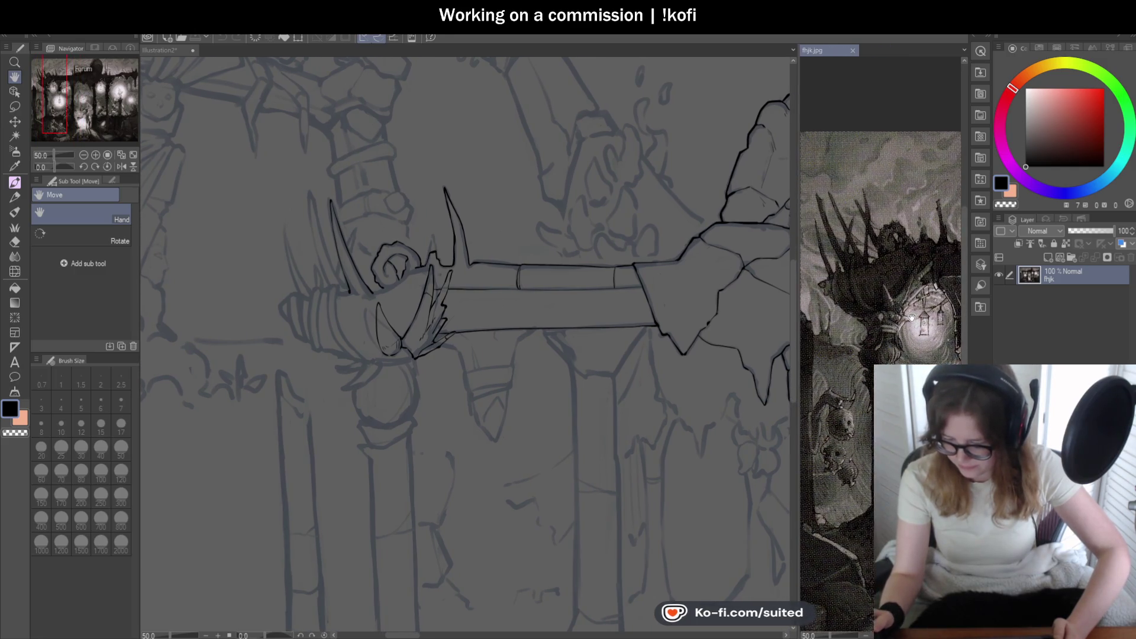
{"action": "left_click", "coordinate": [145, 52]}
{"action": "scroll", "coordinate": [342, 240], "scroll_direction": "up", "scroll_amount": 1}
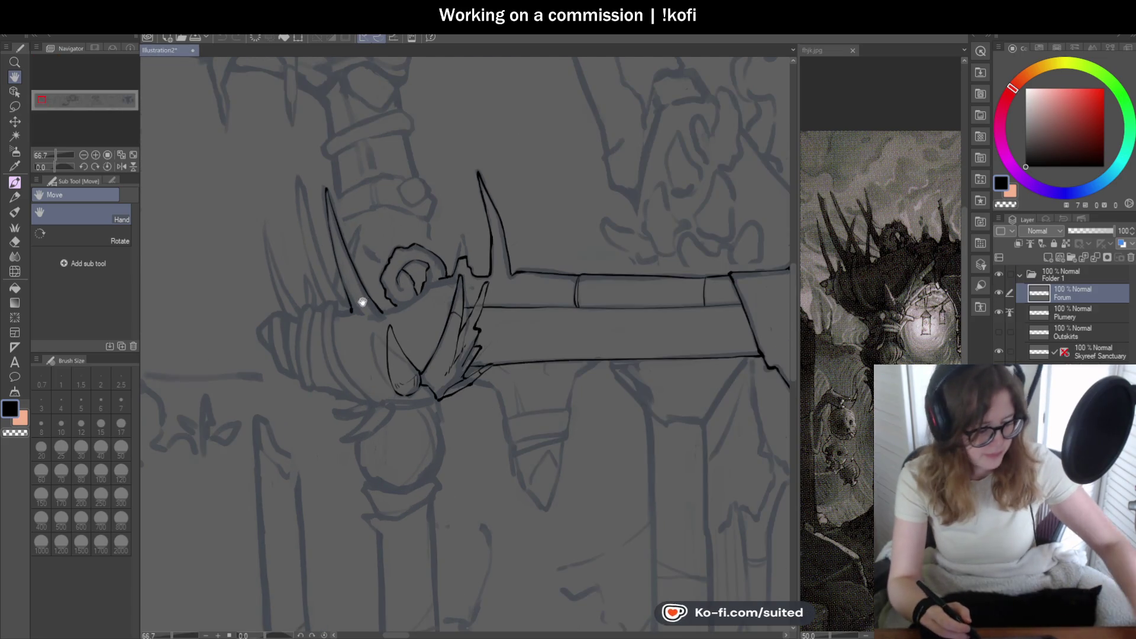
{"action": "key", "text": "p"}
{"action": "scroll", "coordinate": [504, 312], "scroll_direction": "down", "scroll_amount": 1}
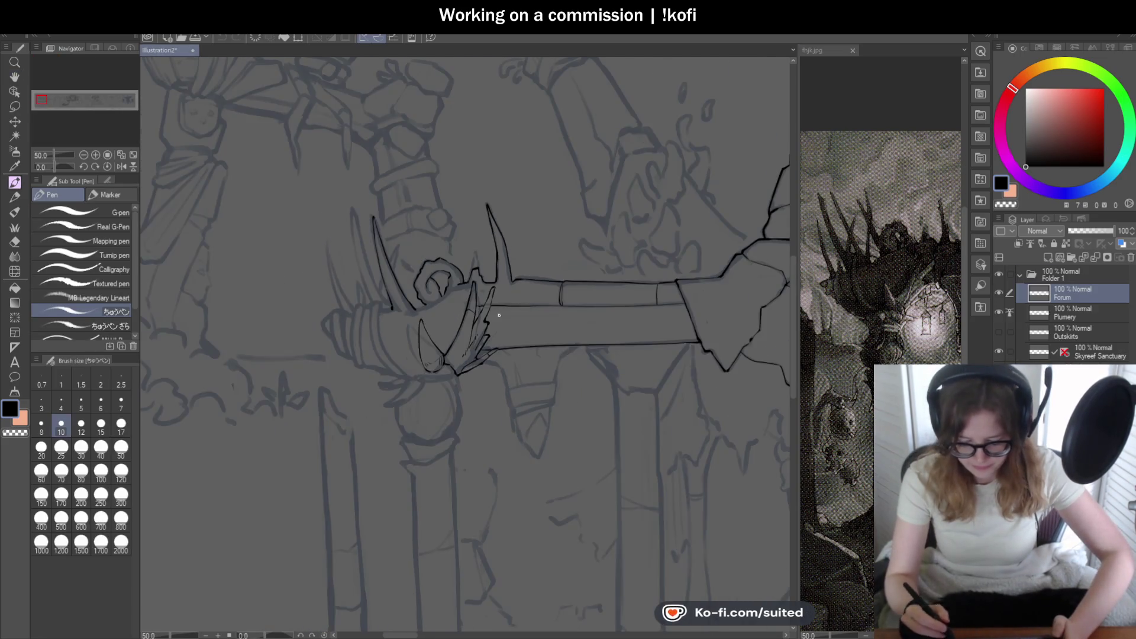
- At pen size 12, ink a tall curved spike line beside the hilt, extending it upward
{"action": "key", "text": "bracketright"}
{"action": "scroll", "coordinate": [375, 267], "scroll_direction": "up", "scroll_amount": 1}
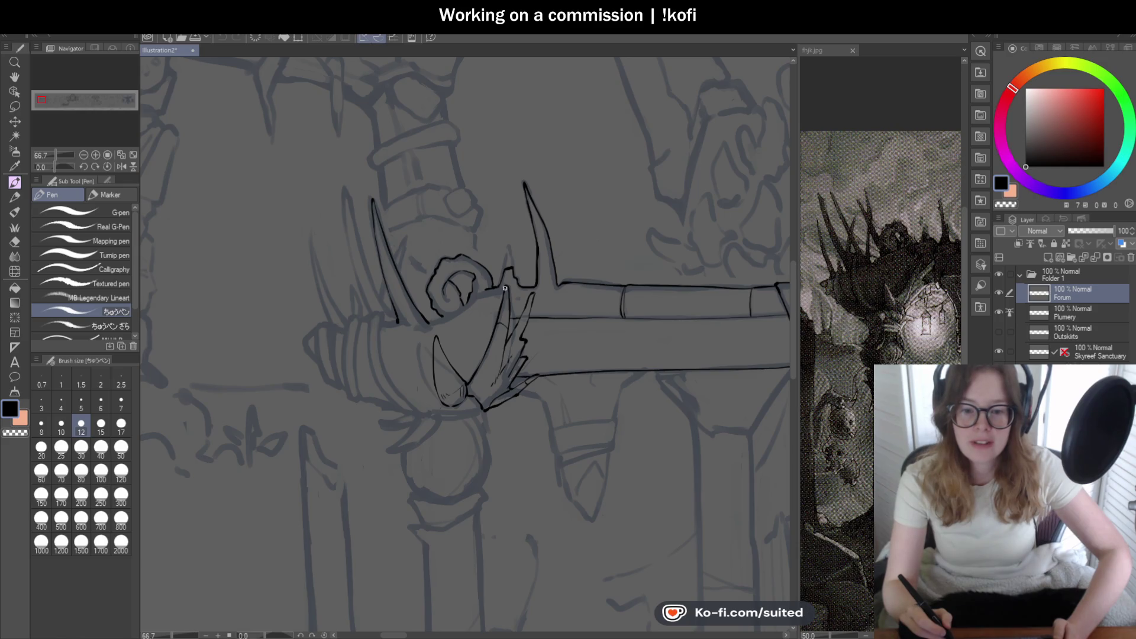
{"action": "scroll", "coordinate": [505, 288], "scroll_direction": "down", "scroll_amount": 1}
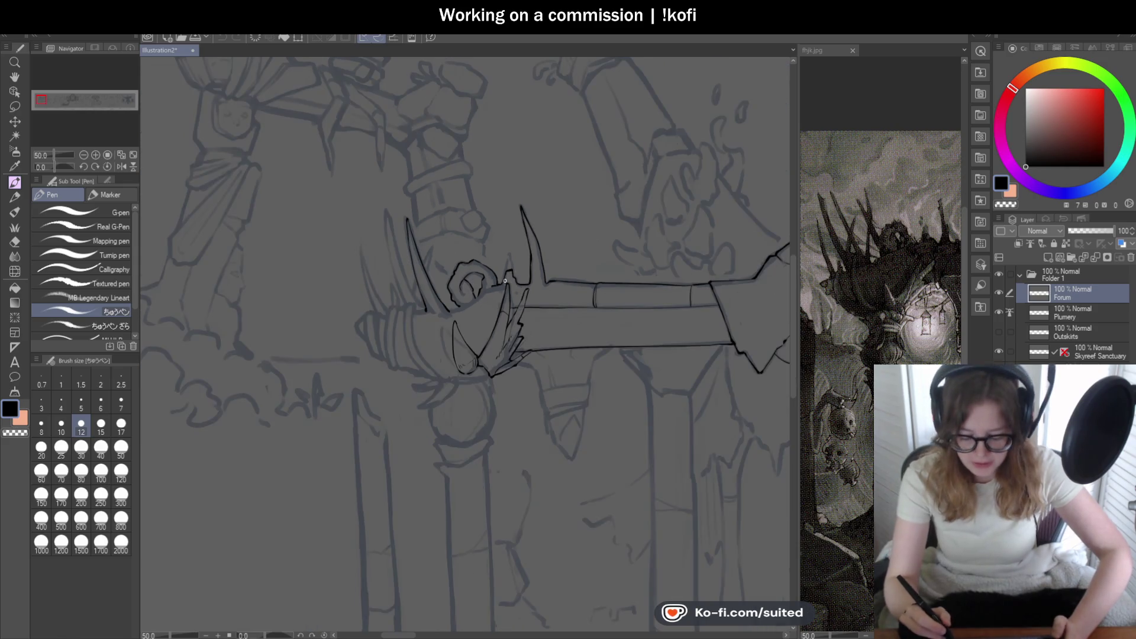
{"action": "scroll", "coordinate": [432, 301], "scroll_direction": "up", "scroll_amount": 2}
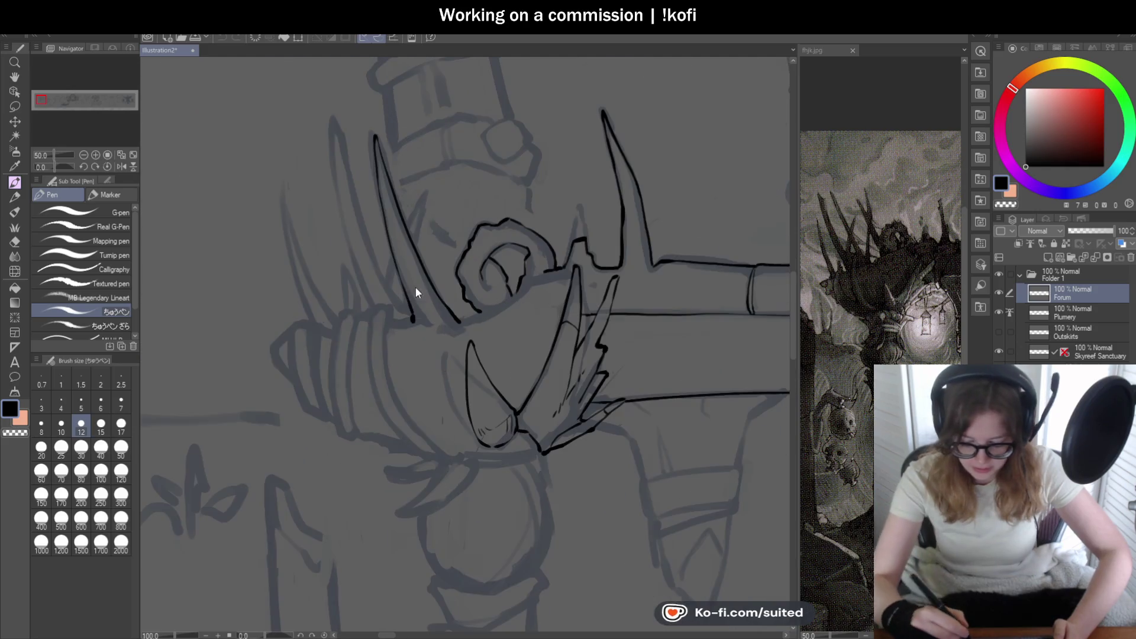
{"action": "scroll", "coordinate": [398, 292], "scroll_direction": "up", "scroll_amount": 1}
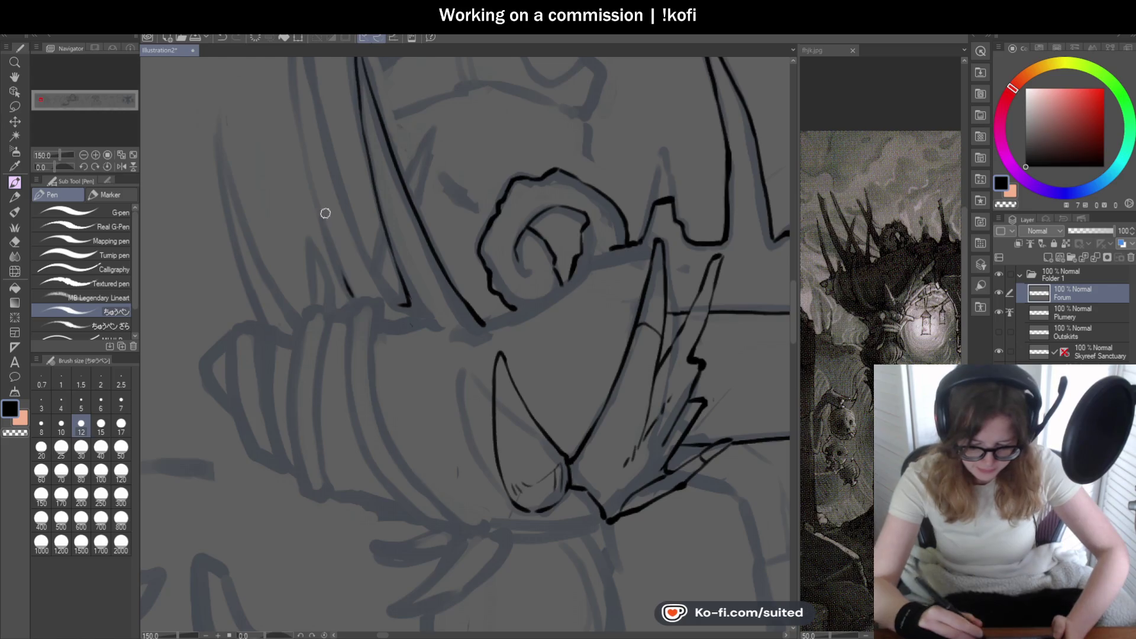
{"action": "scroll", "coordinate": [355, 296], "scroll_direction": "down", "scroll_amount": 2}
{"action": "scroll", "coordinate": [363, 318], "scroll_direction": "up", "scroll_amount": 1}
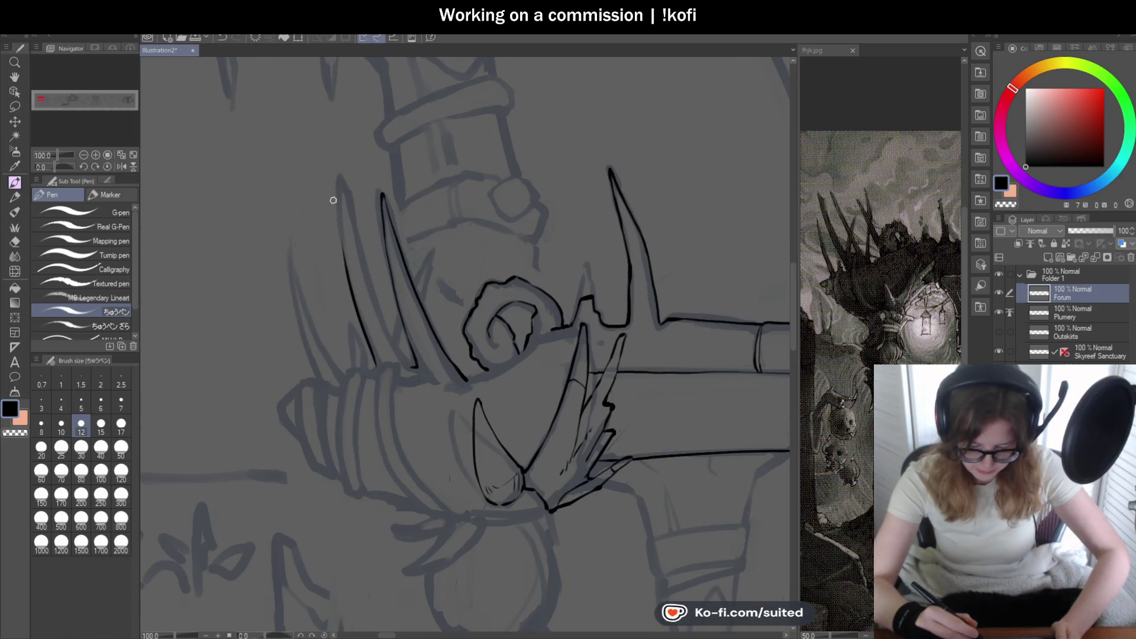
{"action": "left_click_drag", "start_coordinate": [378, 361], "coordinate": [339, 223]}
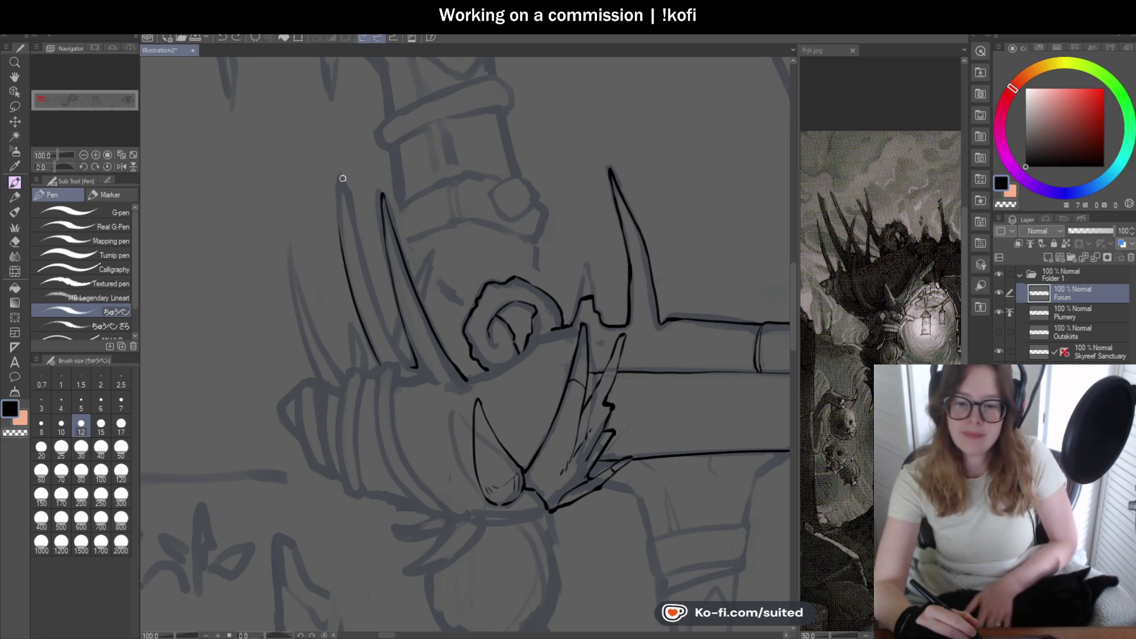
{"action": "scroll", "coordinate": [337, 219], "scroll_direction": "up", "scroll_amount": 2}
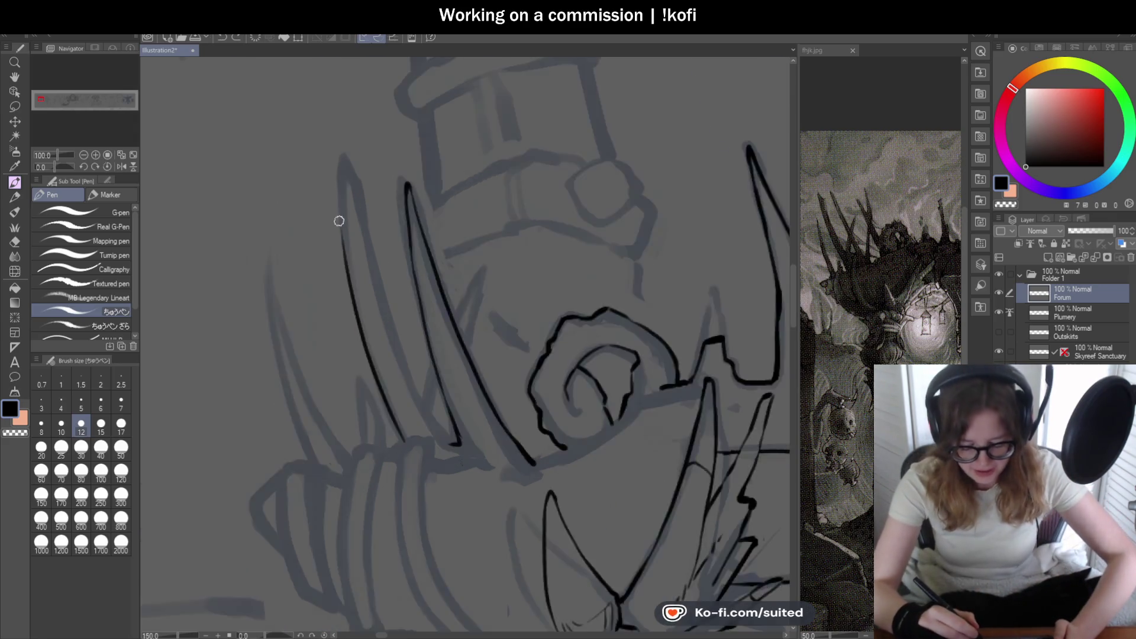
{"action": "mouse_move", "coordinate": [343, 234]}
{"action": "left_mouse_down"}
{"action": "mouse_move", "coordinate": [346, 269]}
{"action": "mouse_move", "coordinate": [338, 147]}
{"action": "left_mouse_up"}
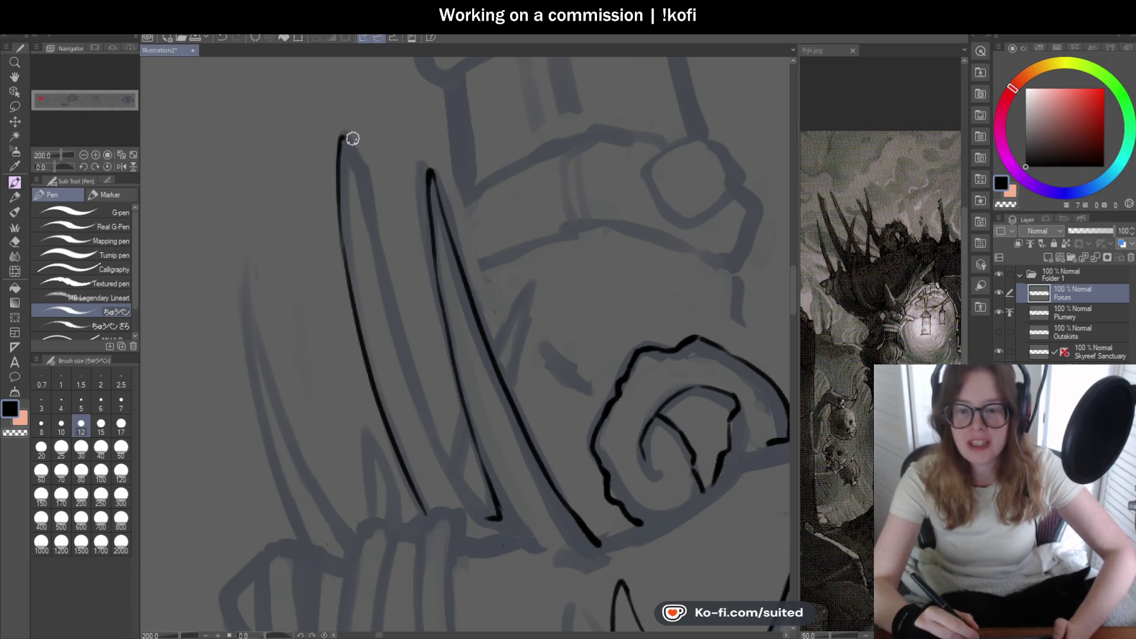
{"action": "scroll", "coordinate": [361, 169], "scroll_direction": "down", "scroll_amount": 2}
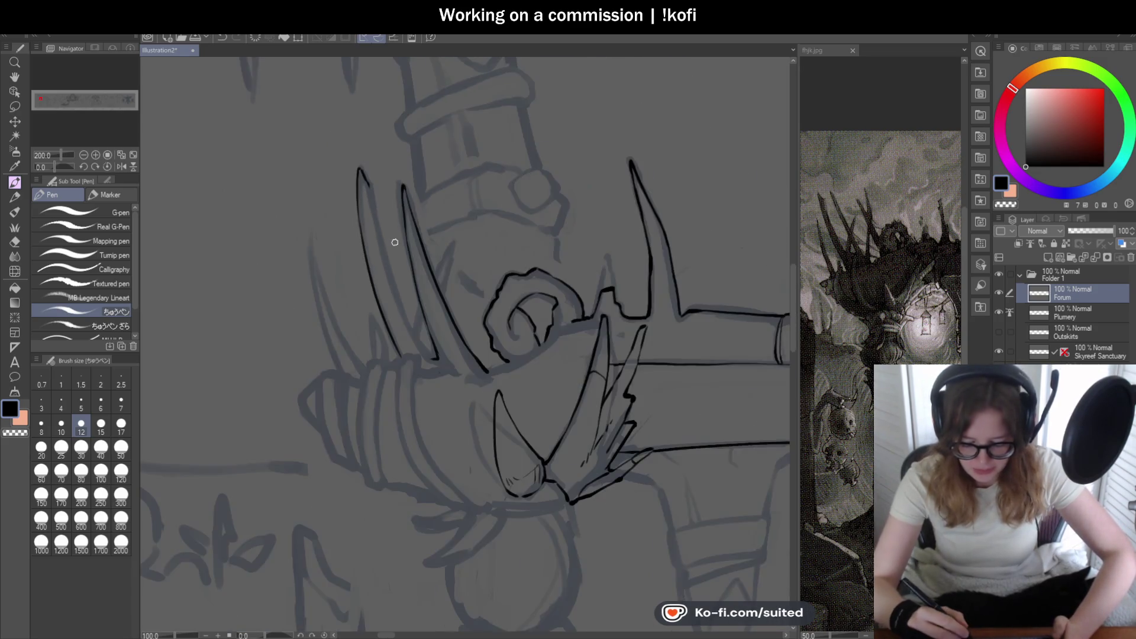
{"action": "scroll", "coordinate": [362, 168], "scroll_direction": "up", "scroll_amount": 1}
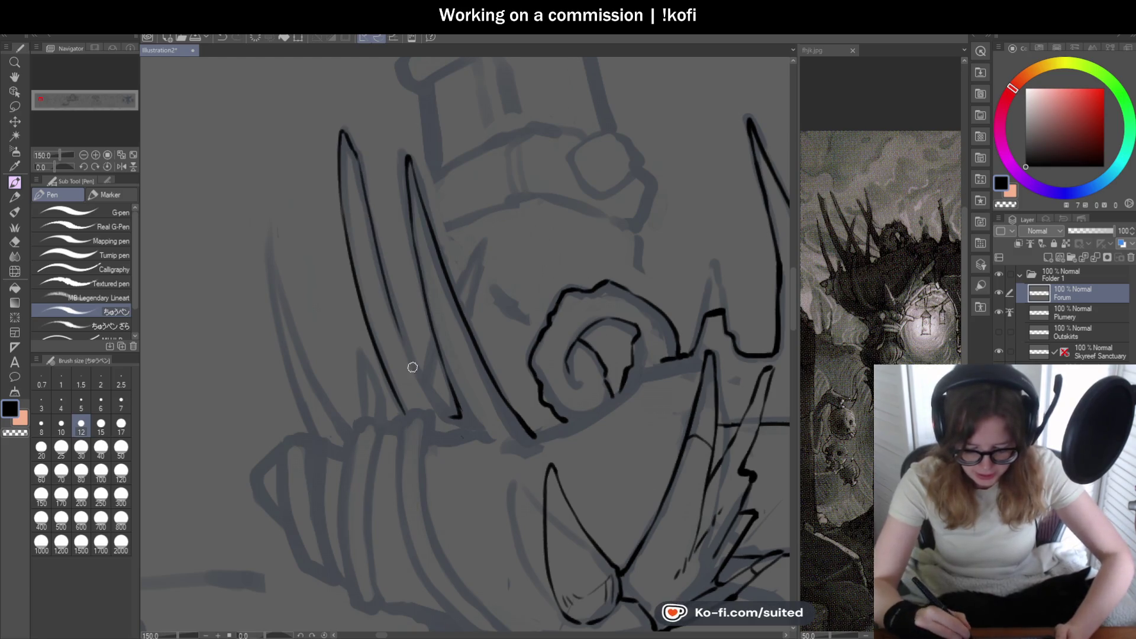
- Ink the spike's right edge, lower left line and inner line, undoing misplaced strokes
{"action": "left_click_drag", "start_coordinate": [390, 305], "coordinate": [392, 318]}
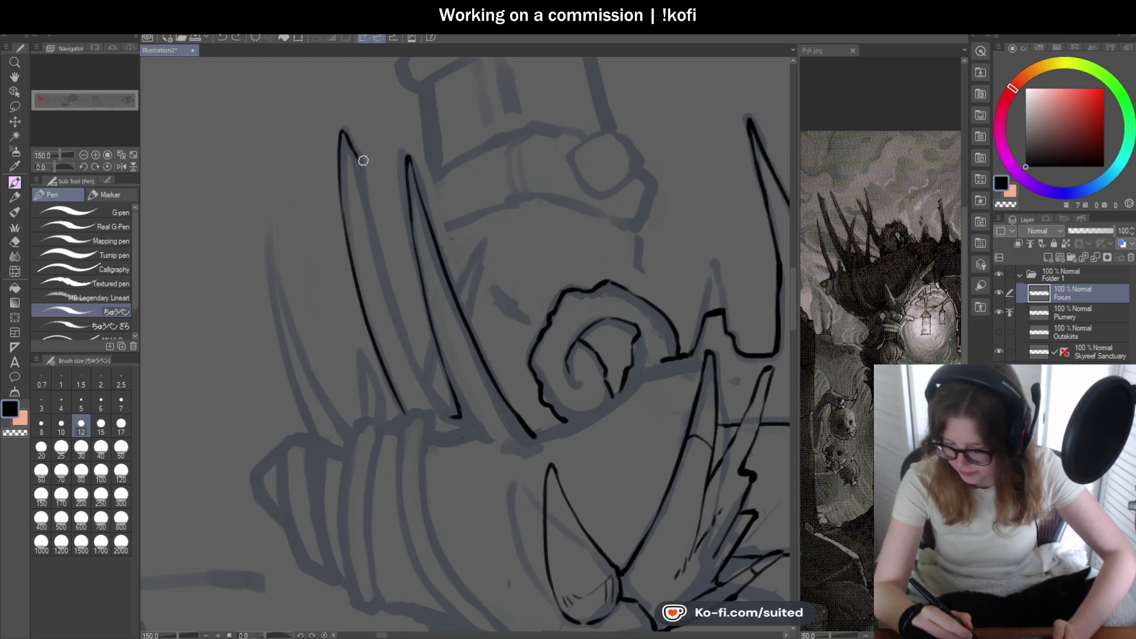
{"action": "scroll", "coordinate": [353, 136], "scroll_direction": "up", "scroll_amount": 1}
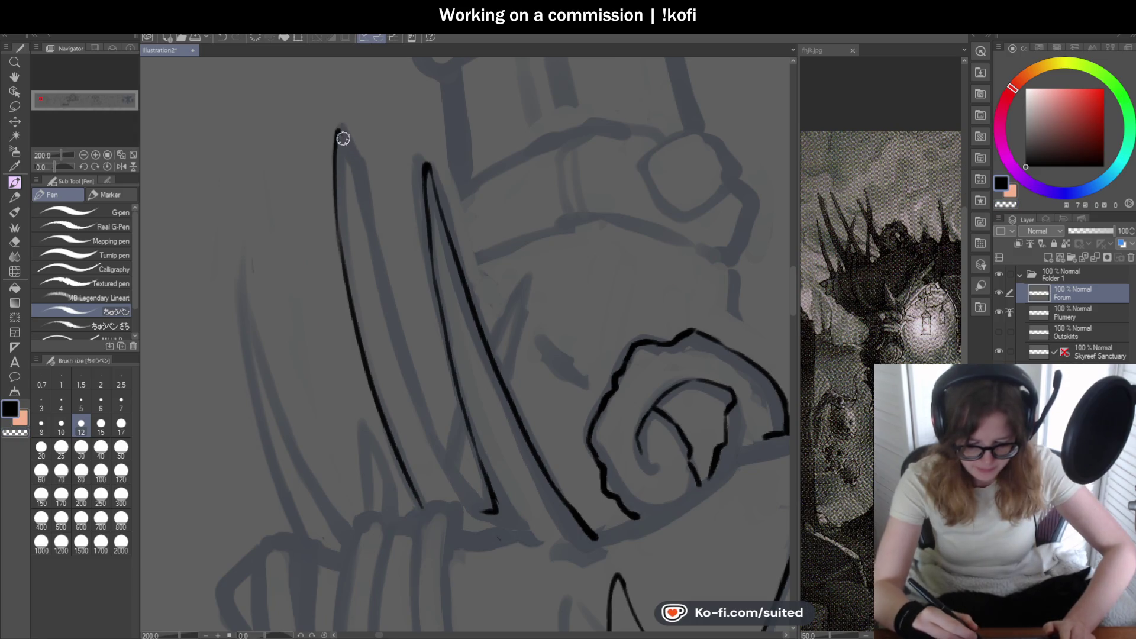
{"action": "left_click_drag", "start_coordinate": [360, 159], "coordinate": [385, 281]}
{"action": "key", "text": "ctrl+z"}
{"action": "left_click_drag", "start_coordinate": [362, 167], "coordinate": [411, 379]}
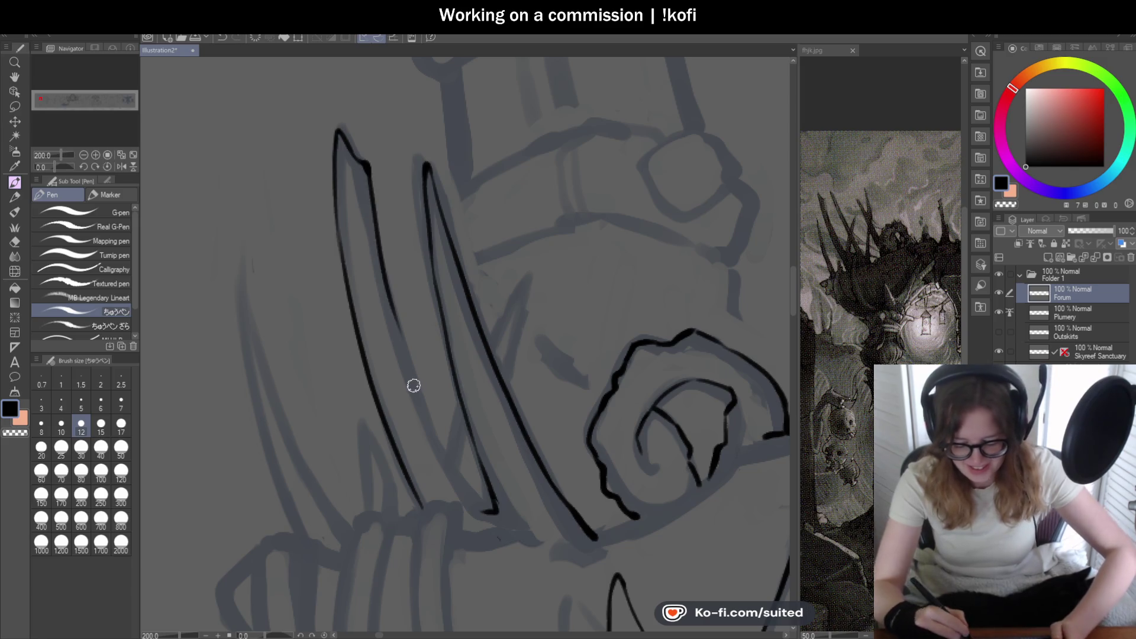
{"action": "scroll", "coordinate": [413, 258], "scroll_direction": "down", "scroll_amount": 1}
{"action": "scroll", "coordinate": [412, 258], "scroll_direction": "up", "scroll_amount": 1}
{"action": "left_click_drag", "start_coordinate": [390, 289], "coordinate": [436, 390]}
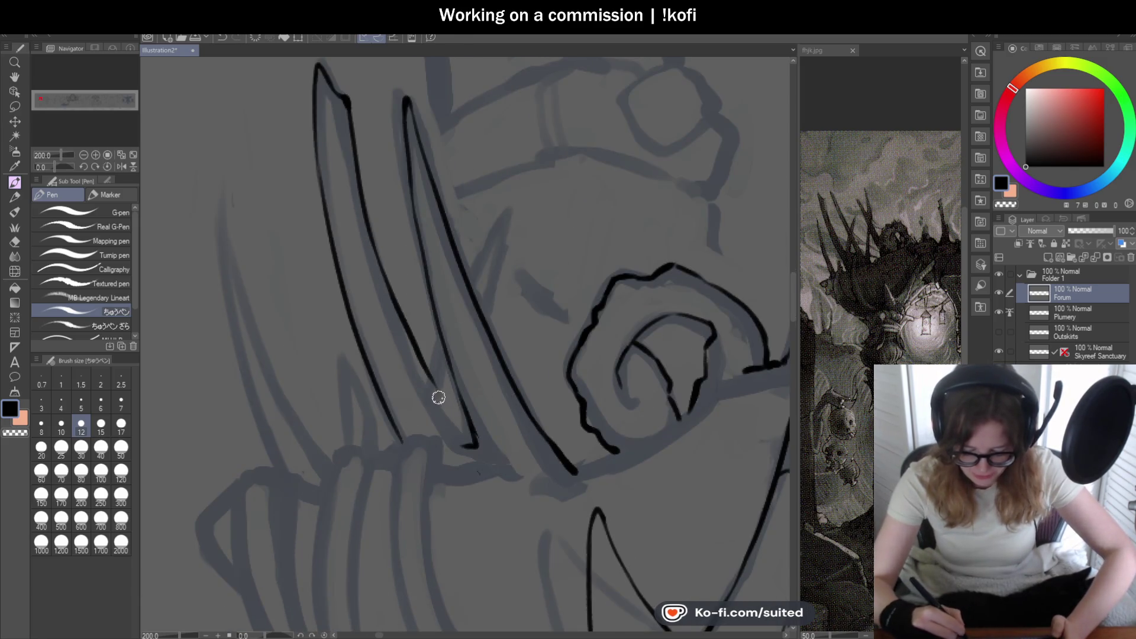
{"action": "scroll", "coordinate": [447, 365], "scroll_direction": "down", "scroll_amount": 1}
{"action": "left_click_drag", "start_coordinate": [362, 240], "coordinate": [432, 387]}
{"action": "key", "text": "ctrl+z"}
{"action": "left_click_drag", "start_coordinate": [363, 243], "coordinate": [440, 392]}
{"action": "scroll", "coordinate": [400, 298], "scroll_direction": "down", "scroll_amount": 1}
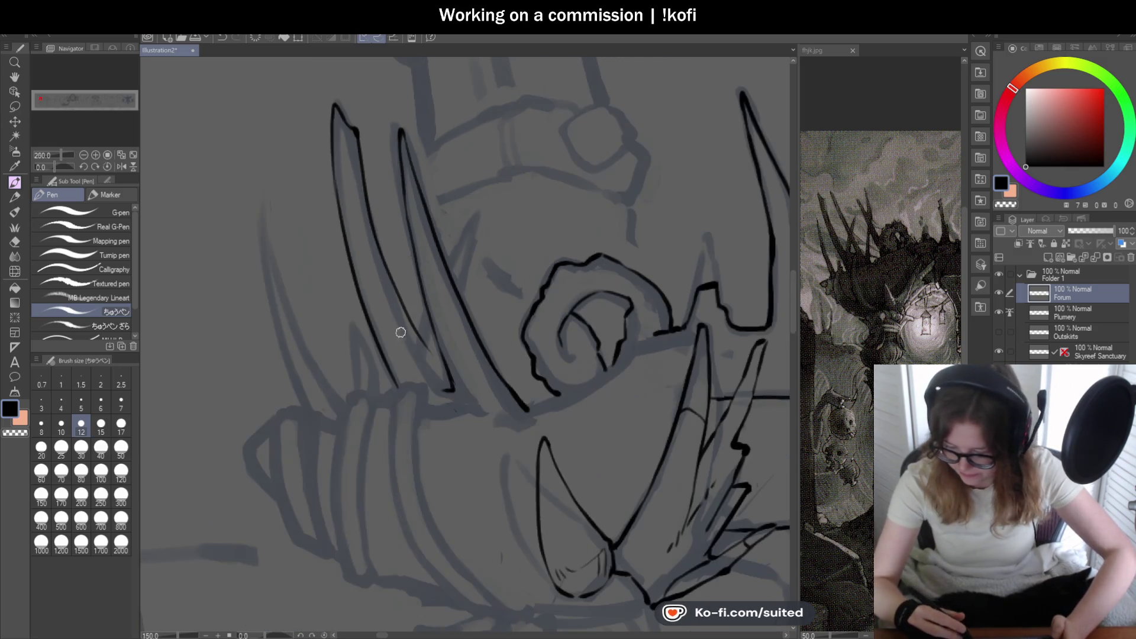
{"action": "scroll", "coordinate": [399, 309], "scroll_direction": "up", "scroll_amount": 3}
- Ink the lines down to the spike's base and a curved line along the claw's edge
{"action": "mouse_move", "coordinate": [405, 274]}
{"action": "left_mouse_down"}
{"action": "mouse_move", "coordinate": [473, 351]}
{"action": "mouse_move", "coordinate": [490, 420]}
{"action": "mouse_move", "coordinate": [482, 389]}
{"action": "left_mouse_up"}
{"action": "key", "text": "c"}
{"action": "key", "text": "c"}
{"action": "left_click_drag", "start_coordinate": [470, 337], "coordinate": [496, 393]}
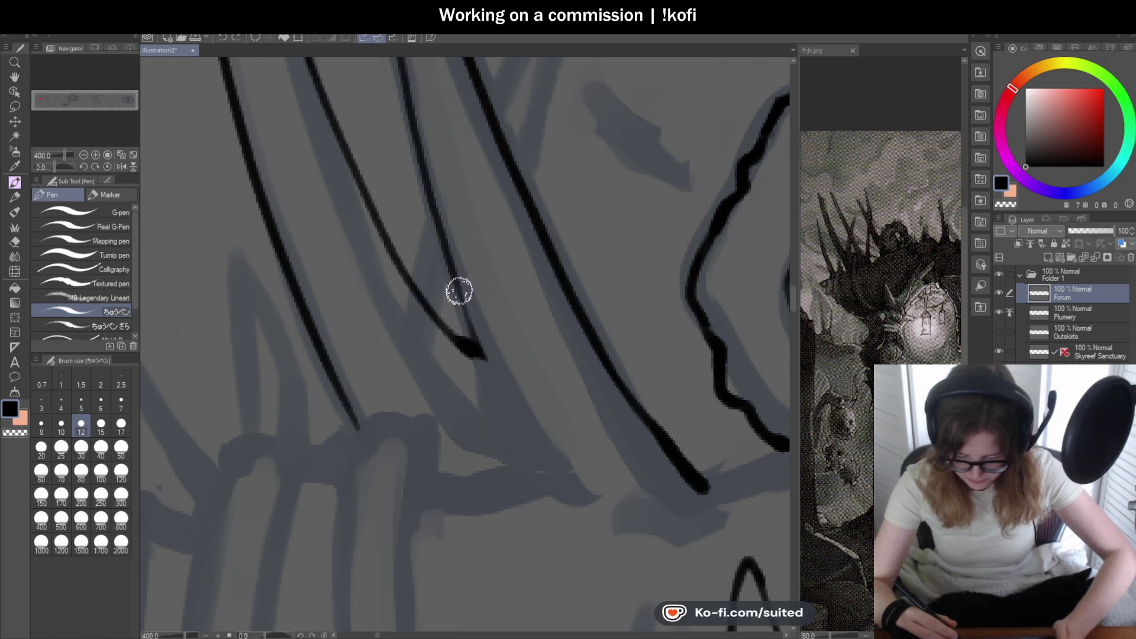
{"action": "left_click_drag", "start_coordinate": [464, 309], "coordinate": [501, 407]}
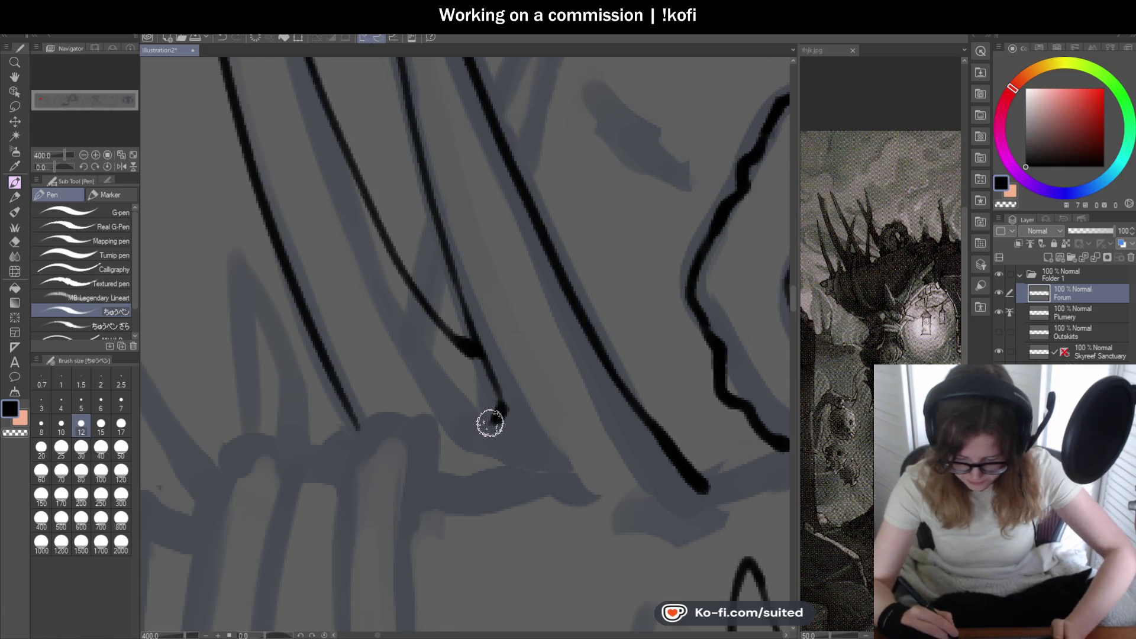
{"action": "scroll", "coordinate": [507, 336], "scroll_direction": "down", "scroll_amount": 5}
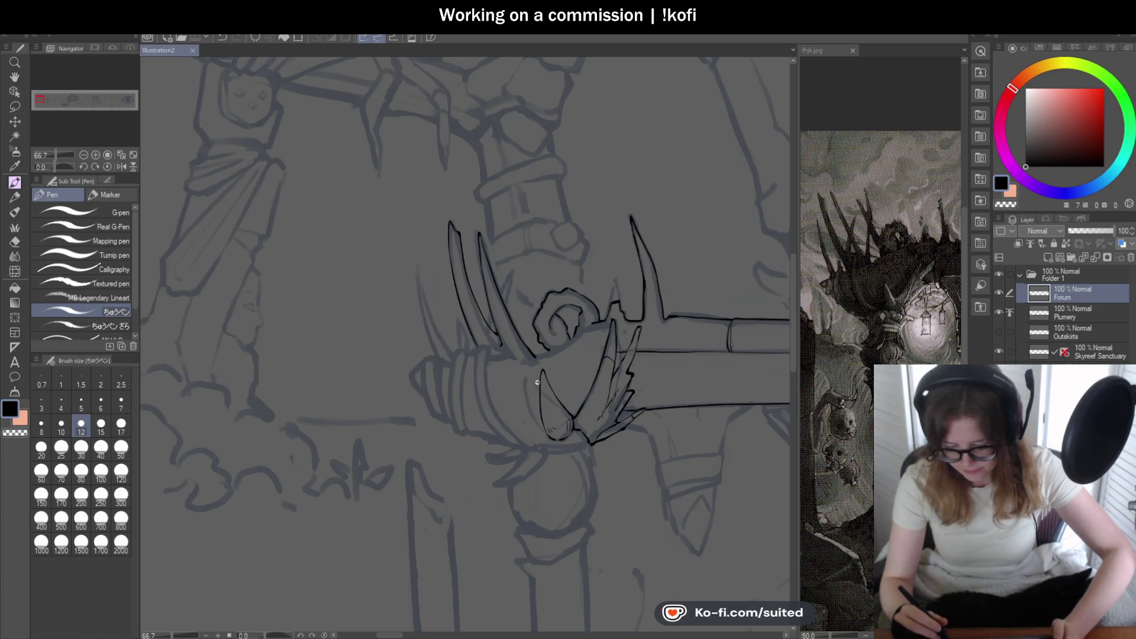
{"action": "scroll", "coordinate": [503, 387], "scroll_direction": "up", "scroll_amount": 4}
{"action": "mouse_move", "coordinate": [392, 295]}
{"action": "left_mouse_down"}
{"action": "mouse_move", "coordinate": [361, 340]}
{"action": "mouse_move", "coordinate": [393, 384]}
{"action": "left_mouse_up"}
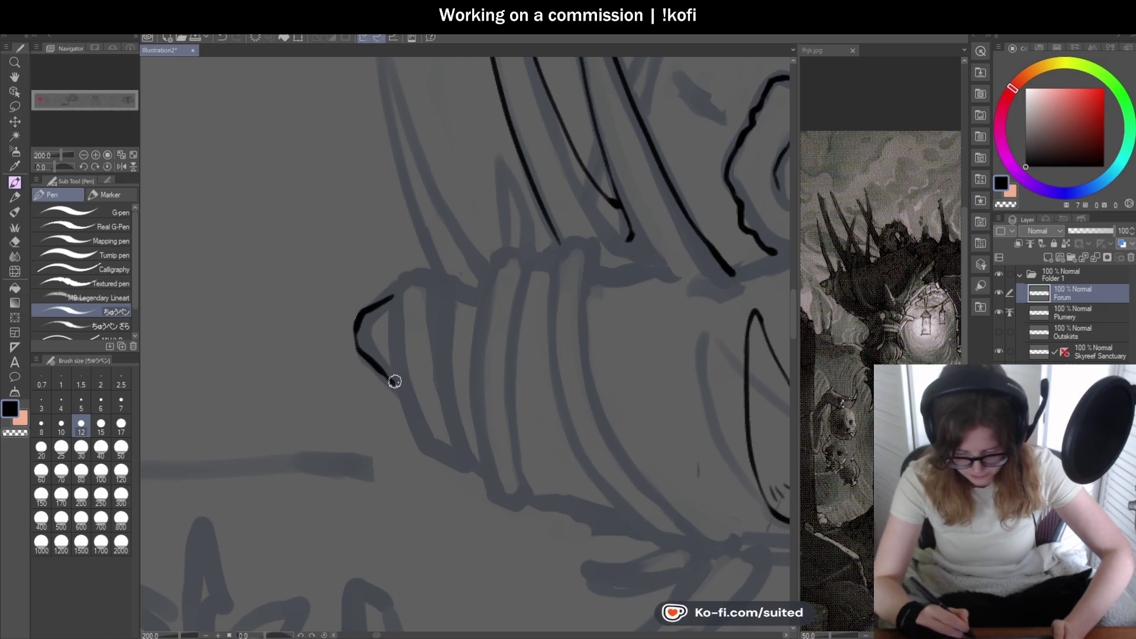
- Ink the lines running down and up from the claw loop, redoing the upward stroke twice
{"action": "scroll", "coordinate": [450, 241], "scroll_direction": "down", "scroll_amount": 2}
{"action": "scroll", "coordinate": [436, 347], "scroll_direction": "up", "scroll_amount": 2}
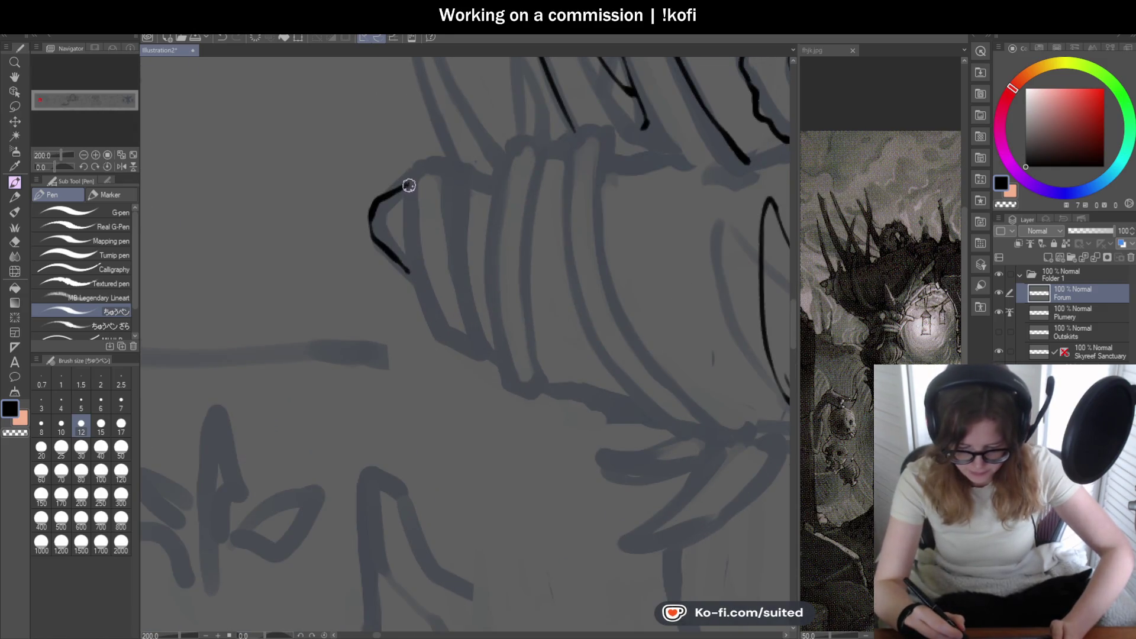
{"action": "mouse_move", "coordinate": [412, 273]}
{"action": "left_mouse_down"}
{"action": "mouse_move", "coordinate": [445, 338]}
{"action": "mouse_move", "coordinate": [481, 352]}
{"action": "left_mouse_up"}
{"action": "left_click_drag", "start_coordinate": [409, 189], "coordinate": [459, 161]}
{"action": "scroll", "coordinate": [391, 379], "scroll_direction": "down", "scroll_amount": 2}
{"action": "scroll", "coordinate": [417, 253], "scroll_direction": "up", "scroll_amount": 1}
{"action": "left_click_drag", "start_coordinate": [424, 296], "coordinate": [405, 231]}
{"action": "key", "text": "ctrl+z"}
{"action": "left_click_drag", "start_coordinate": [423, 294], "coordinate": [387, 104]}
{"action": "key", "text": "ctrl+z"}
{"action": "left_click_drag", "start_coordinate": [424, 294], "coordinate": [388, 95]}
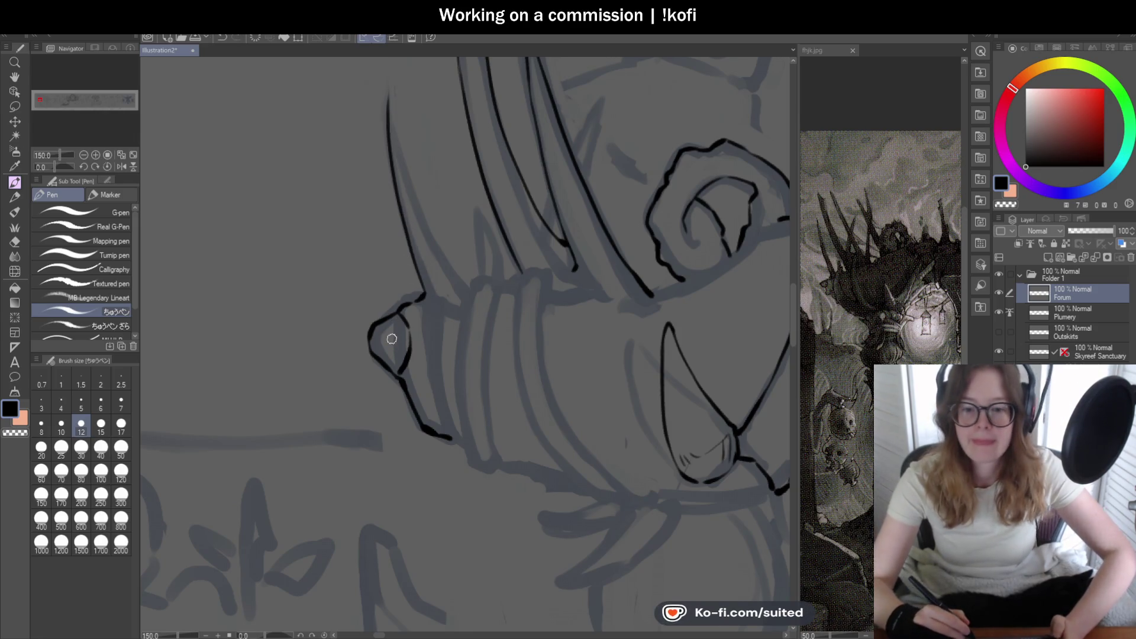
{"action": "scroll", "coordinate": [392, 338], "scroll_direction": "down", "scroll_amount": 1}
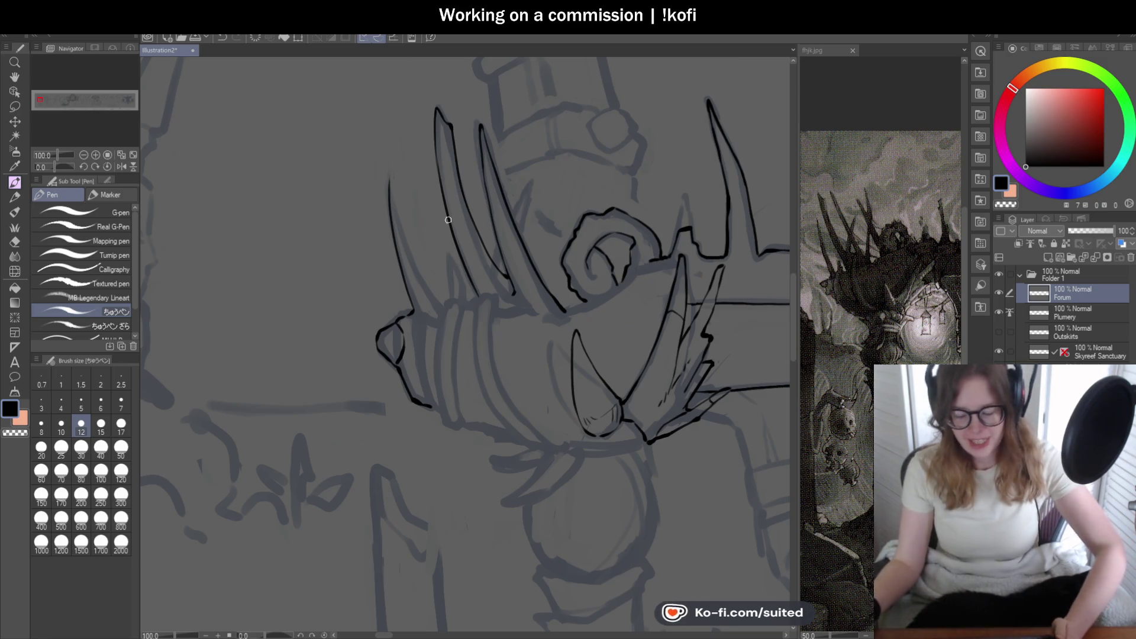
{"action": "scroll", "coordinate": [384, 189], "scroll_direction": "up", "scroll_amount": 2}
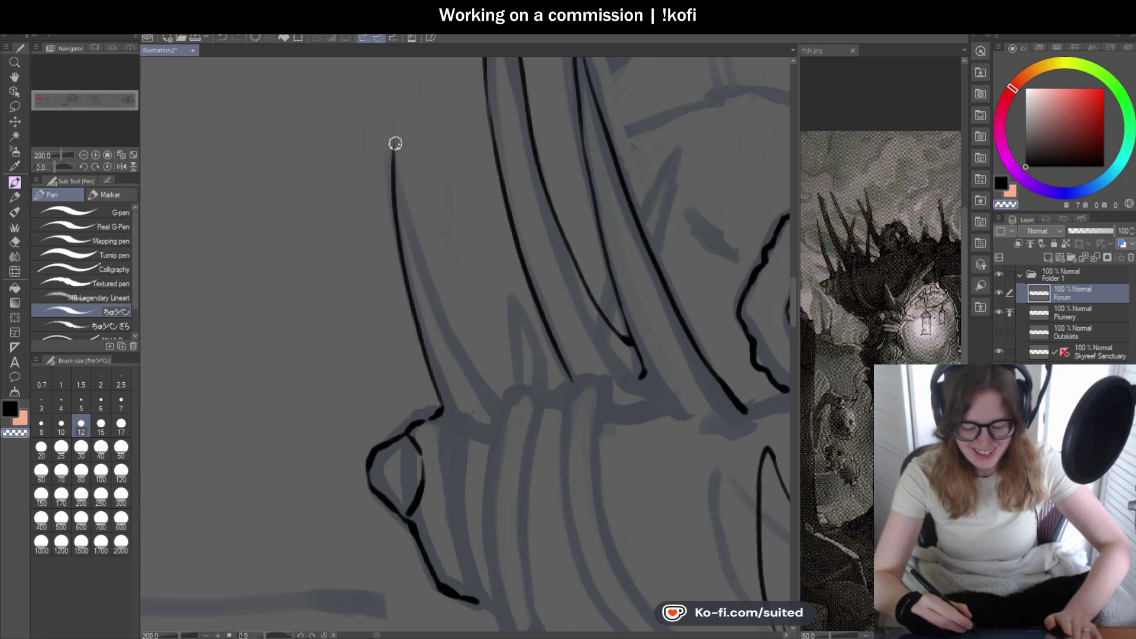
- Ink the left spike's outline to its tip and extend the second spike line down-right
{"action": "left_click_drag", "start_coordinate": [398, 252], "coordinate": [392, 148]}
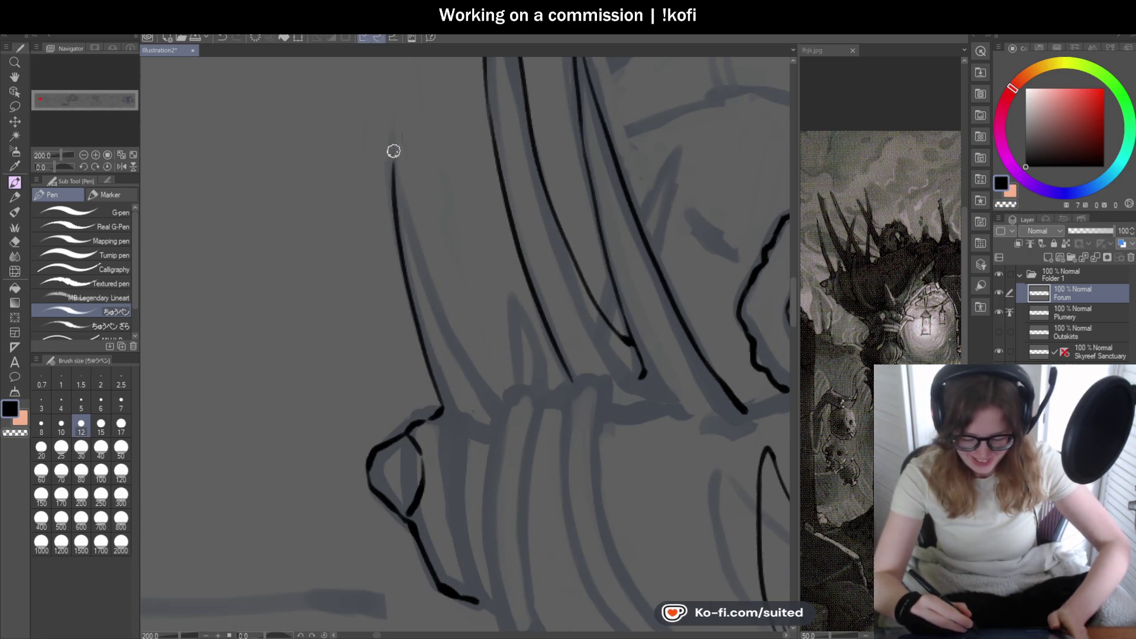
{"action": "key", "text": "ctrl+z"}
{"action": "left_click_drag", "start_coordinate": [400, 254], "coordinate": [391, 156]}
{"action": "key", "text": "ctrl+z"}
{"action": "left_click_drag", "start_coordinate": [399, 254], "coordinate": [389, 152]}
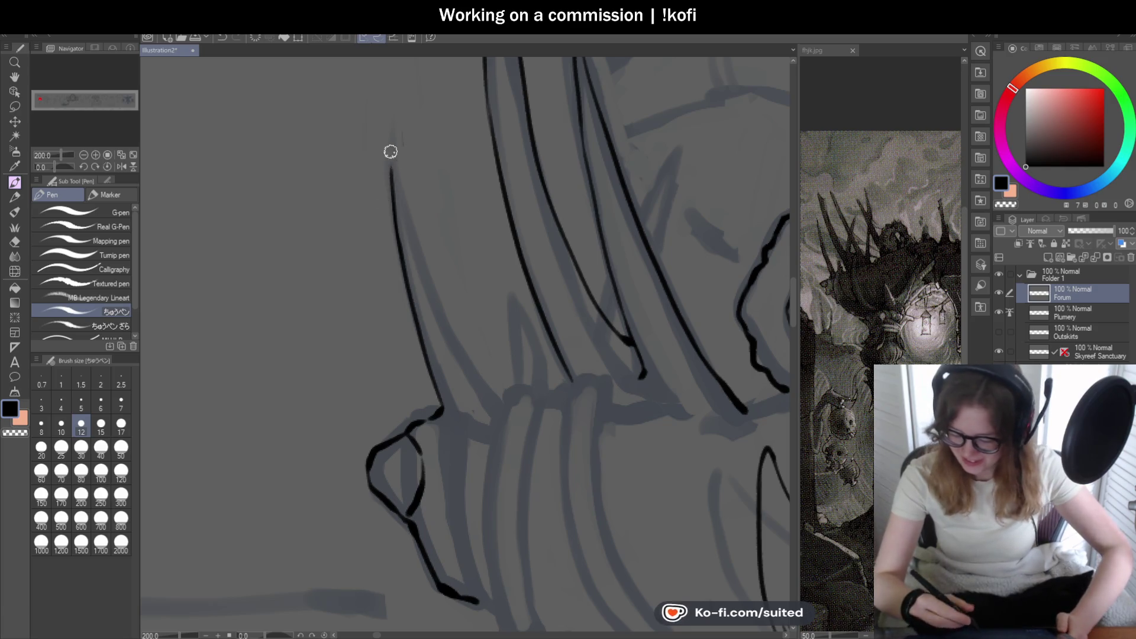
{"action": "left_click_drag", "start_coordinate": [405, 222], "coordinate": [447, 342]}
{"action": "key", "text": "ctrl+z"}
{"action": "mouse_move", "coordinate": [400, 202]}
{"action": "left_mouse_down"}
{"action": "mouse_move", "coordinate": [426, 309]}
{"action": "mouse_move", "coordinate": [436, 307]}
{"action": "left_mouse_up"}
{"action": "scroll", "coordinate": [465, 251], "scroll_direction": "down", "scroll_amount": 2}
{"action": "scroll", "coordinate": [457, 318], "scroll_direction": "up", "scroll_amount": 4}
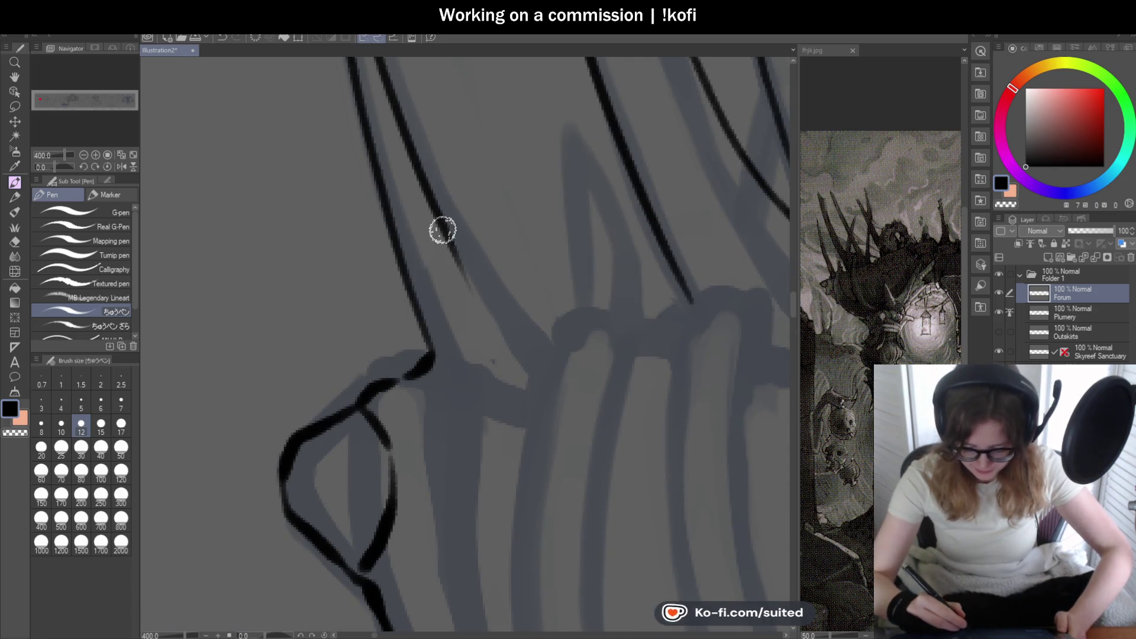
{"action": "left_click_drag", "start_coordinate": [438, 225], "coordinate": [520, 362]}
{"action": "scroll", "coordinate": [476, 165], "scroll_direction": "down", "scroll_amount": 2}
{"action": "scroll", "coordinate": [477, 165], "scroll_direction": "down", "scroll_amount": 1}
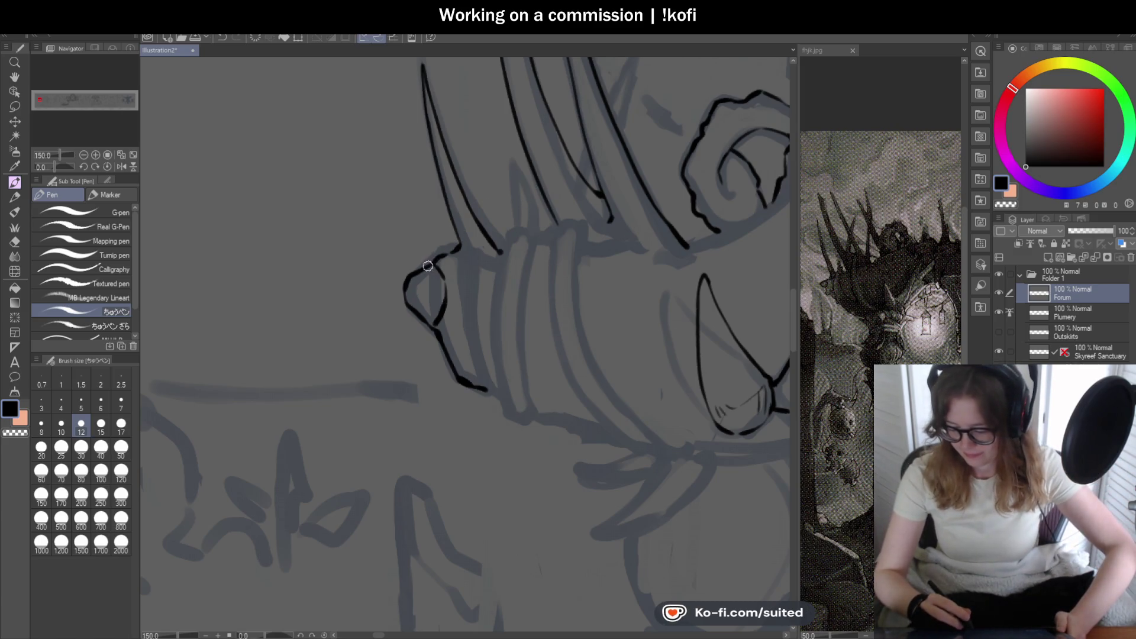
{"action": "scroll", "coordinate": [473, 319], "scroll_direction": "up", "scroll_amount": 2}
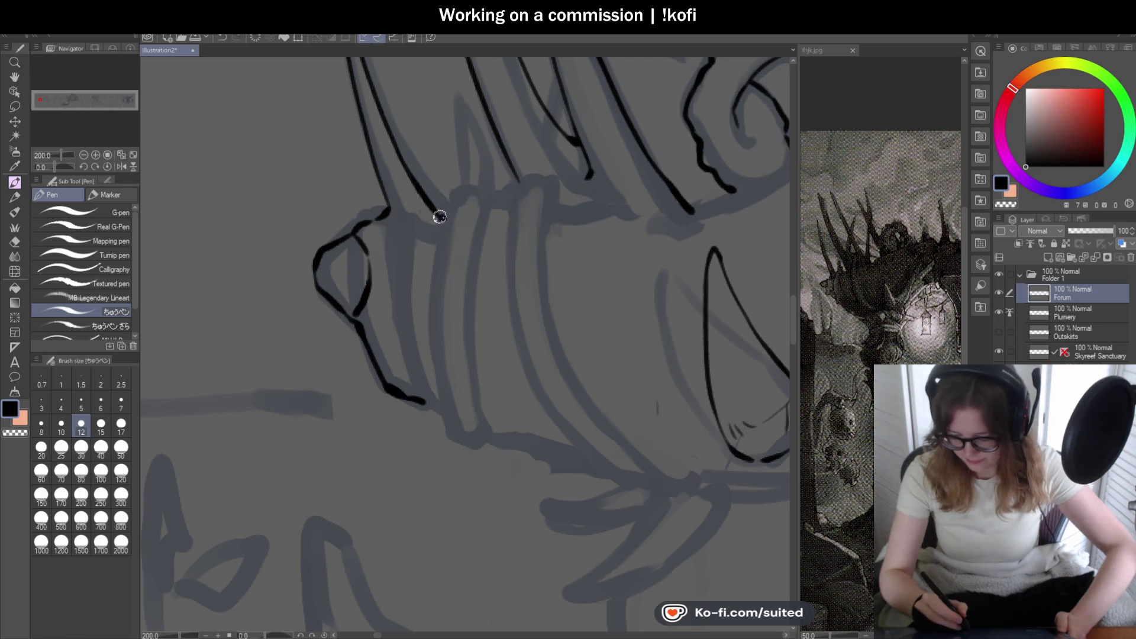
- Extend the collar's outline down-left and try its left edge line, undoing the vertical stroke
{"action": "left_click_drag", "start_coordinate": [466, 190], "coordinate": [427, 256]}
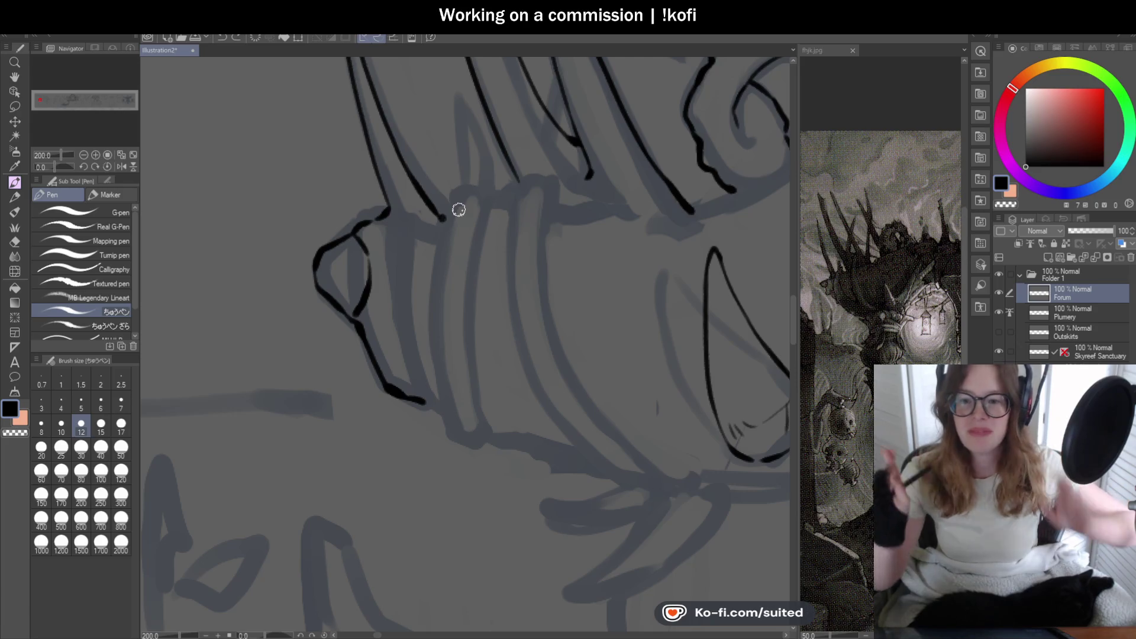
{"action": "scroll", "coordinate": [500, 224], "scroll_direction": "down", "scroll_amount": 2}
{"action": "scroll", "coordinate": [490, 254], "scroll_direction": "up", "scroll_amount": 2}
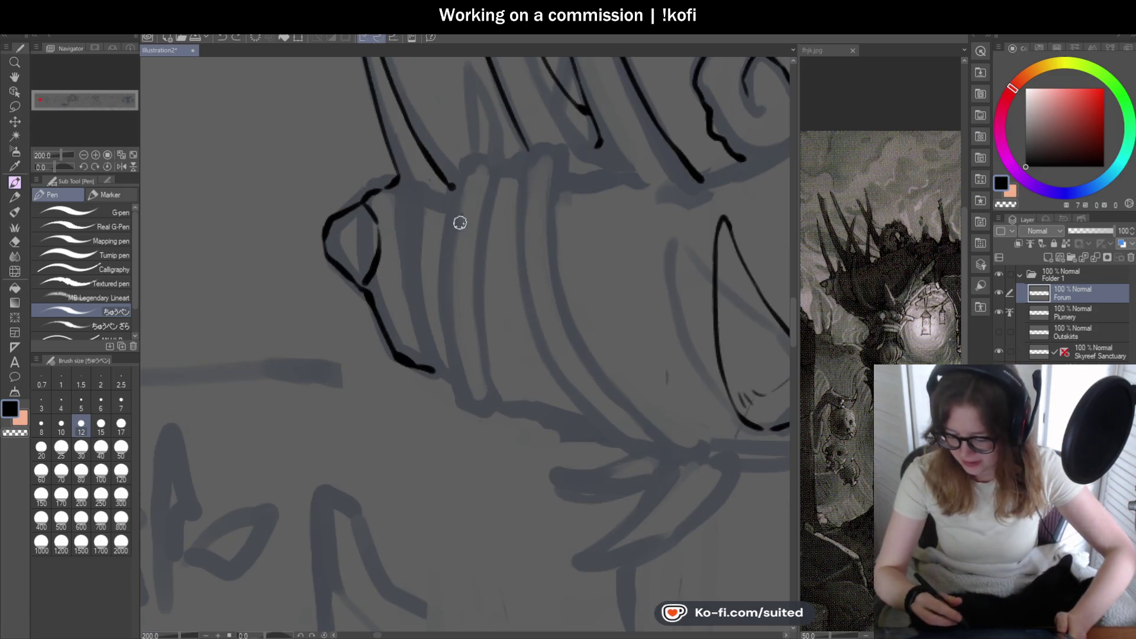
{"action": "left_click_drag", "start_coordinate": [468, 168], "coordinate": [441, 225]}
{"action": "key", "text": "ctrl+z"}
{"action": "mouse_move", "coordinate": [472, 158]}
{"action": "left_mouse_down"}
{"action": "mouse_move", "coordinate": [440, 258]}
{"action": "mouse_move", "coordinate": [462, 405]}
{"action": "left_mouse_up"}
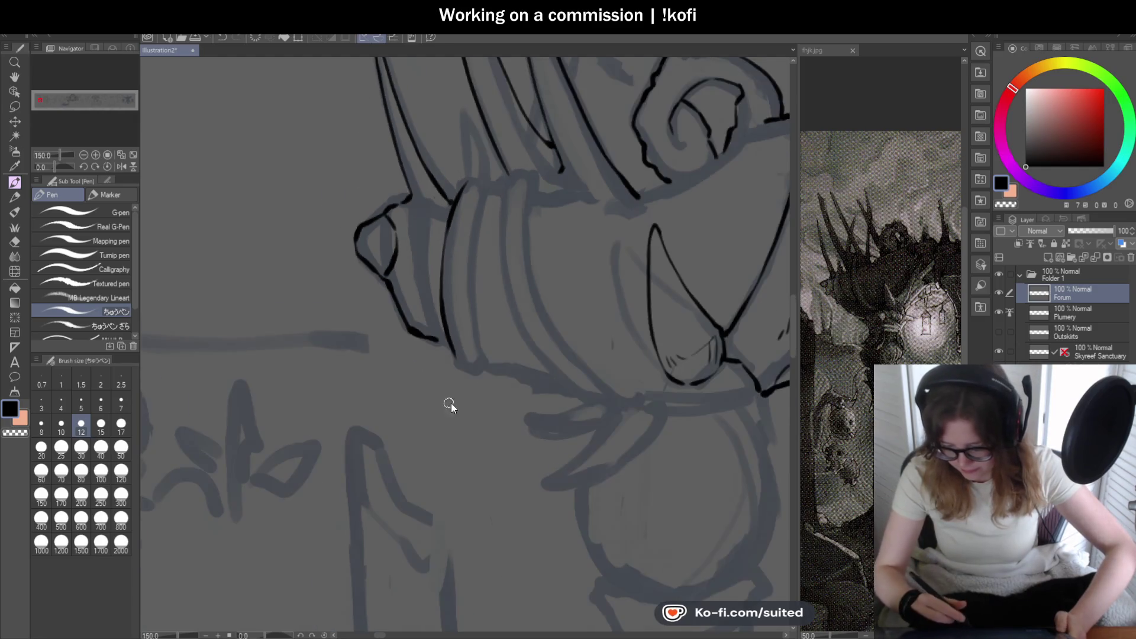
{"action": "scroll", "coordinate": [446, 398], "scroll_direction": "up", "scroll_amount": 2}
{"action": "key", "text": "ctrl+z"}
{"action": "scroll", "coordinate": [461, 386], "scroll_direction": "down", "scroll_amount": 2}
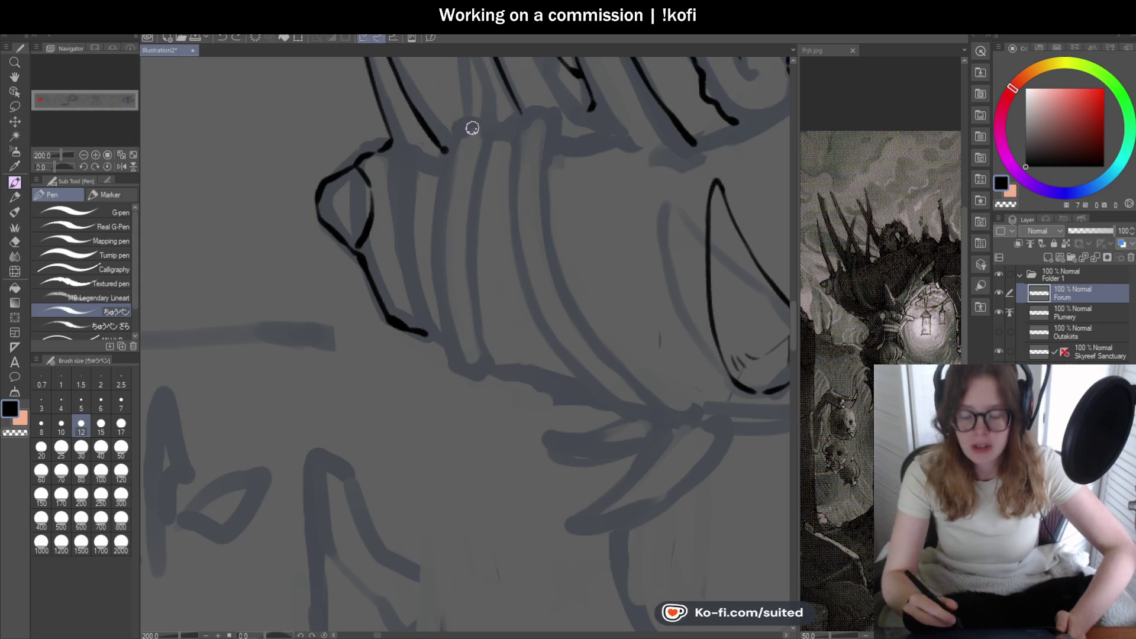
{"action": "scroll", "coordinate": [372, 174], "scroll_direction": "up", "scroll_amount": 2}
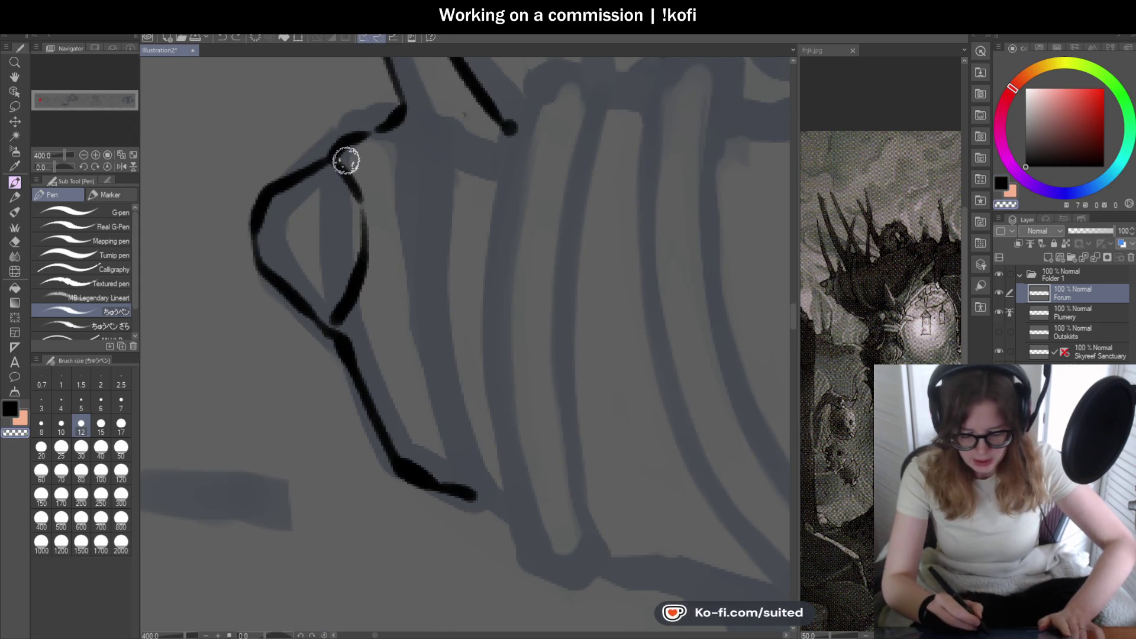
- Rework the collar's side loop, erasing its middle and redrawing the lower edge hooking right
{"action": "mouse_move", "coordinate": [337, 170]}
{"action": "left_mouse_down"}
{"action": "mouse_move", "coordinate": [359, 293]}
{"action": "mouse_move", "coordinate": [340, 296]}
{"action": "mouse_move", "coordinate": [361, 284]}
{"action": "left_mouse_up"}
{"action": "mouse_move", "coordinate": [371, 234]}
{"action": "left_mouse_down"}
{"action": "mouse_move", "coordinate": [349, 177]}
{"action": "mouse_move", "coordinate": [373, 231]}
{"action": "left_mouse_up"}
{"action": "scroll", "coordinate": [450, 241], "scroll_direction": "down", "scroll_amount": 3}
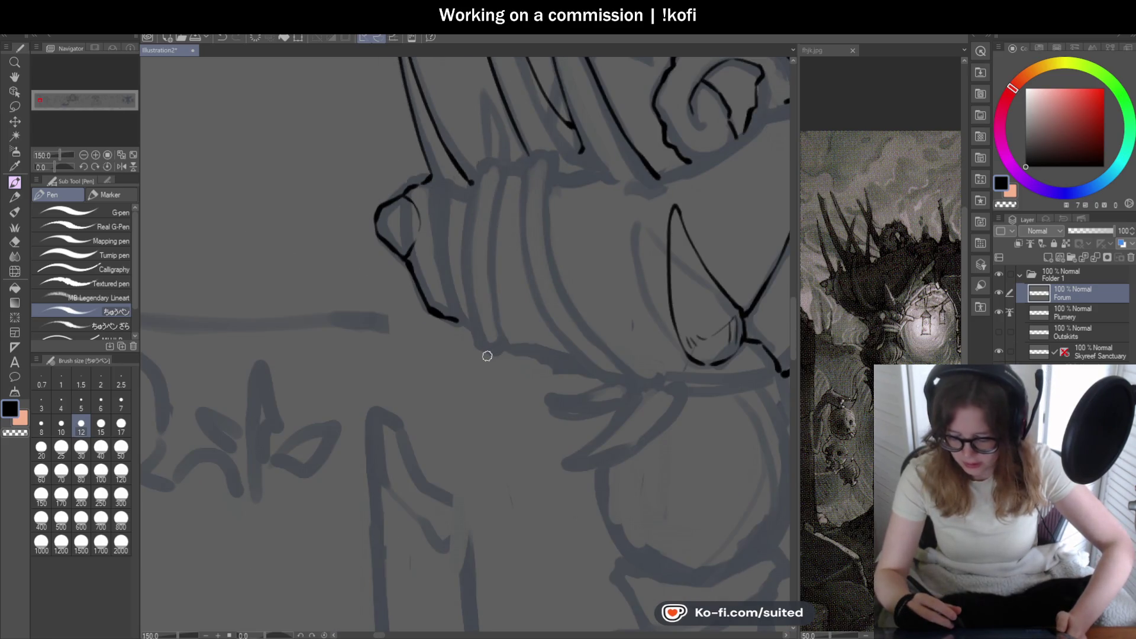
{"action": "scroll", "coordinate": [463, 324], "scroll_direction": "up", "scroll_amount": 3}
{"action": "left_click_drag", "start_coordinate": [355, 254], "coordinate": [385, 271]}
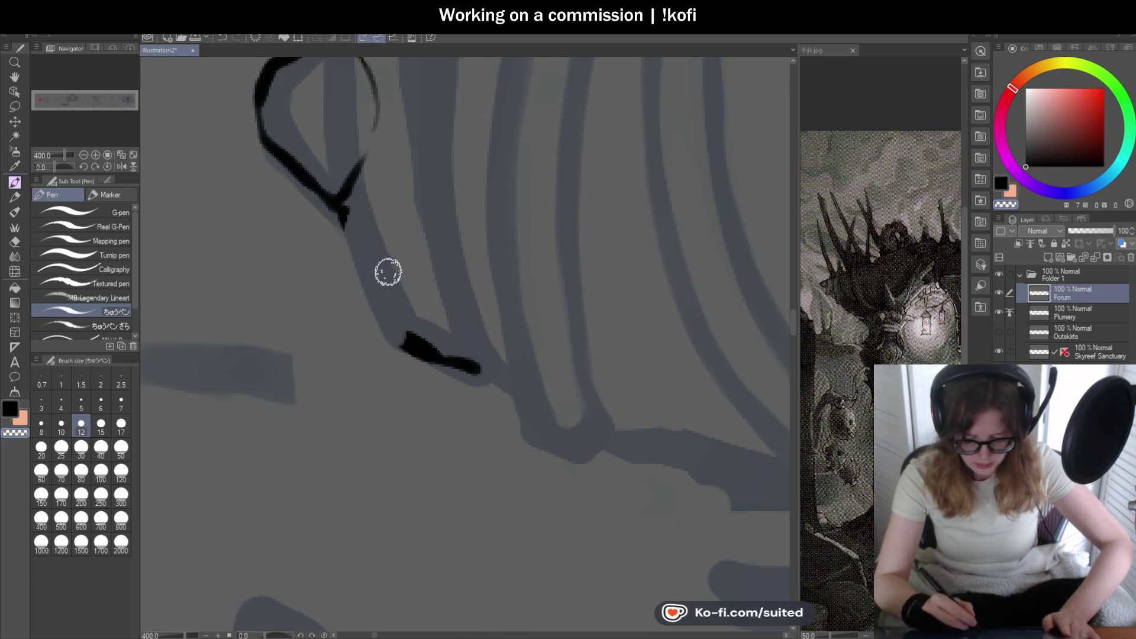
{"action": "mouse_move", "coordinate": [336, 200]}
{"action": "left_mouse_down"}
{"action": "mouse_move", "coordinate": [371, 322]}
{"action": "mouse_move", "coordinate": [459, 365]}
{"action": "mouse_move", "coordinate": [400, 351]}
{"action": "mouse_move", "coordinate": [414, 318]}
{"action": "mouse_move", "coordinate": [487, 382]}
{"action": "mouse_move", "coordinate": [373, 321]}
{"action": "mouse_move", "coordinate": [377, 345]}
{"action": "left_mouse_up"}
{"action": "mouse_move", "coordinate": [360, 266]}
{"action": "left_mouse_down"}
{"action": "mouse_move", "coordinate": [378, 337]}
{"action": "mouse_move", "coordinate": [416, 337]}
{"action": "mouse_move", "coordinate": [450, 361]}
{"action": "left_mouse_up"}
{"action": "scroll", "coordinate": [446, 303], "scroll_direction": "down", "scroll_amount": 2}
{"action": "scroll", "coordinate": [445, 307], "scroll_direction": "down", "scroll_amount": 2}
{"action": "scroll", "coordinate": [563, 376], "scroll_direction": "up", "scroll_amount": 1}
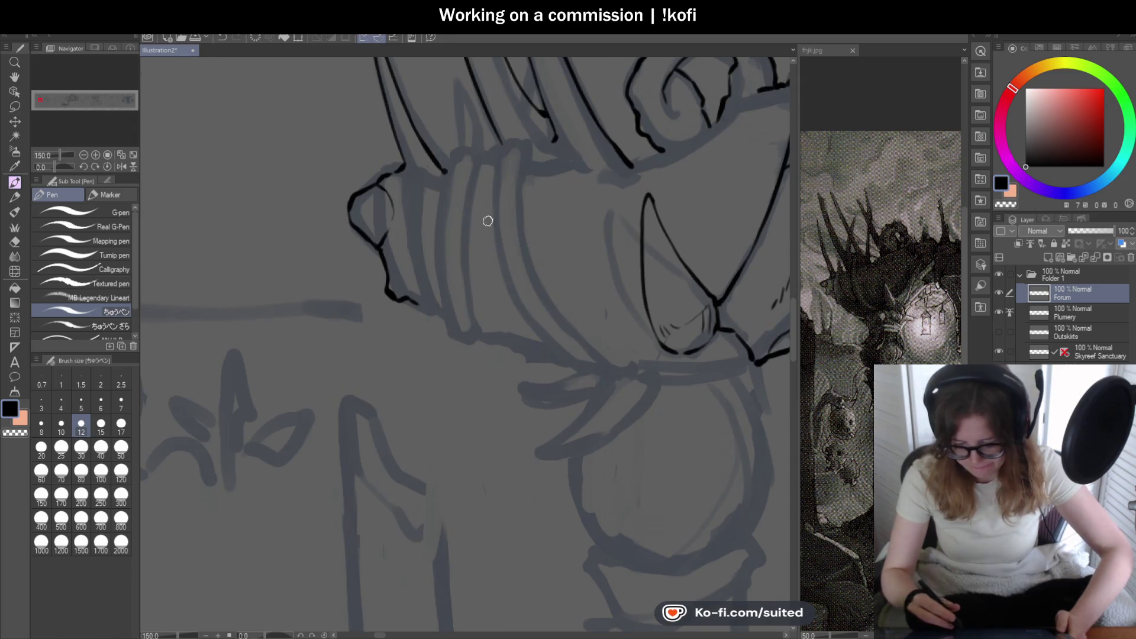
{"action": "scroll", "coordinate": [445, 158], "scroll_direction": "up", "scroll_amount": 1}
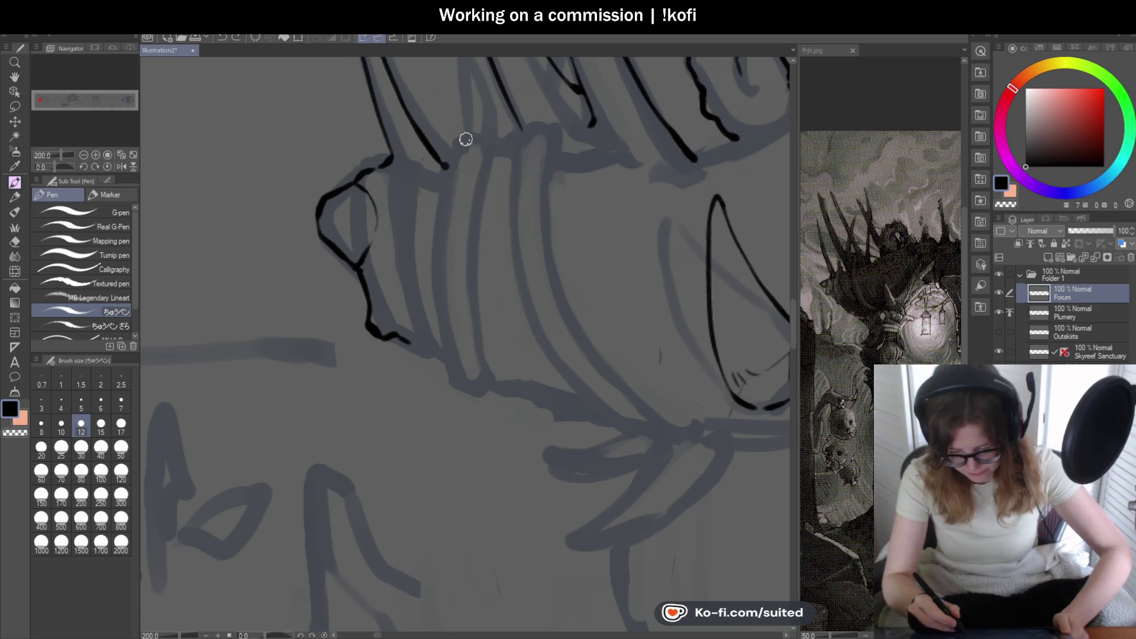
- Ink the collar's left side line down along its curve, magnified for detail
{"action": "mouse_move", "coordinate": [471, 132]}
{"action": "left_mouse_down"}
{"action": "mouse_move", "coordinate": [434, 223]}
{"action": "mouse_move", "coordinate": [436, 347]}
{"action": "left_mouse_up"}
{"action": "key", "text": "ctrl+z"}
{"action": "mouse_move", "coordinate": [468, 135]}
{"action": "left_mouse_down"}
{"action": "mouse_move", "coordinate": [432, 223]}
{"action": "mouse_move", "coordinate": [426, 296]}
{"action": "mouse_move", "coordinate": [450, 374]}
{"action": "left_mouse_up"}
{"action": "key", "text": "ctrl+z"}
{"action": "key", "text": "ctrl+plus"}
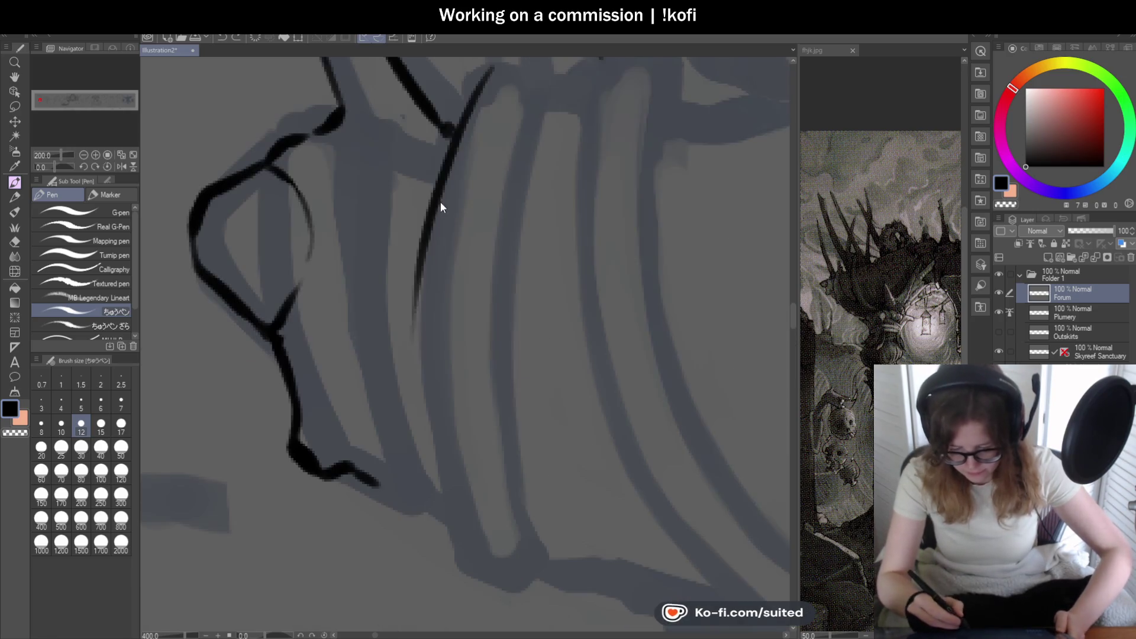
{"action": "left_click_drag", "start_coordinate": [426, 231], "coordinate": [439, 502]}
{"action": "key", "text": "ctrl+minus"}
{"action": "key", "text": "ctrl+plus"}
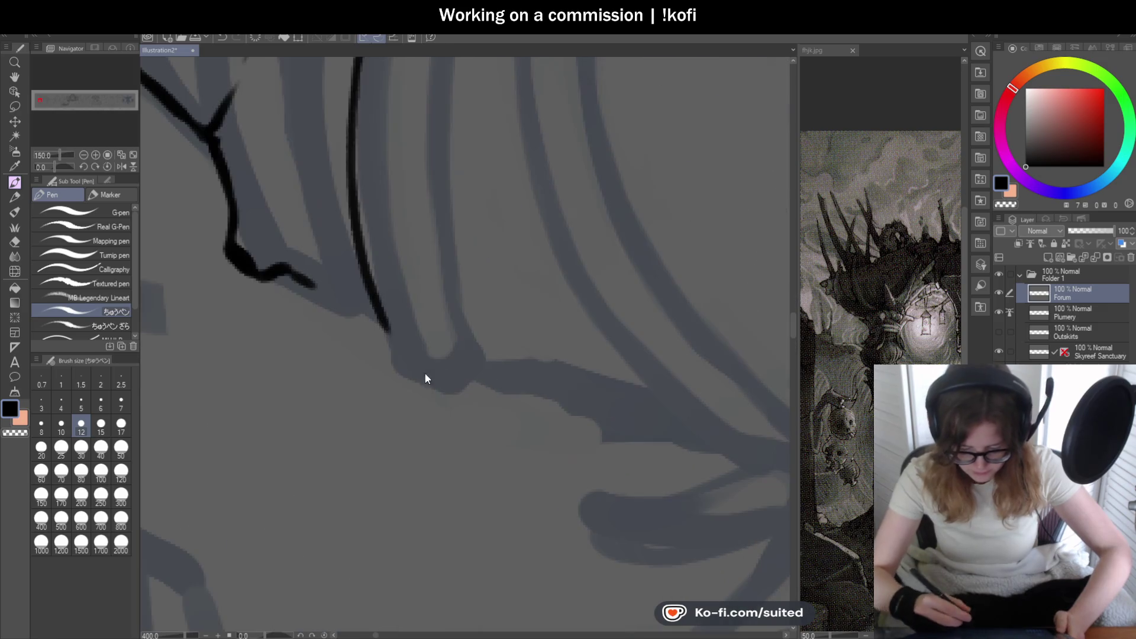
{"action": "left_click_drag", "start_coordinate": [383, 317], "coordinate": [414, 356]}
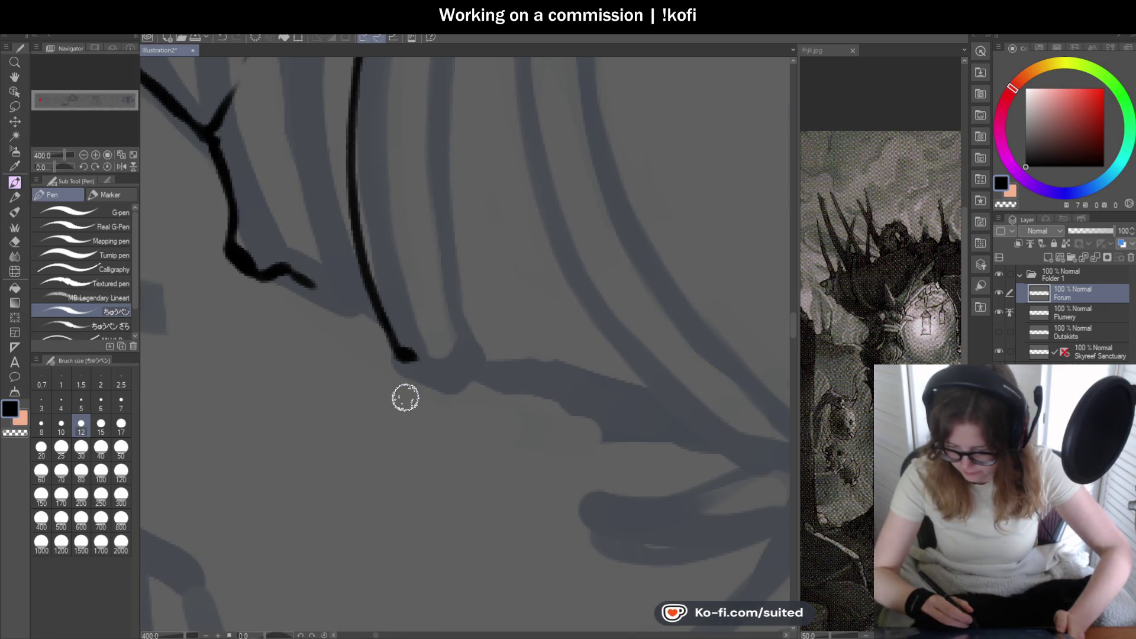
{"action": "key", "text": "ctrl+z"}
{"action": "mouse_move", "coordinate": [370, 272]}
{"action": "left_mouse_down"}
{"action": "mouse_move", "coordinate": [414, 358]}
{"action": "mouse_move", "coordinate": [503, 388]}
{"action": "left_mouse_up"}
- Add a stroke along the collar's lower edge and short strokes curving up beside it
{"action": "mouse_move", "coordinate": [315, 260]}
{"action": "left_mouse_down"}
{"action": "mouse_move", "coordinate": [380, 335]}
{"action": "mouse_move", "coordinate": [423, 349]}
{"action": "left_mouse_up"}
{"action": "key", "text": "ctrl+minus"}
{"action": "key", "text": "ctrl+plus"}
{"action": "key", "text": "ctrl+plus"}
{"action": "left_click_drag", "start_coordinate": [464, 170], "coordinate": [502, 149]}
{"action": "left_click_drag", "start_coordinate": [436, 221], "coordinate": [477, 170]}
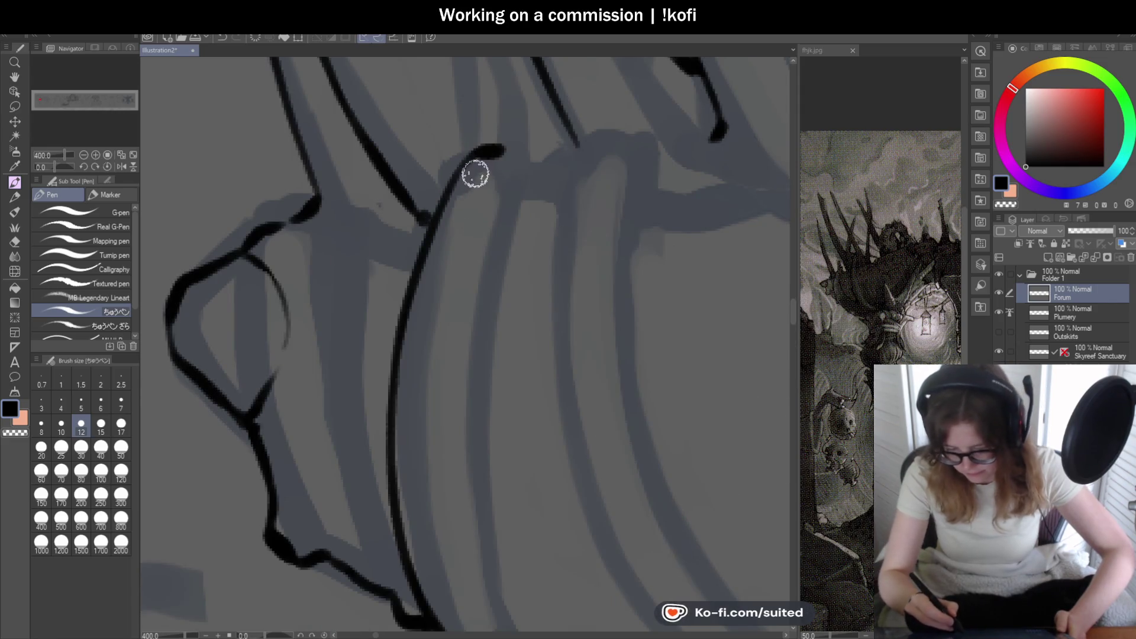
{"action": "key", "text": "ctrl+minus"}
{"action": "scroll", "coordinate": [483, 217], "scroll_direction": "down", "scroll_amount": 2}
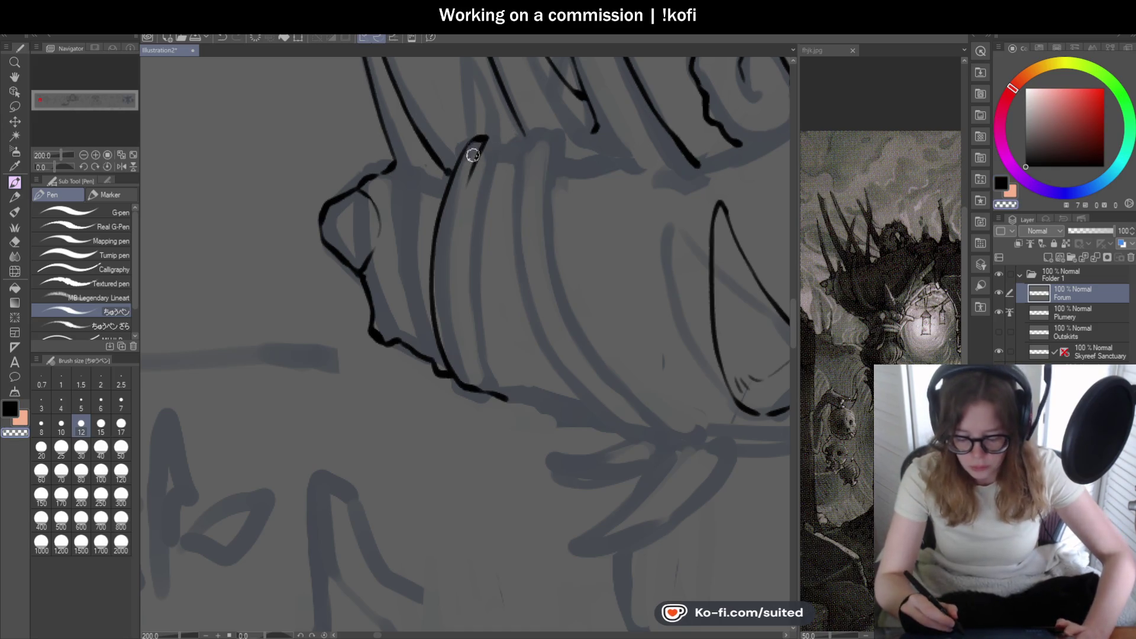
- Ink the top band's left edge and a shorter inner band line down the collar
{"action": "left_click_drag", "start_coordinate": [482, 139], "coordinate": [461, 220]}
{"action": "key", "text": "ctrl+z"}
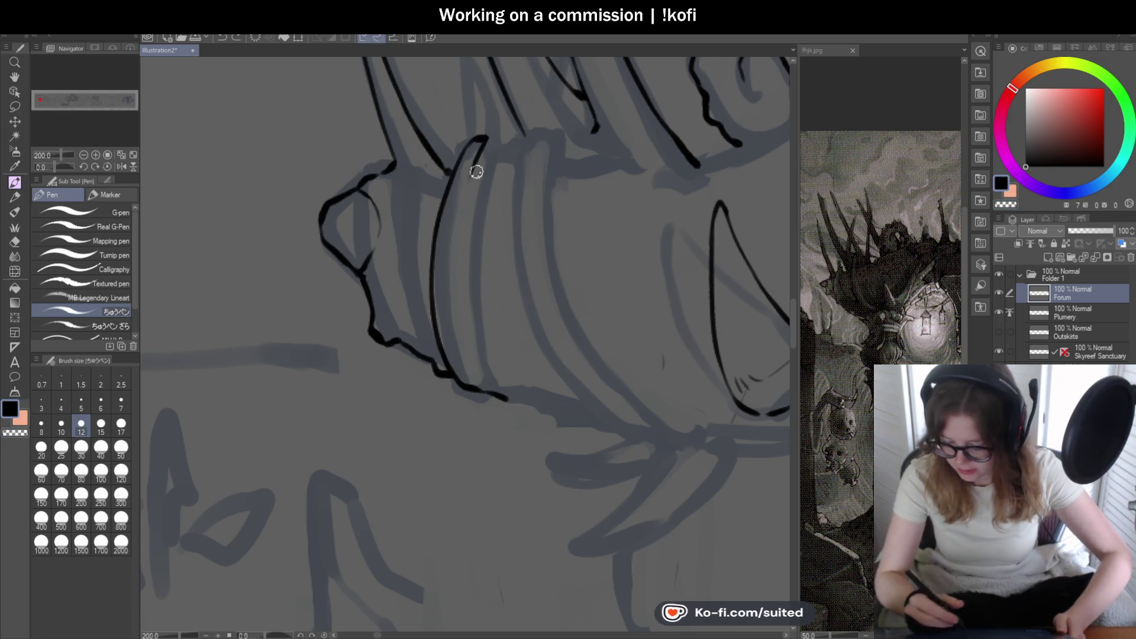
{"action": "key", "text": "c"}
{"action": "key", "text": "c"}
{"action": "left_click_drag", "start_coordinate": [484, 137], "coordinate": [461, 256]}
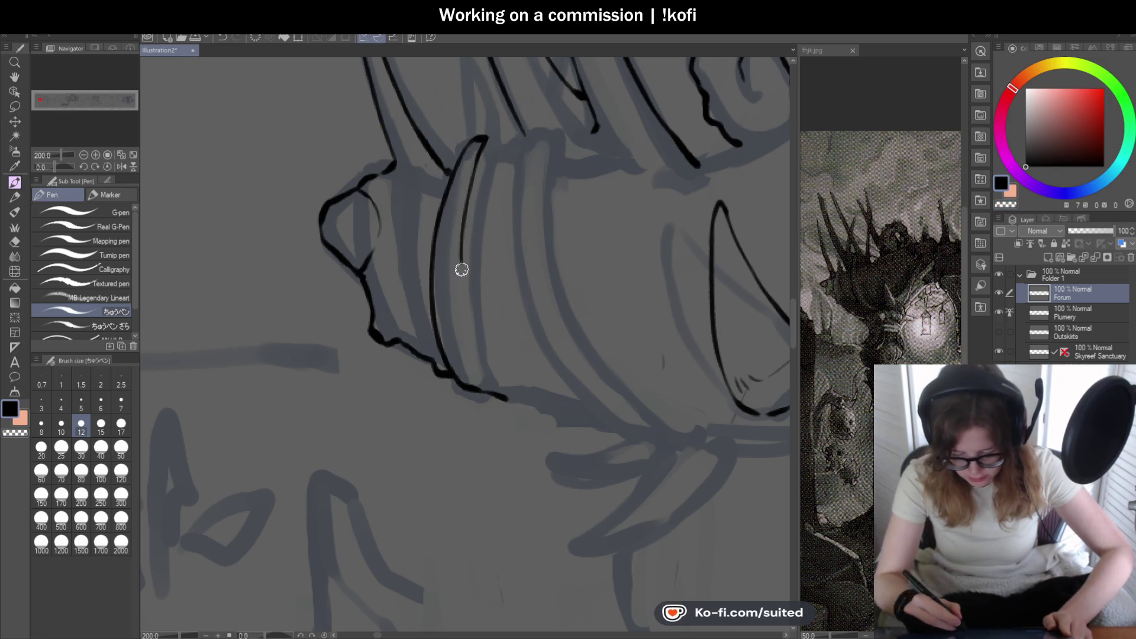
{"action": "key", "text": "ctrl+z"}
{"action": "left_click_drag", "start_coordinate": [484, 137], "coordinate": [461, 320]}
{"action": "key", "text": "ctrl+z"}
{"action": "mouse_move", "coordinate": [484, 137]}
{"action": "left_mouse_down"}
{"action": "mouse_move", "coordinate": [467, 223]}
{"action": "mouse_move", "coordinate": [476, 315]}
{"action": "left_mouse_up"}
{"action": "scroll", "coordinate": [502, 413], "scroll_direction": "up", "scroll_amount": 3}
{"action": "mouse_move", "coordinate": [438, 59]}
{"action": "left_mouse_down"}
{"action": "mouse_move", "coordinate": [454, 170]}
{"action": "mouse_move", "coordinate": [551, 347]}
{"action": "mouse_move", "coordinate": [517, 355]}
{"action": "left_mouse_up"}
- Ink the next band beside the horn and a stroke from the horn tip down-left
{"action": "scroll", "coordinate": [484, 362], "scroll_direction": "down", "scroll_amount": 5}
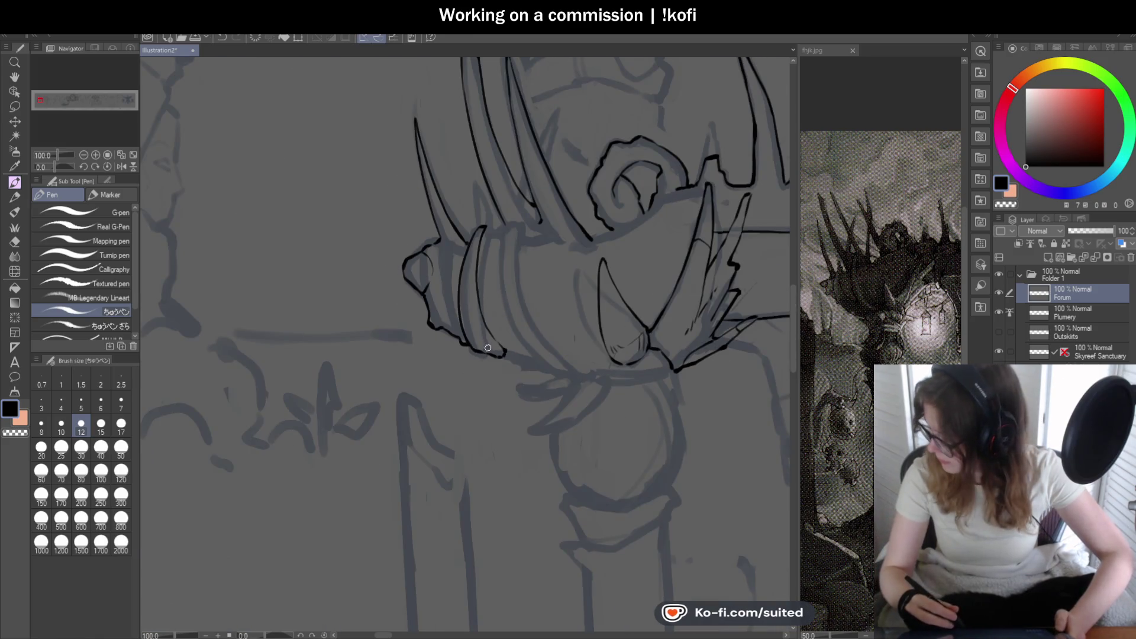
{"action": "scroll", "coordinate": [500, 327], "scroll_direction": "down", "scroll_amount": 1}
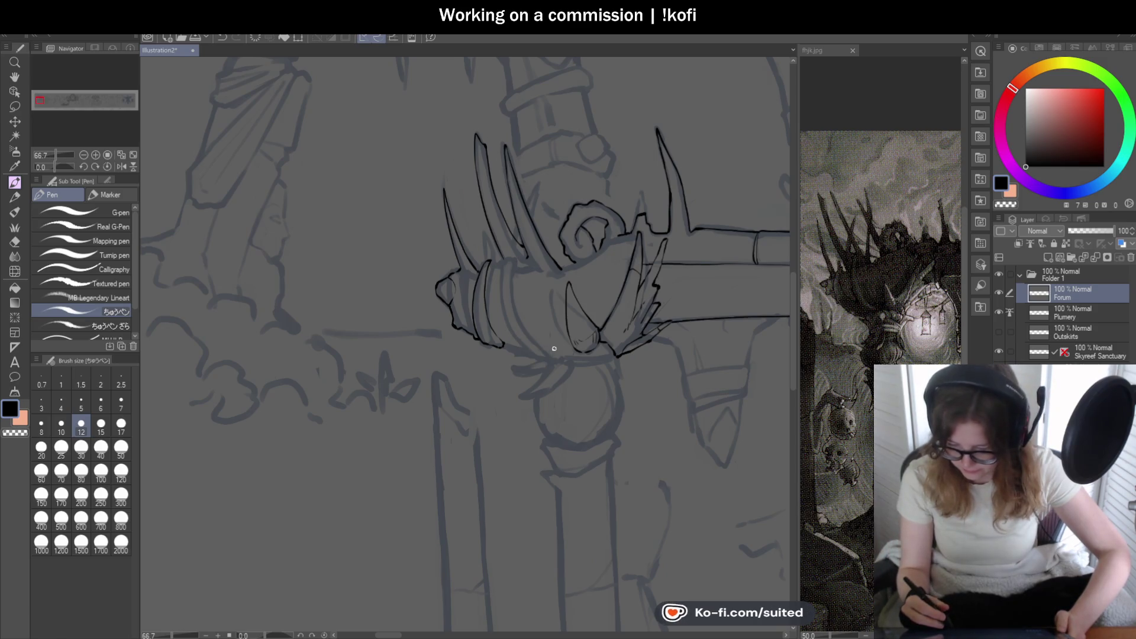
{"action": "scroll", "coordinate": [528, 307], "scroll_direction": "up", "scroll_amount": 3}
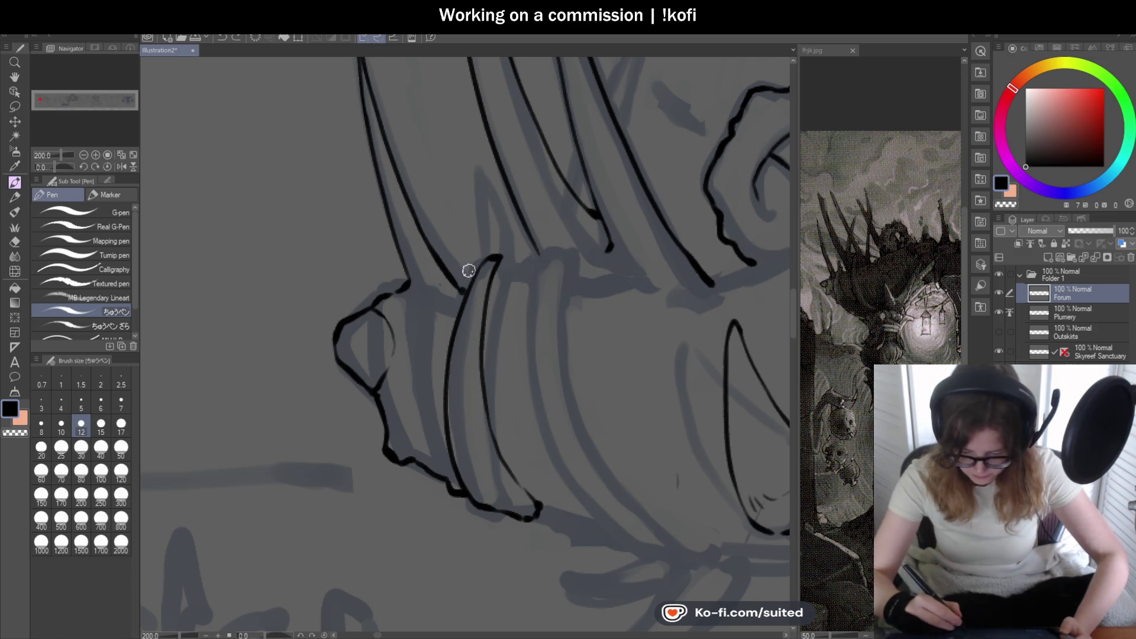
{"action": "mouse_move", "coordinate": [467, 260]}
{"action": "left_mouse_down"}
{"action": "mouse_move", "coordinate": [459, 190]}
{"action": "mouse_move", "coordinate": [472, 183]}
{"action": "mouse_move", "coordinate": [488, 253]}
{"action": "left_mouse_up"}
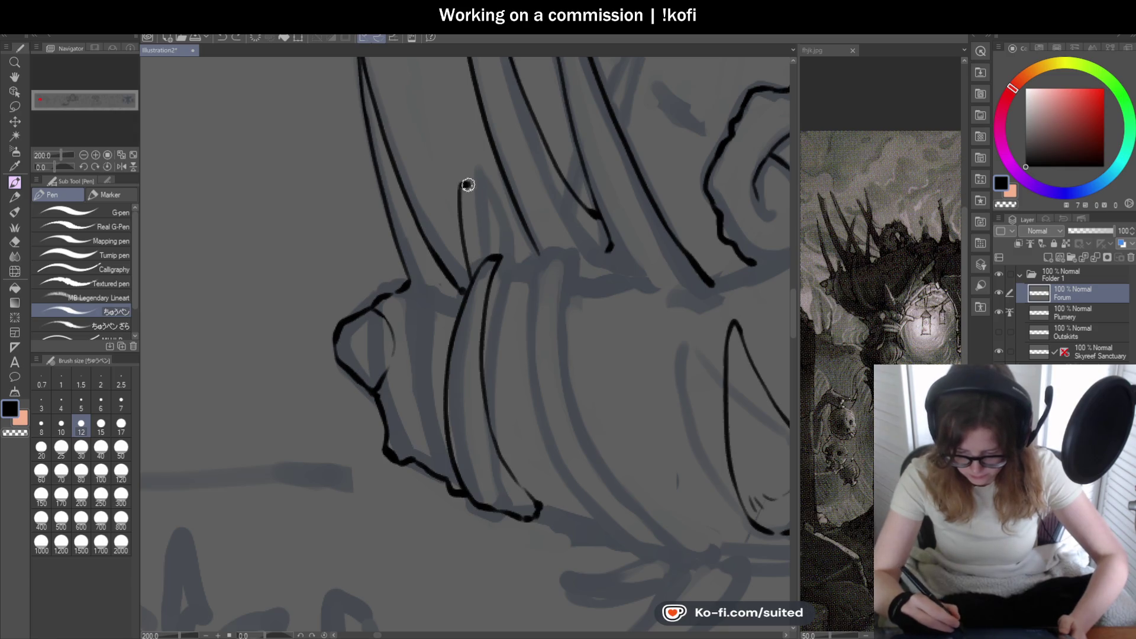
{"action": "scroll", "coordinate": [494, 255], "scroll_direction": "up", "scroll_amount": 2}
{"action": "left_click_drag", "start_coordinate": [494, 254], "coordinate": [432, 327]}
{"action": "scroll", "coordinate": [434, 322], "scroll_direction": "down", "scroll_amount": 5}
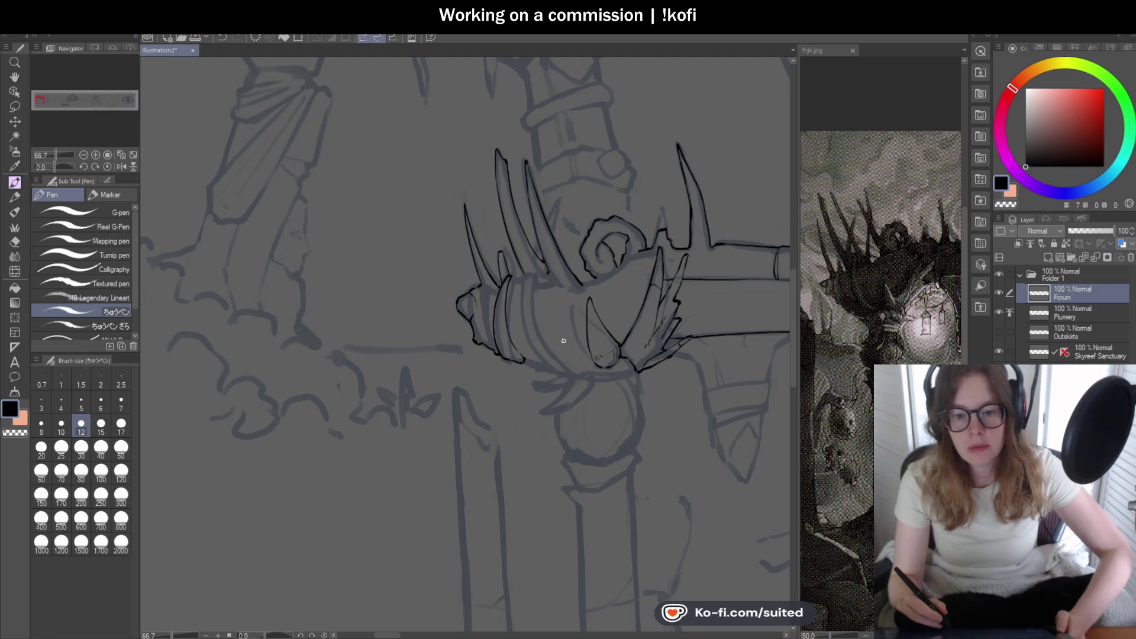
{"action": "scroll", "coordinate": [438, 342], "scroll_direction": "down", "scroll_amount": 6}
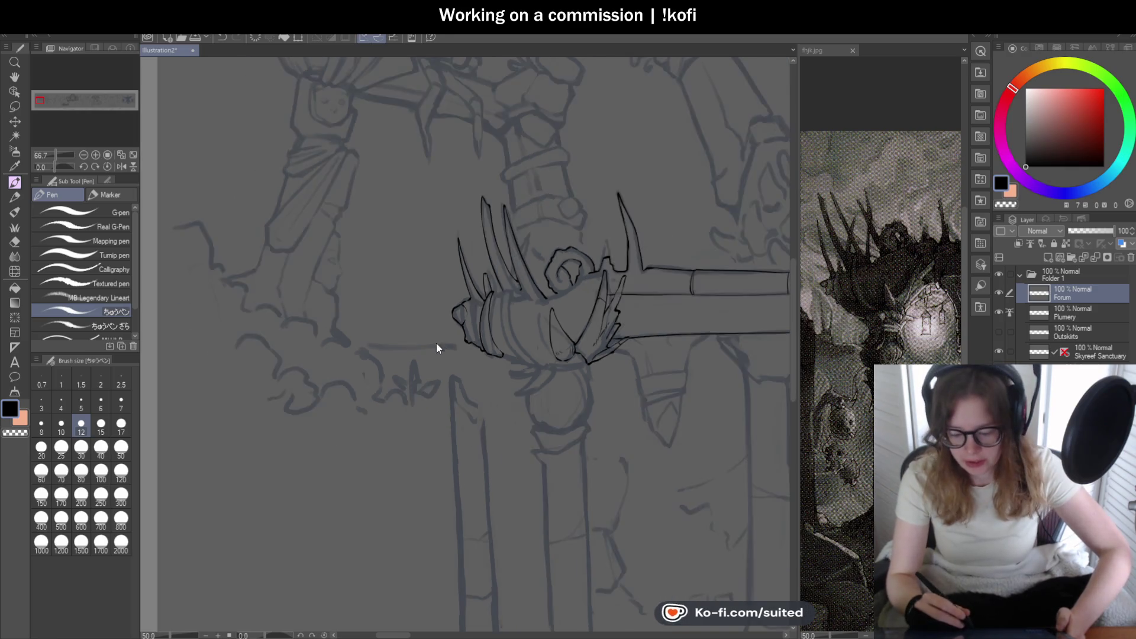
- Zoom in on the canvas to look over the inked tent building
{"action": "scroll", "coordinate": [733, 349], "scroll_direction": "up", "scroll_amount": 5}
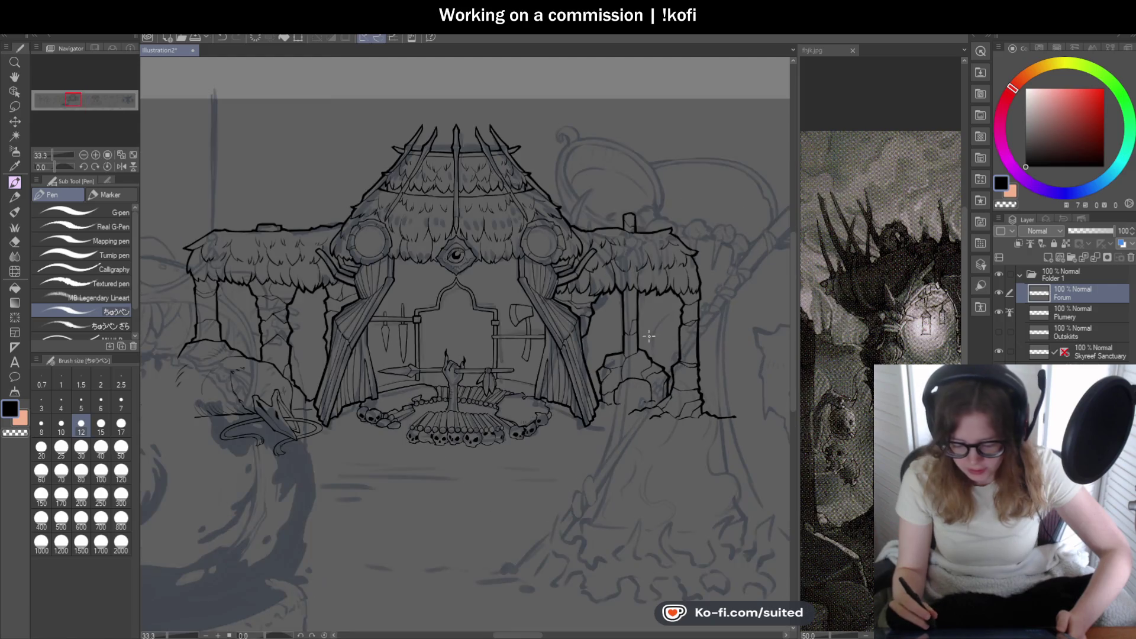
{"action": "scroll", "coordinate": [399, 305], "scroll_direction": "up", "scroll_amount": 1}
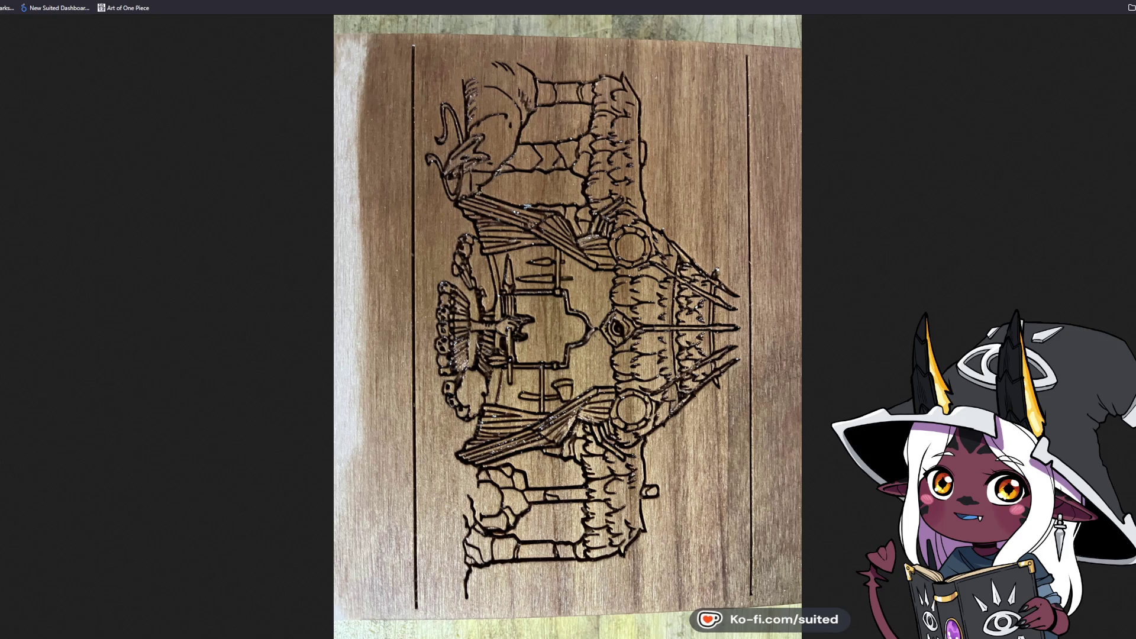
- Flip through the engraving photos, ending on the brown-stained wood carving
{"action": "key", "text": "Right"}
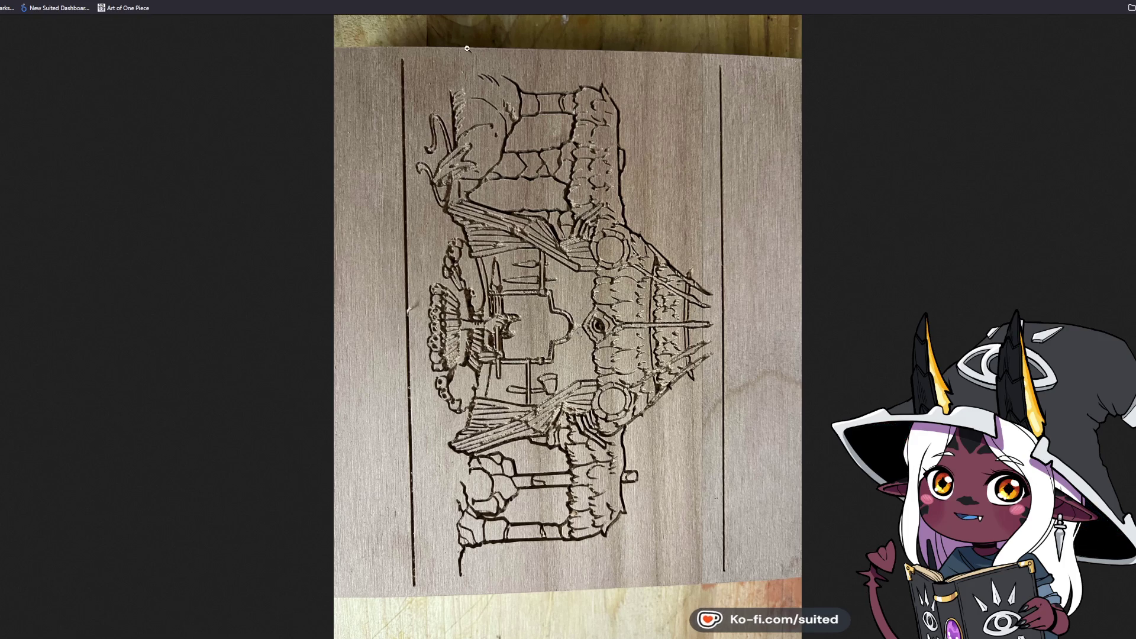
{"action": "key", "text": "Right"}
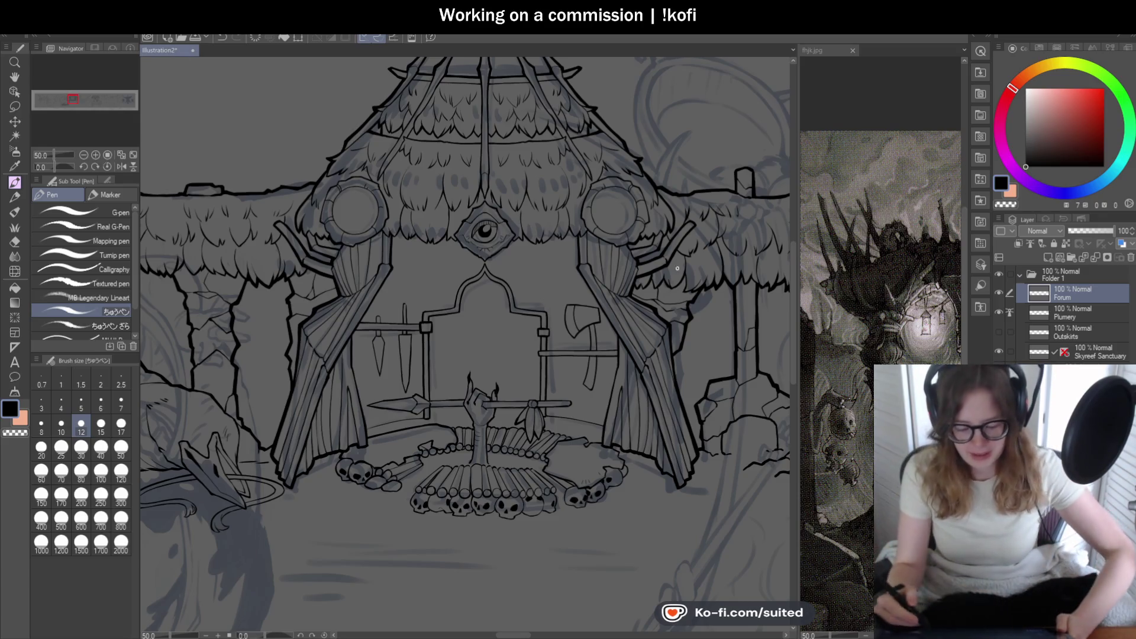
- Zoom out to the whole canvas, then in to 50% on the Forum section's armored arm
{"action": "scroll", "coordinate": [673, 267], "scroll_direction": "down", "scroll_amount": 2}
{"action": "scroll", "coordinate": [542, 245], "scroll_direction": "up", "scroll_amount": 4}
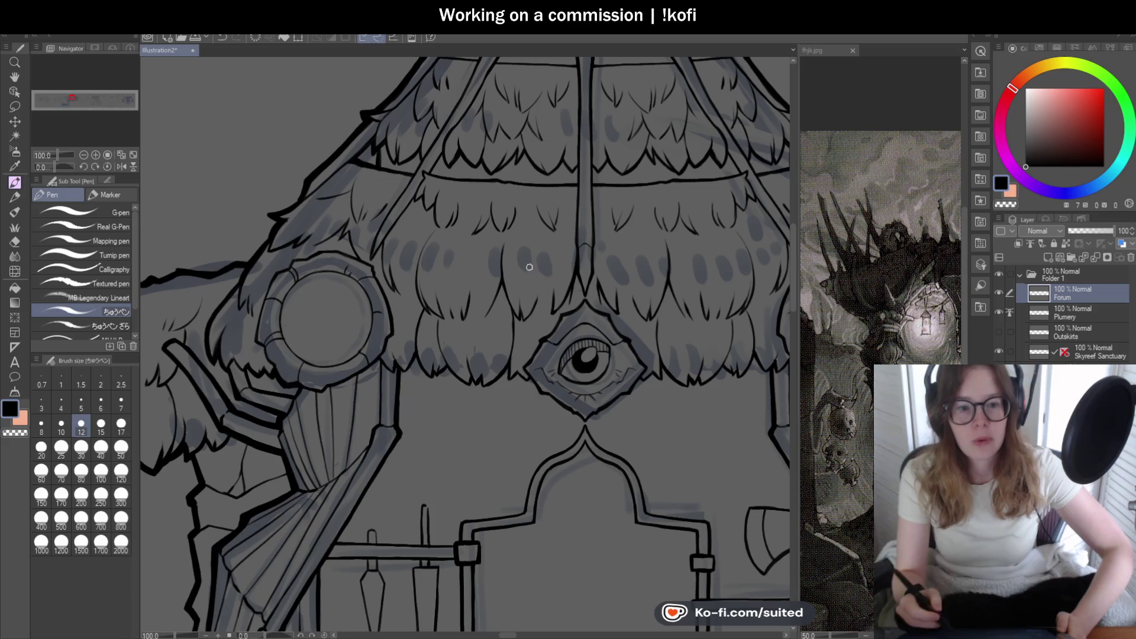
{"action": "scroll", "coordinate": [541, 246], "scroll_direction": "down", "scroll_amount": 5}
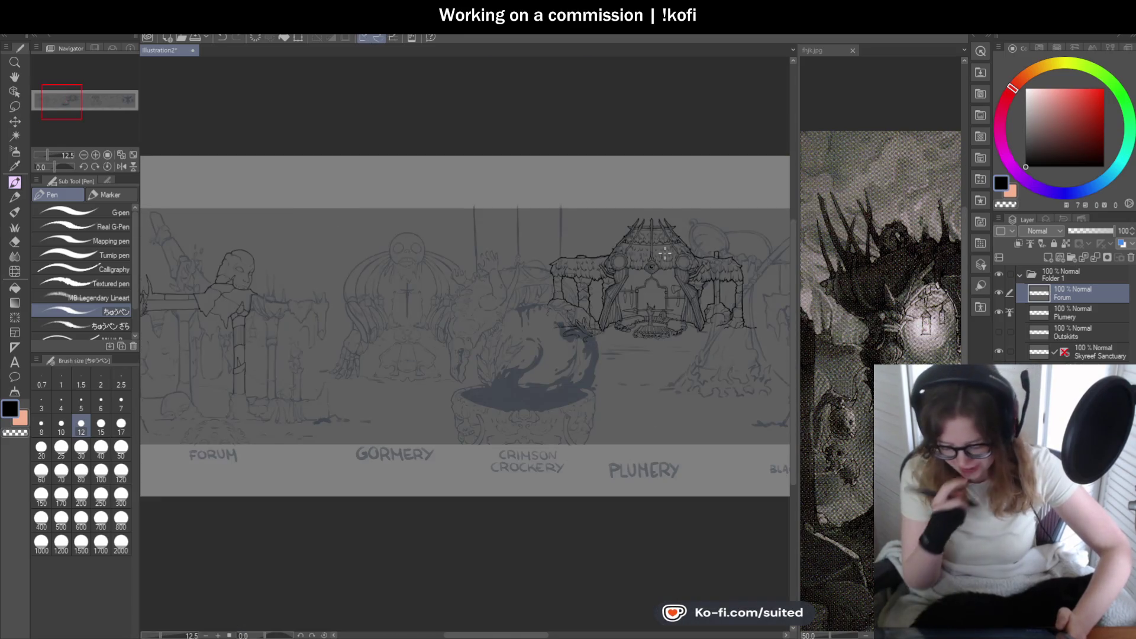
{"action": "scroll", "coordinate": [717, 311], "scroll_direction": "down", "scroll_amount": 1}
{"action": "scroll", "coordinate": [456, 329], "scroll_direction": "up", "scroll_amount": 4}
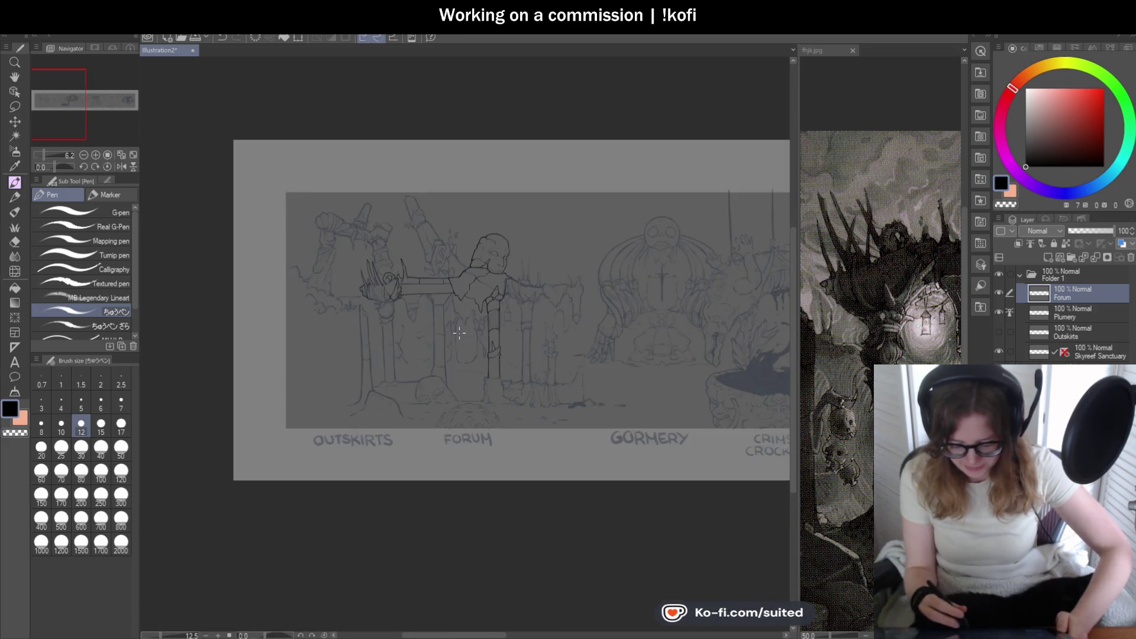
{"action": "scroll", "coordinate": [339, 276], "scroll_direction": "up", "scroll_amount": 1}
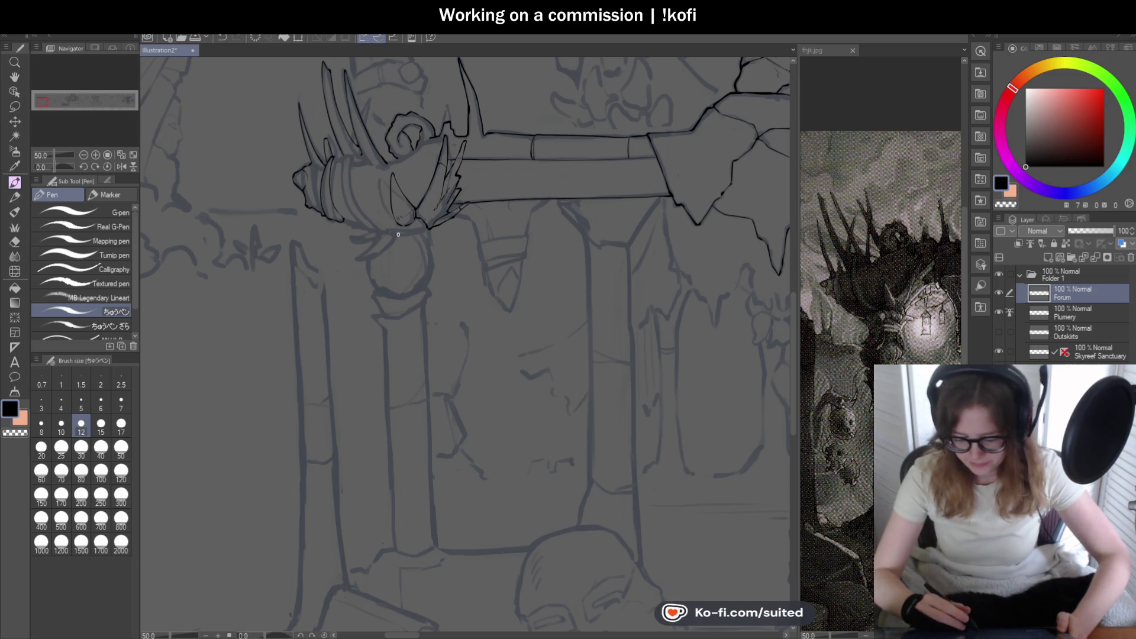
- Ink several curving band lines down the collar, with a short stroke at the band's top
{"action": "scroll", "coordinate": [350, 155], "scroll_direction": "up", "scroll_amount": 2}
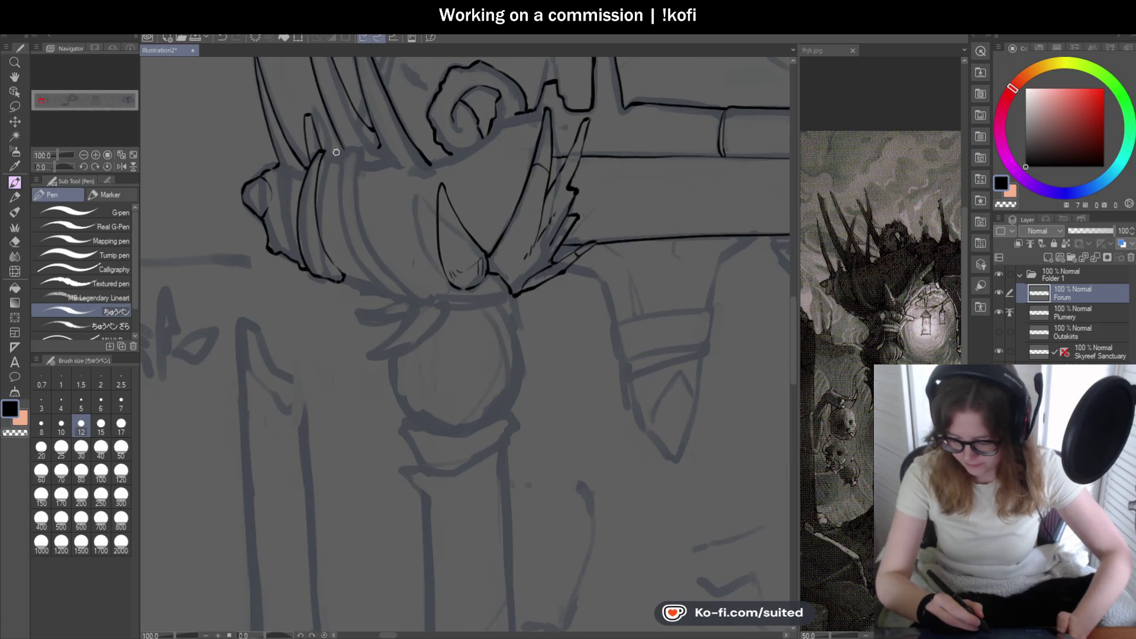
{"action": "scroll", "coordinate": [336, 152], "scroll_direction": "up", "scroll_amount": 2}
{"action": "left_click_drag", "start_coordinate": [332, 154], "coordinate": [319, 240]}
{"action": "mouse_move", "coordinate": [333, 151]}
{"action": "left_mouse_down"}
{"action": "mouse_move", "coordinate": [378, 372]}
{"action": "mouse_move", "coordinate": [424, 401]}
{"action": "left_mouse_up"}
{"action": "scroll", "coordinate": [355, 311], "scroll_direction": "up", "scroll_amount": 1}
{"action": "scroll", "coordinate": [323, 95], "scroll_direction": "up", "scroll_amount": 2}
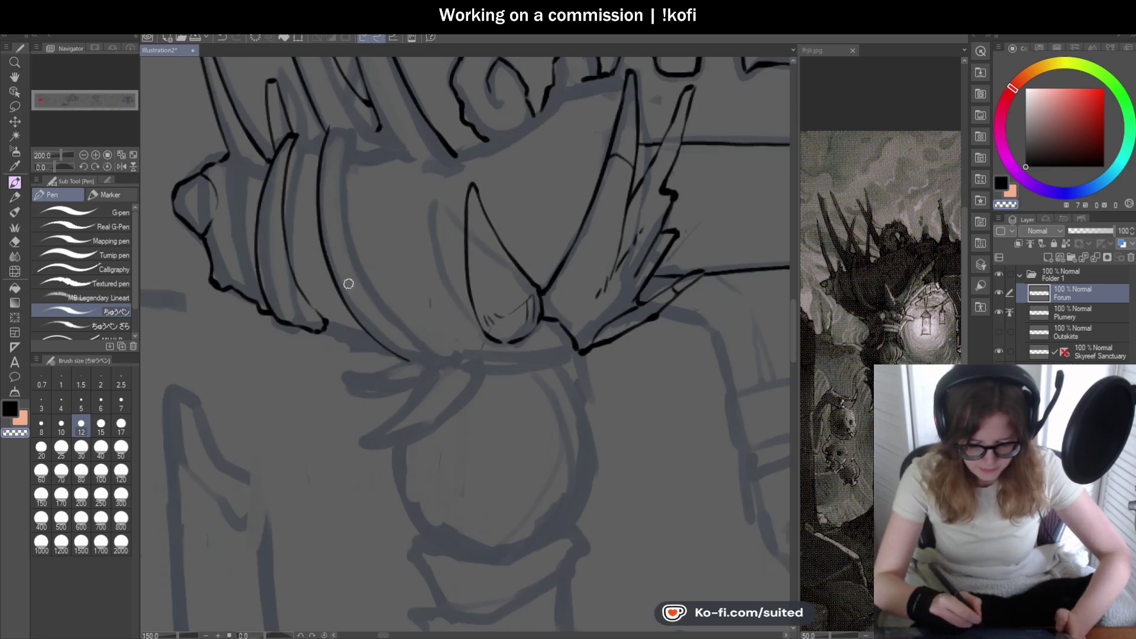
{"action": "left_click_drag", "start_coordinate": [325, 157], "coordinate": [339, 231]}
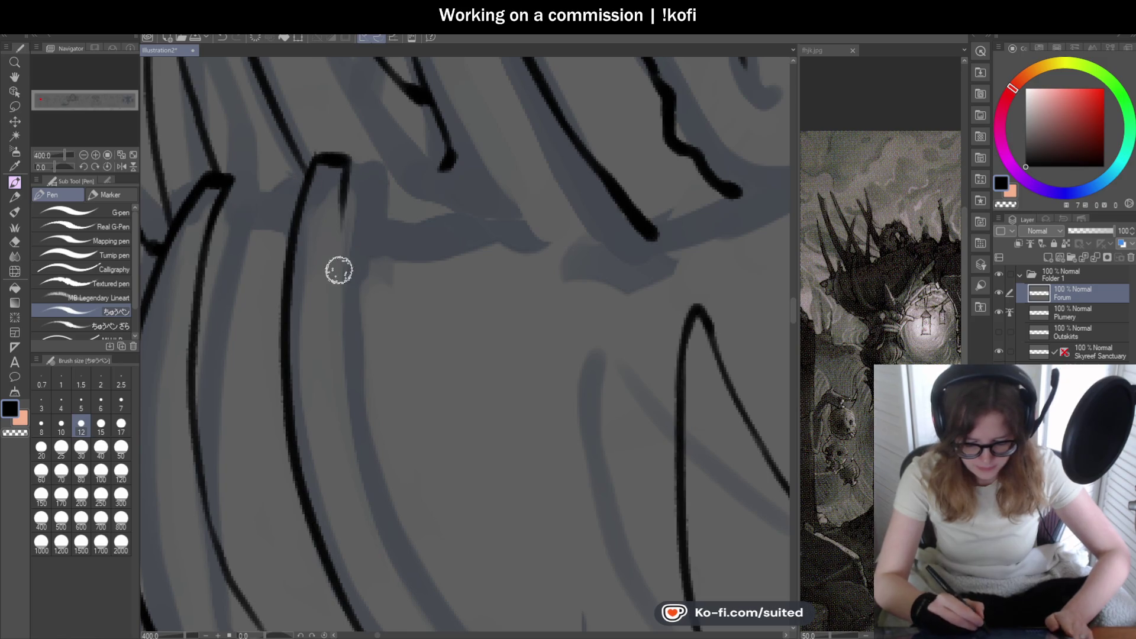
{"action": "scroll", "coordinate": [339, 230], "scroll_direction": "down", "scroll_amount": 3}
{"action": "scroll", "coordinate": [376, 217], "scroll_direction": "up", "scroll_amount": 1}
{"action": "mouse_move", "coordinate": [397, 80]}
{"action": "left_mouse_down"}
{"action": "mouse_move", "coordinate": [418, 241]}
{"action": "mouse_move", "coordinate": [439, 274]}
{"action": "left_mouse_up"}
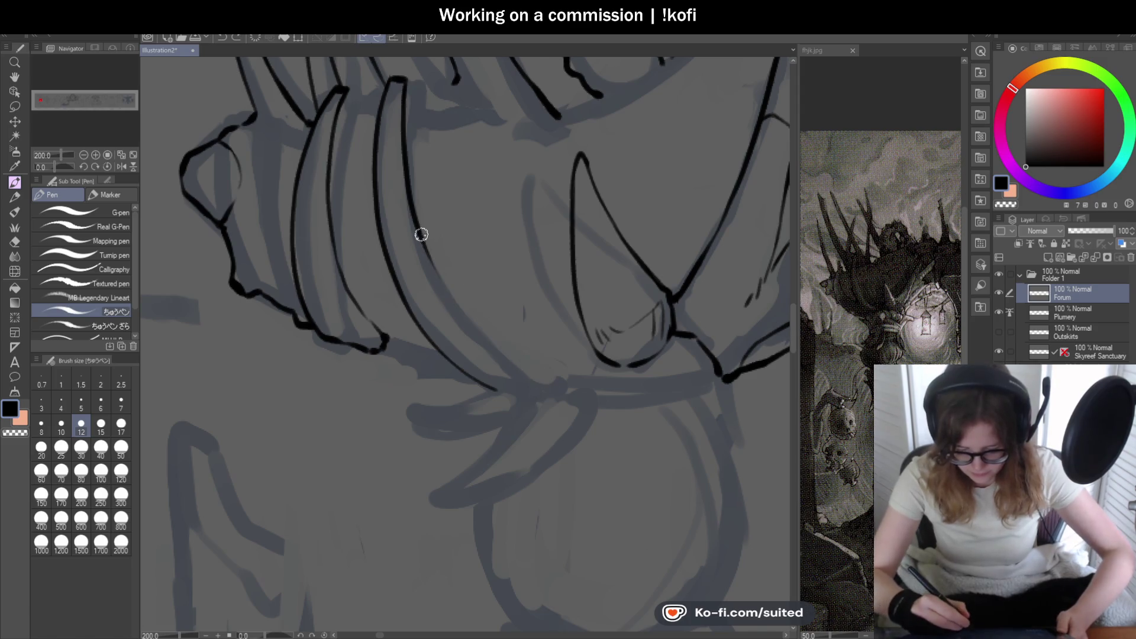
- Ink the collar's lower edge, joining it to the existing line and running diagonally
{"action": "scroll", "coordinate": [574, 408], "scroll_direction": "up", "scroll_amount": 2}
{"action": "scroll", "coordinate": [527, 355], "scroll_direction": "down", "scroll_amount": 4}
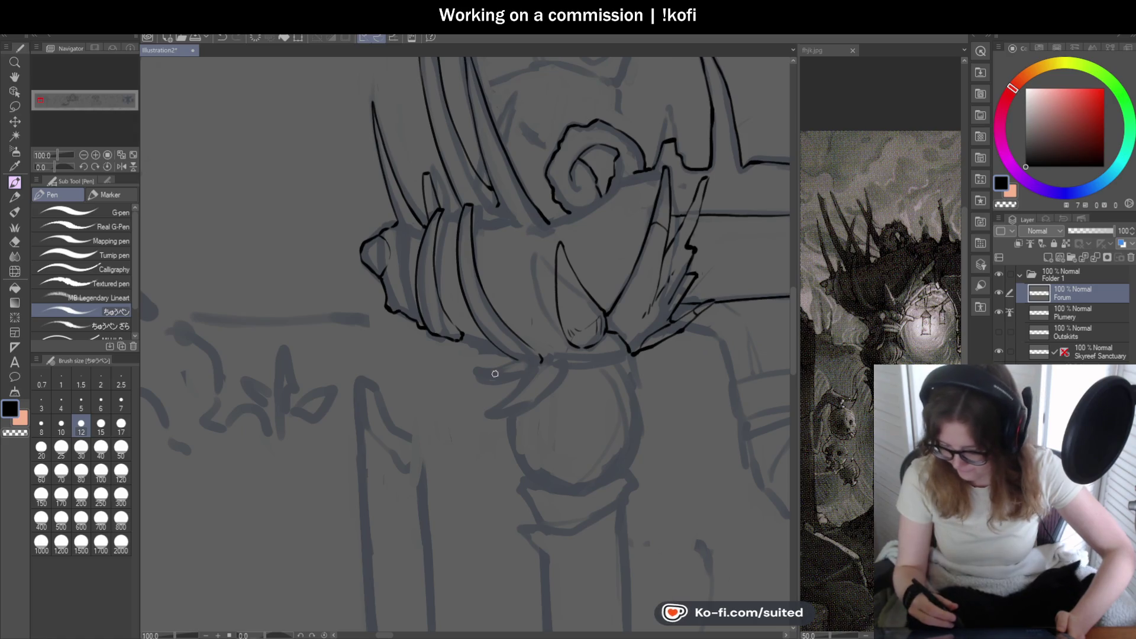
{"action": "scroll", "coordinate": [444, 317], "scroll_direction": "up", "scroll_amount": 4}
{"action": "left_click_drag", "start_coordinate": [507, 393], "coordinate": [611, 426]}
{"action": "scroll", "coordinate": [611, 426], "scroll_direction": "down", "scroll_amount": 6}
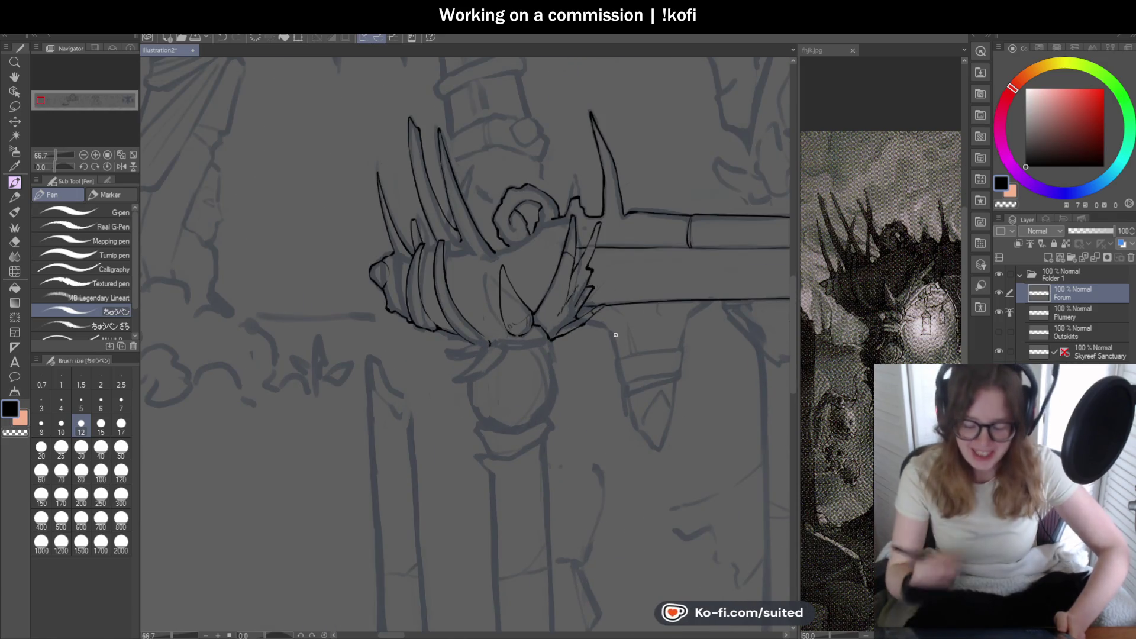
{"action": "scroll", "coordinate": [517, 335], "scroll_direction": "down", "scroll_amount": 1}
{"action": "scroll", "coordinate": [511, 362], "scroll_direction": "up", "scroll_amount": 1}
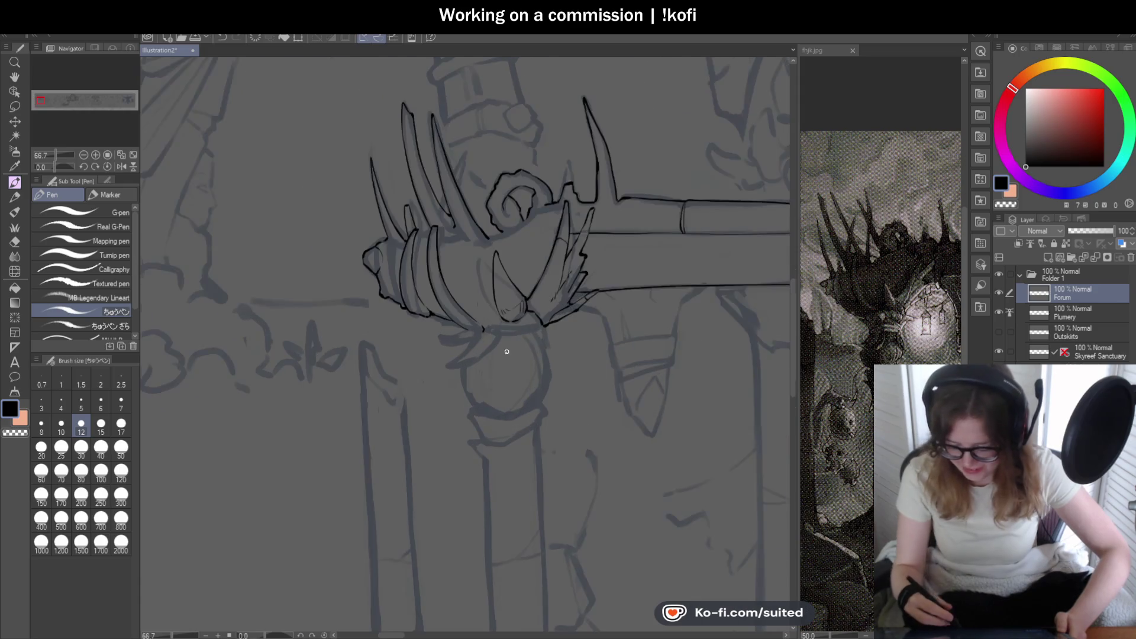
{"action": "scroll", "coordinate": [507, 354], "scroll_direction": "up", "scroll_amount": 3}
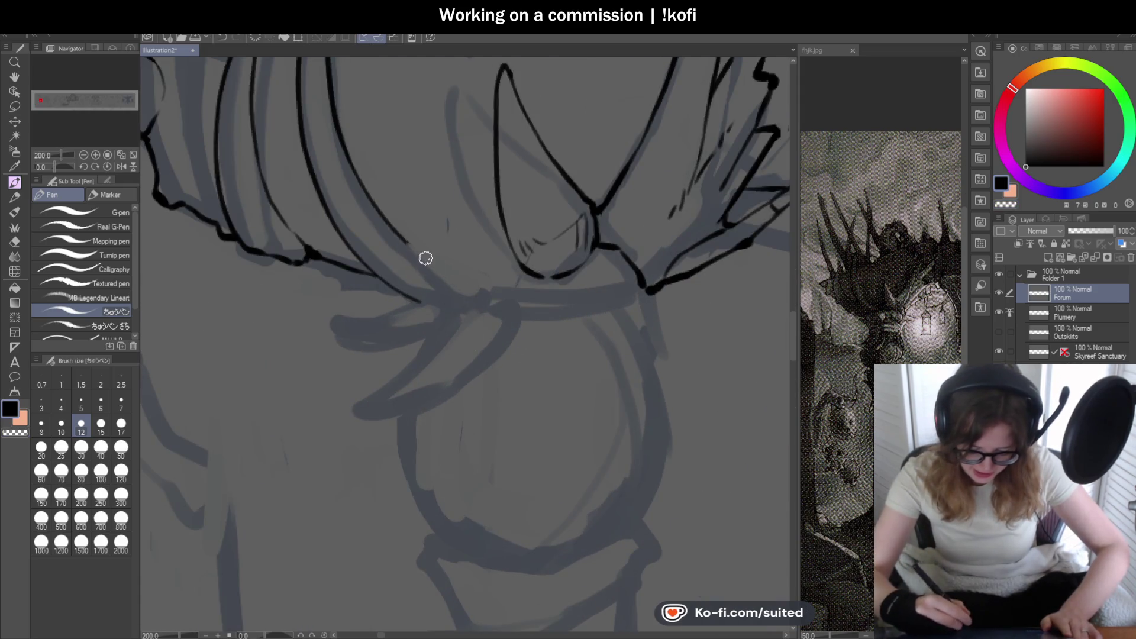
{"action": "left_click_drag", "start_coordinate": [393, 230], "coordinate": [486, 292]}
- With the canvas view mirrored, ink a thin stroke along the collar's lower edge, then unflip
{"action": "left_click", "coordinate": [122, 166]}
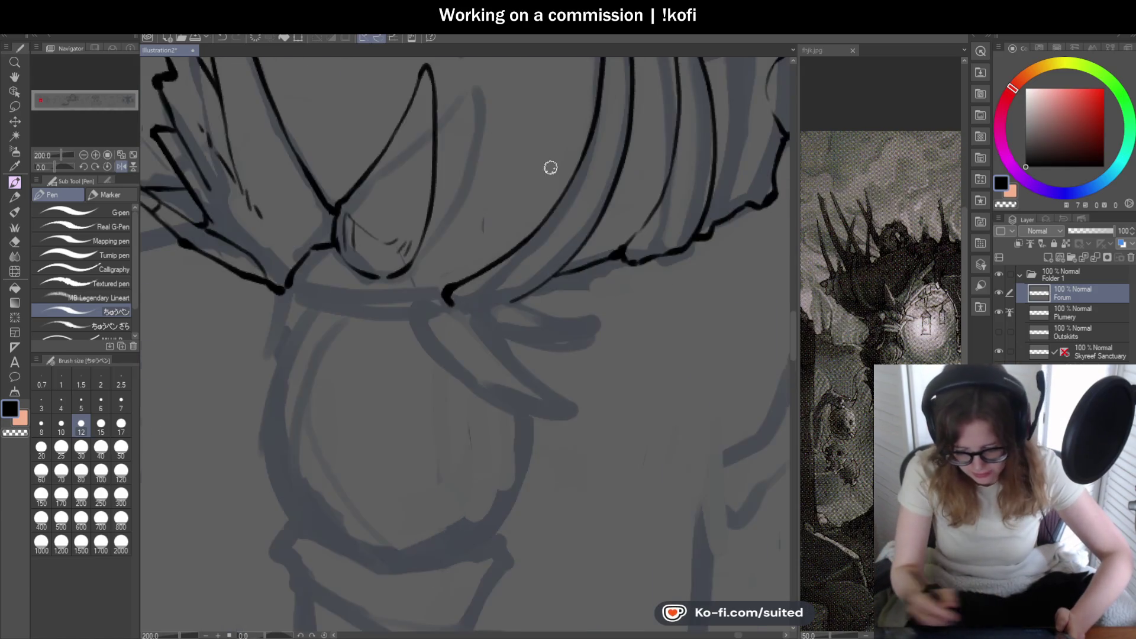
{"action": "mouse_move", "coordinate": [540, 259]}
{"action": "left_mouse_down"}
{"action": "mouse_move", "coordinate": [609, 250]}
{"action": "mouse_move", "coordinate": [571, 253]}
{"action": "mouse_move", "coordinate": [492, 297]}
{"action": "mouse_move", "coordinate": [516, 293]}
{"action": "mouse_move", "coordinate": [482, 297]}
{"action": "left_mouse_up"}
{"action": "scroll", "coordinate": [618, 239], "scroll_direction": "up", "scroll_amount": 2}
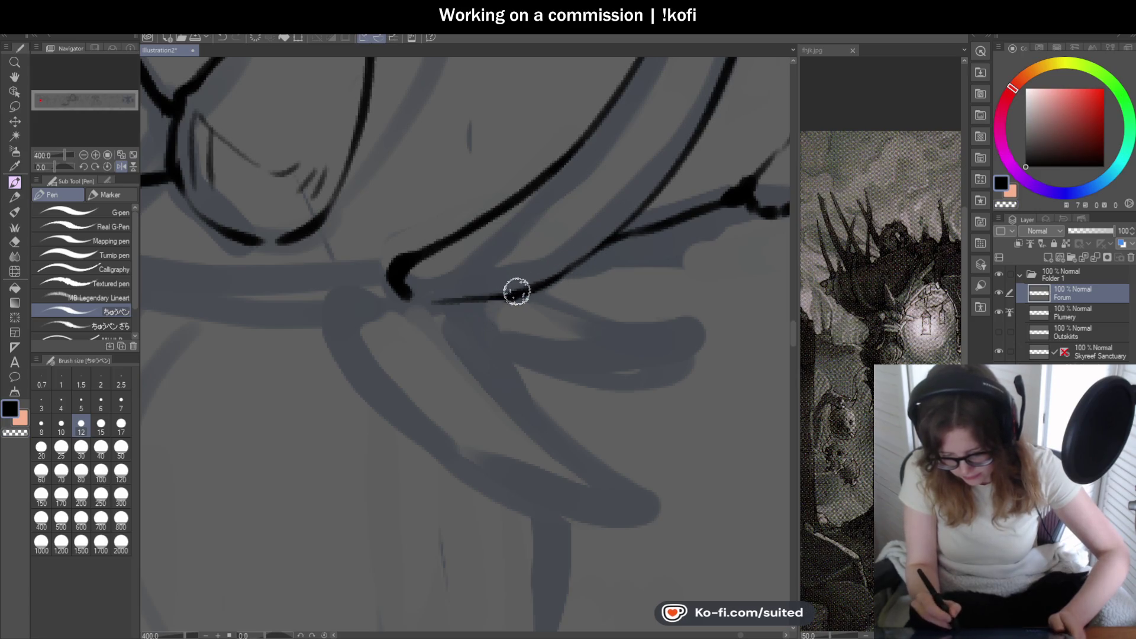
{"action": "scroll", "coordinate": [547, 290], "scroll_direction": "down", "scroll_amount": 4}
{"action": "left_click", "coordinate": [122, 166]}
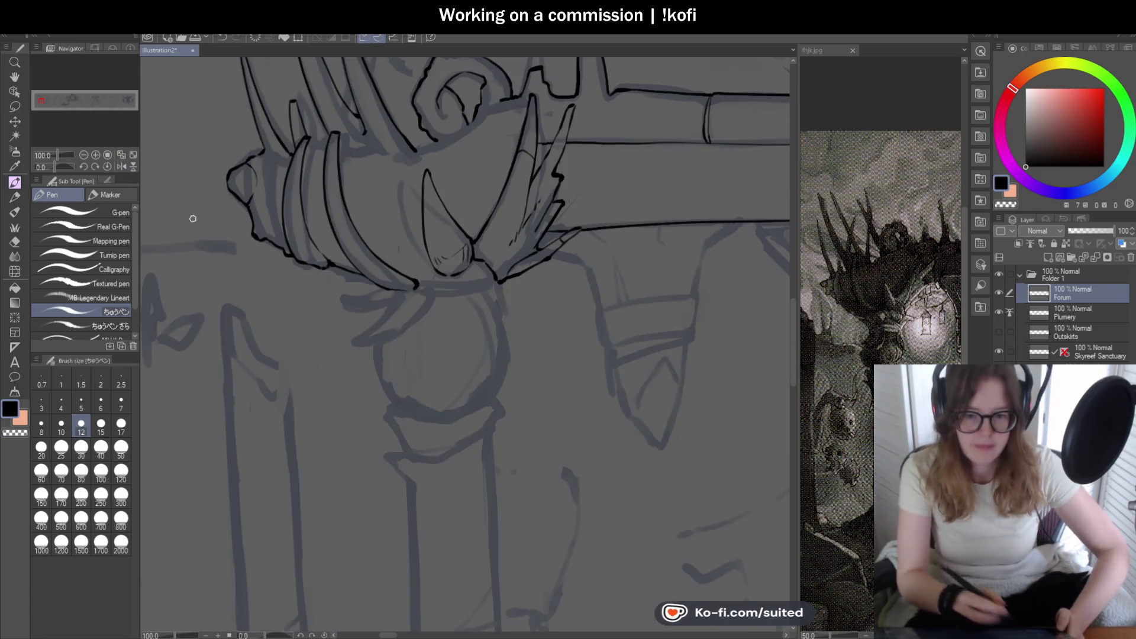
- Extend the ink line beside the spiral curl and add a short curved stroke at its end
{"action": "scroll", "coordinate": [192, 218], "scroll_direction": "down", "scroll_amount": 2}
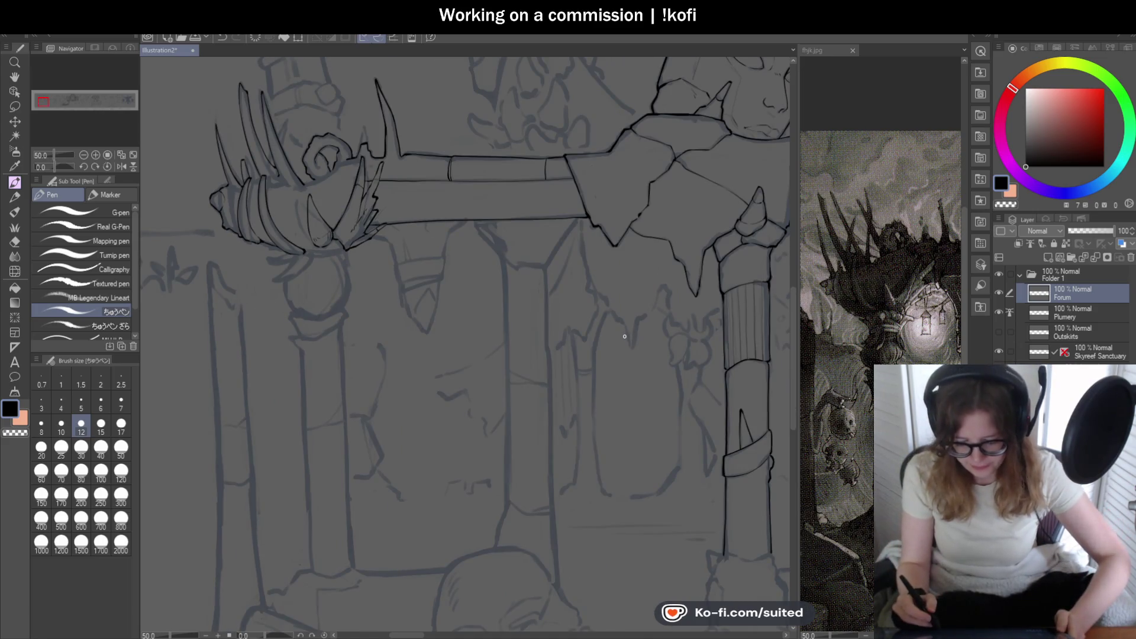
{"action": "scroll", "coordinate": [624, 337], "scroll_direction": "down", "scroll_amount": 1}
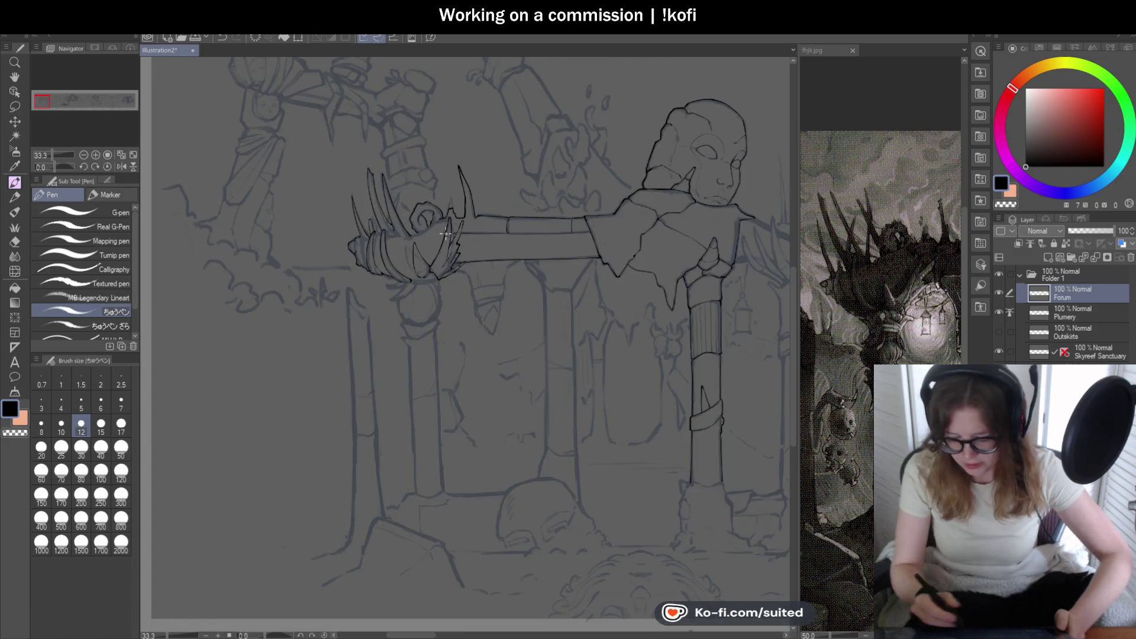
{"action": "scroll", "coordinate": [424, 225], "scroll_direction": "up", "scroll_amount": 5}
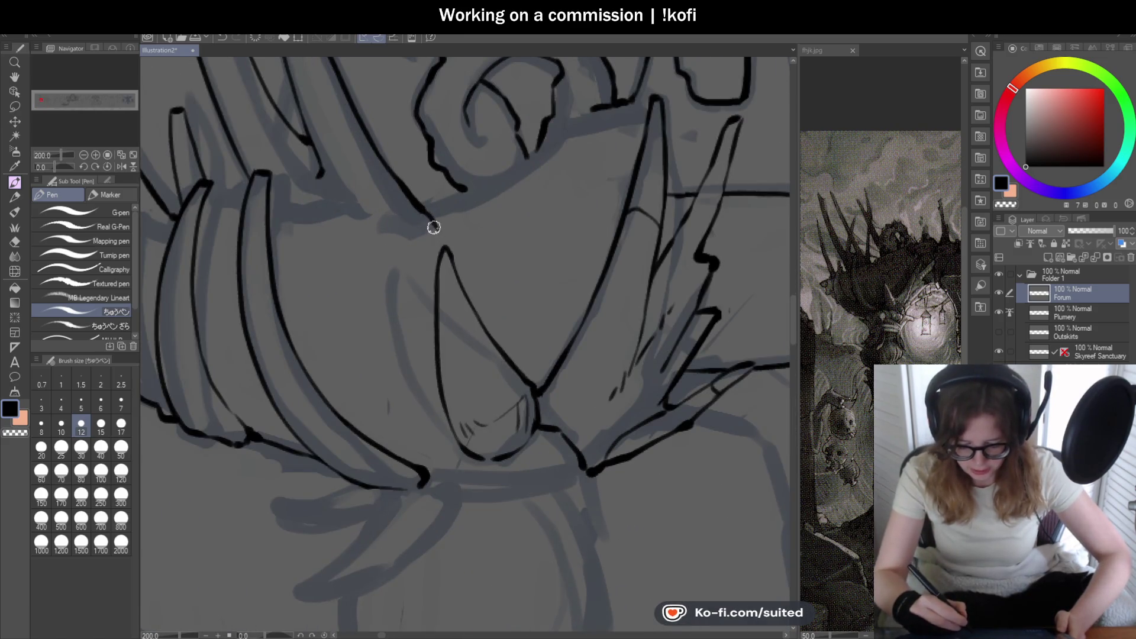
{"action": "left_click_drag", "start_coordinate": [454, 196], "coordinate": [519, 164]}
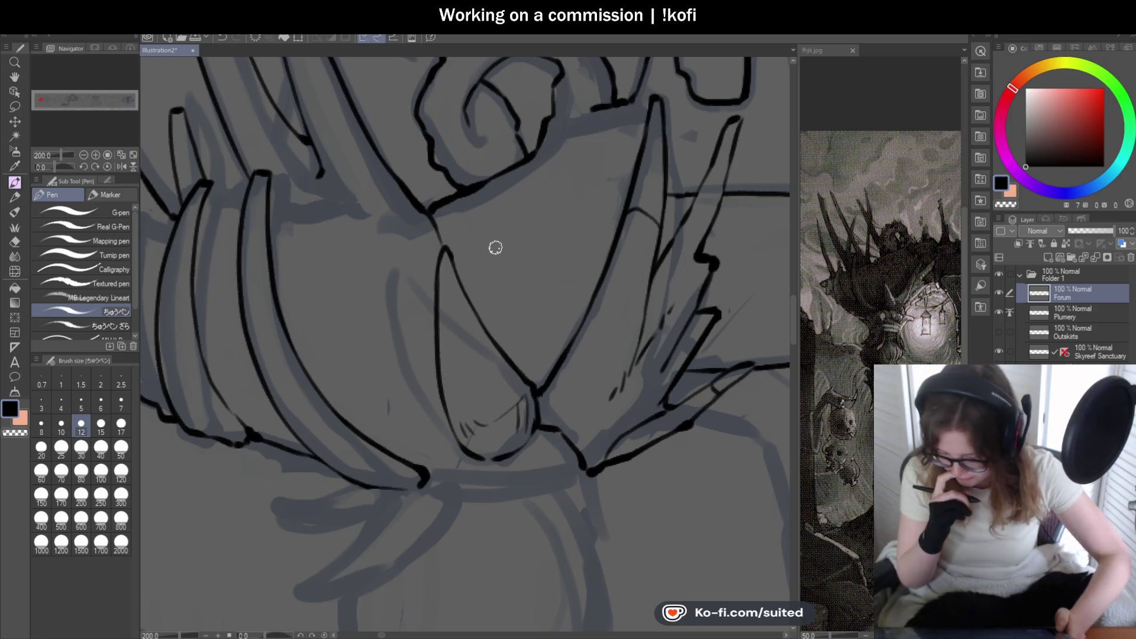
{"action": "scroll", "coordinate": [583, 269], "scroll_direction": "down", "scroll_amount": 4}
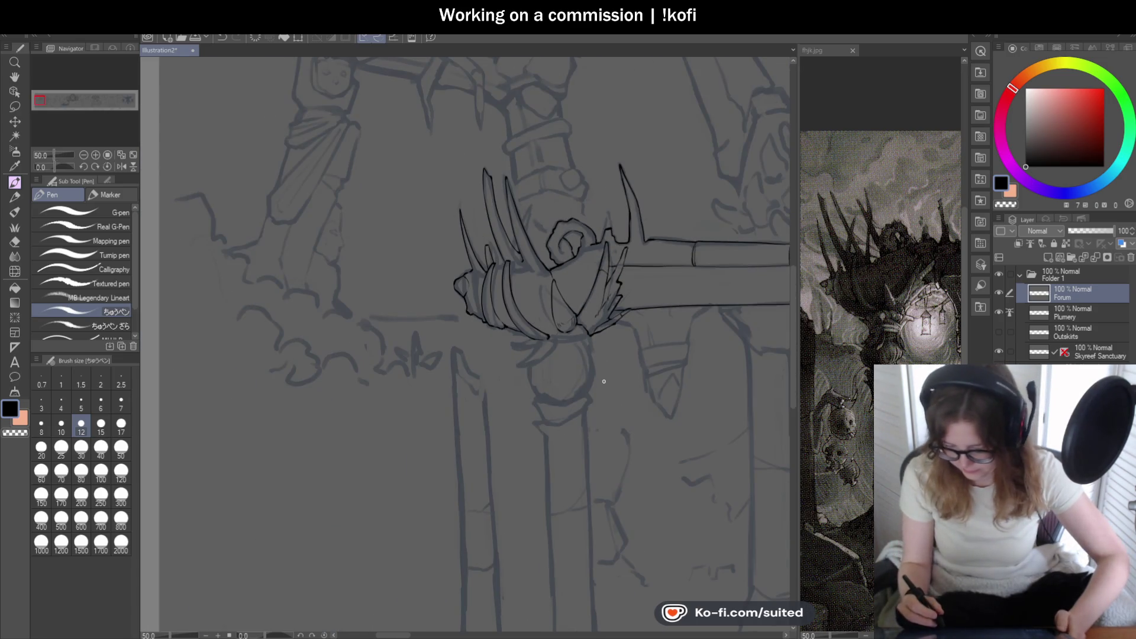
{"action": "scroll", "coordinate": [604, 384], "scroll_direction": "up", "scroll_amount": 1}
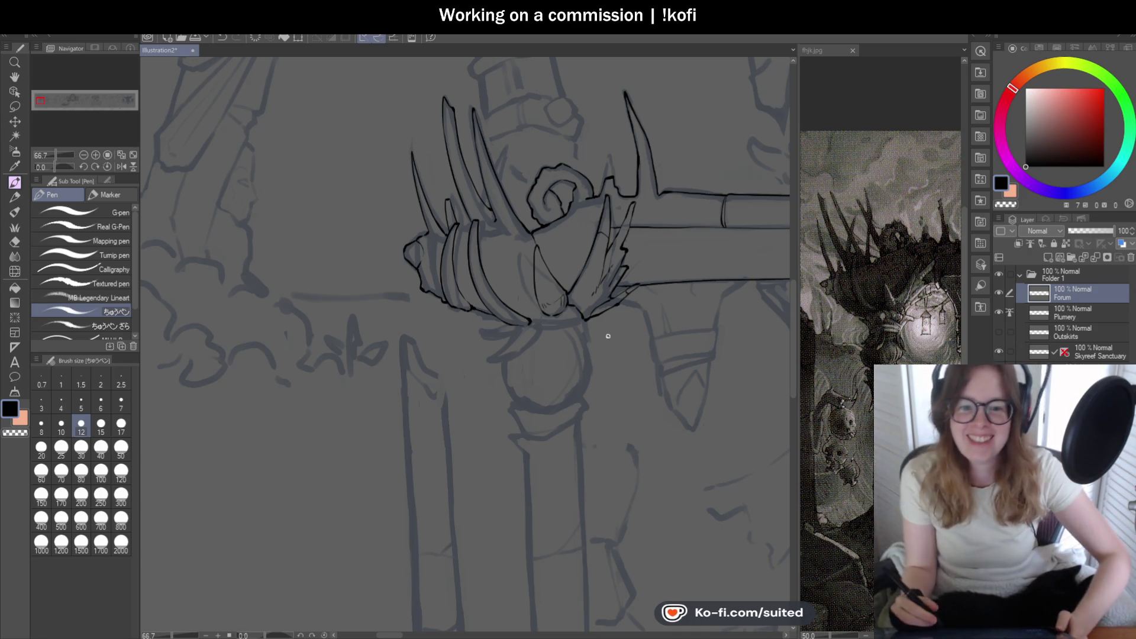
{"action": "scroll", "coordinate": [553, 322], "scroll_direction": "down", "scroll_amount": 1}
{"action": "scroll", "coordinate": [562, 384], "scroll_direction": "up", "scroll_amount": 2}
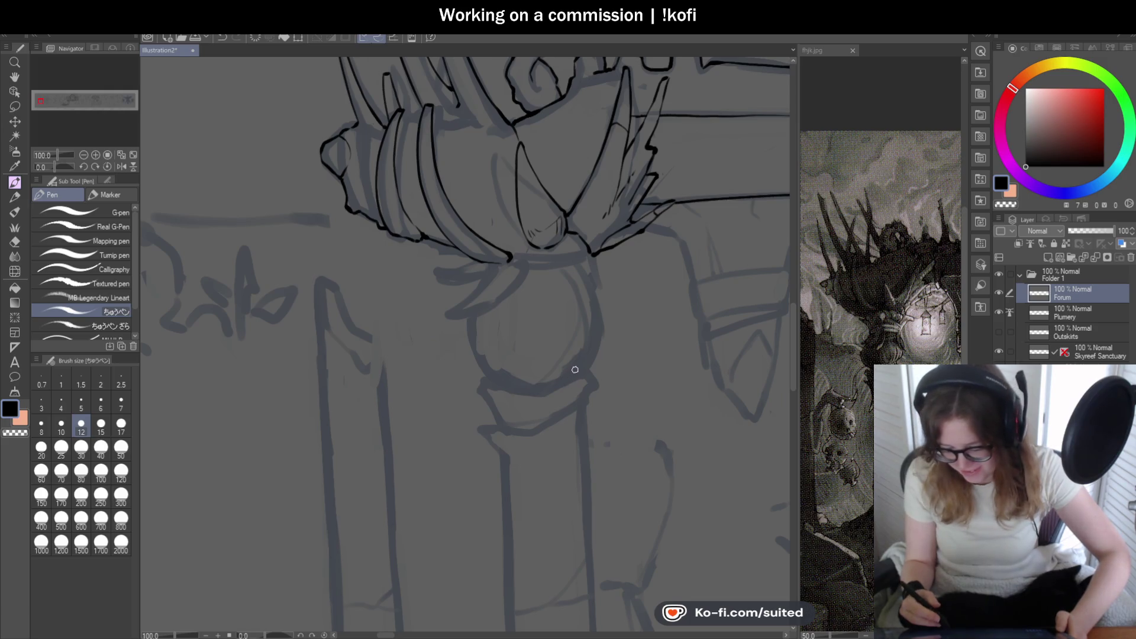
{"action": "scroll", "coordinate": [581, 269], "scroll_direction": "up", "scroll_amount": 2}
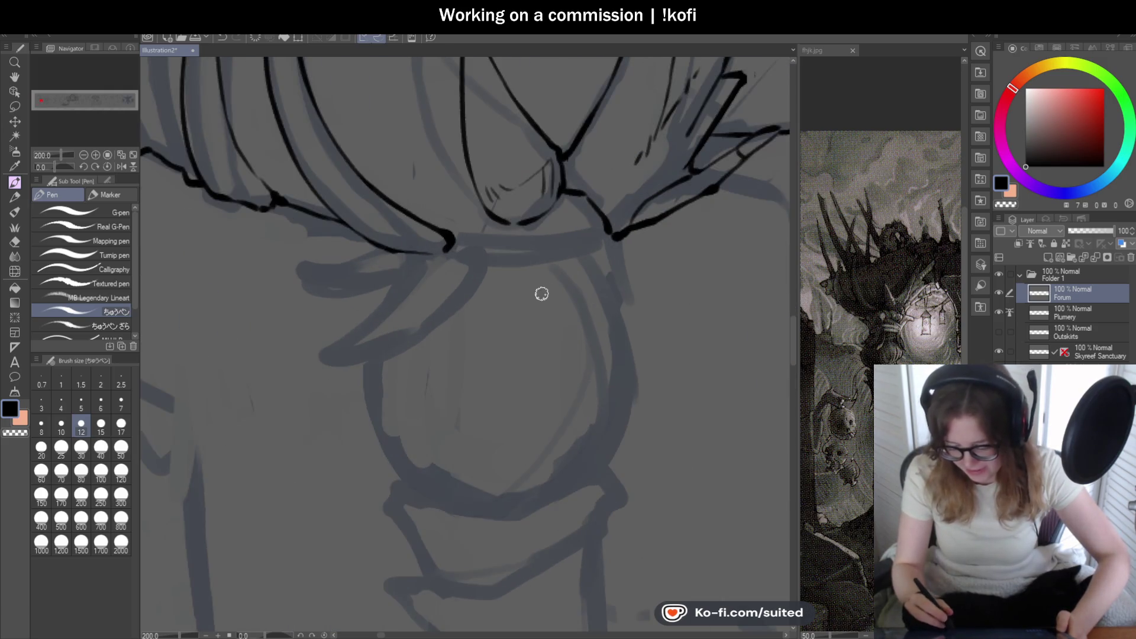
{"action": "left_click_drag", "start_coordinate": [453, 241], "coordinate": [480, 230]}
- Ink short strokes along the right shoulder edge, redrawing the first one
{"action": "scroll", "coordinate": [540, 240], "scroll_direction": "down", "scroll_amount": 1}
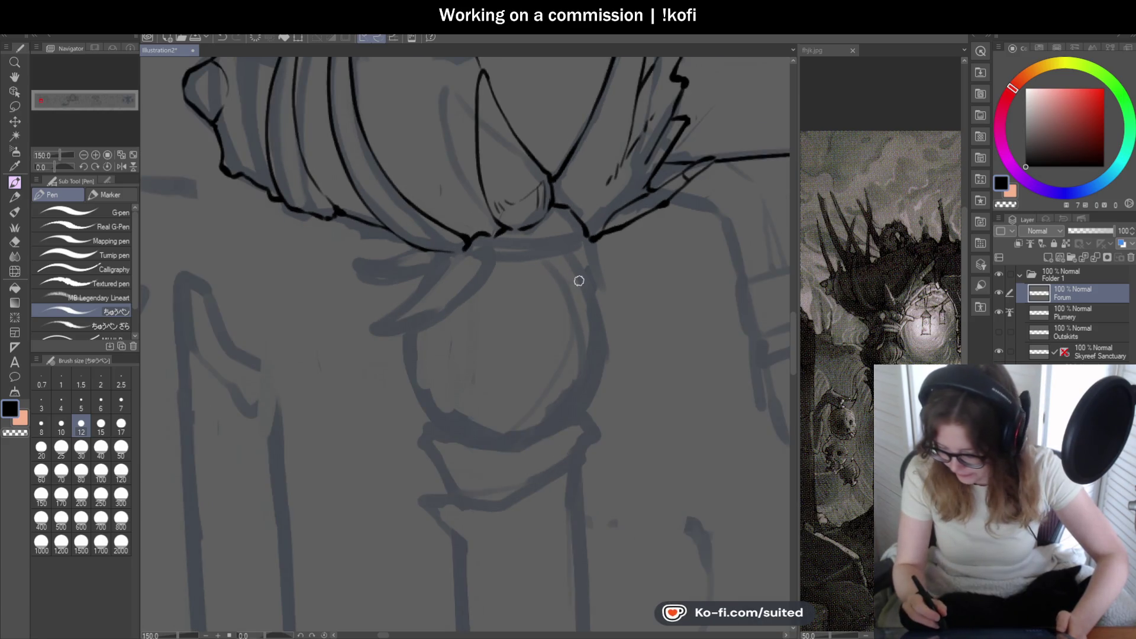
{"action": "scroll", "coordinate": [578, 284], "scroll_direction": "up", "scroll_amount": 3}
{"action": "mouse_move", "coordinate": [598, 193]}
{"action": "left_mouse_down"}
{"action": "mouse_move", "coordinate": [629, 185]}
{"action": "mouse_move", "coordinate": [677, 198]}
{"action": "left_mouse_up"}
{"action": "key", "text": "ctrl+z"}
{"action": "mouse_move", "coordinate": [600, 185]}
{"action": "left_mouse_down"}
{"action": "mouse_move", "coordinate": [678, 205]}
{"action": "mouse_move", "coordinate": [697, 243]}
{"action": "mouse_move", "coordinate": [632, 238]}
{"action": "left_mouse_up"}
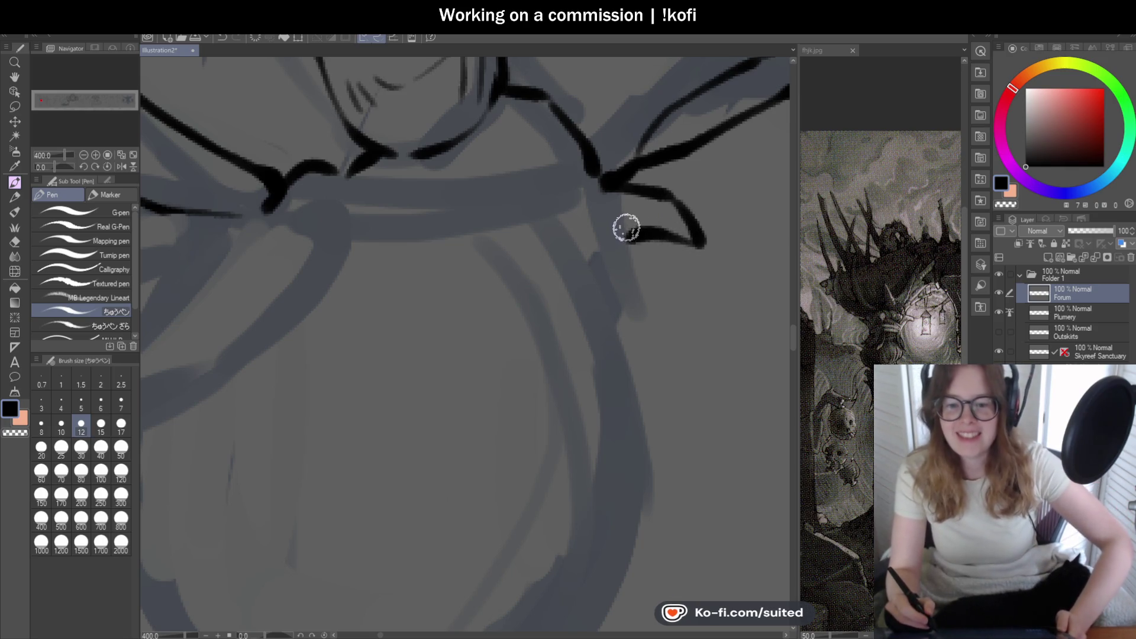
{"action": "scroll", "coordinate": [626, 225], "scroll_direction": "down", "scroll_amount": 4}
{"action": "scroll", "coordinate": [614, 271], "scroll_direction": "up", "scroll_amount": 4}
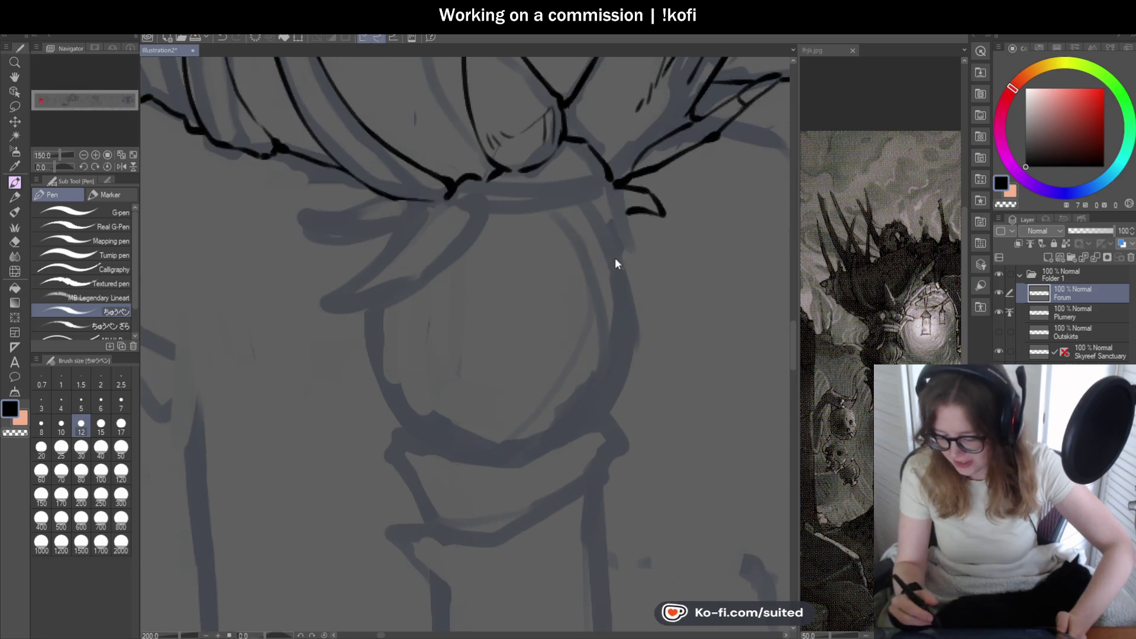
{"action": "left_click_drag", "start_coordinate": [618, 211], "coordinate": [604, 266]}
{"action": "scroll", "coordinate": [603, 260], "scroll_direction": "down", "scroll_amount": 6}
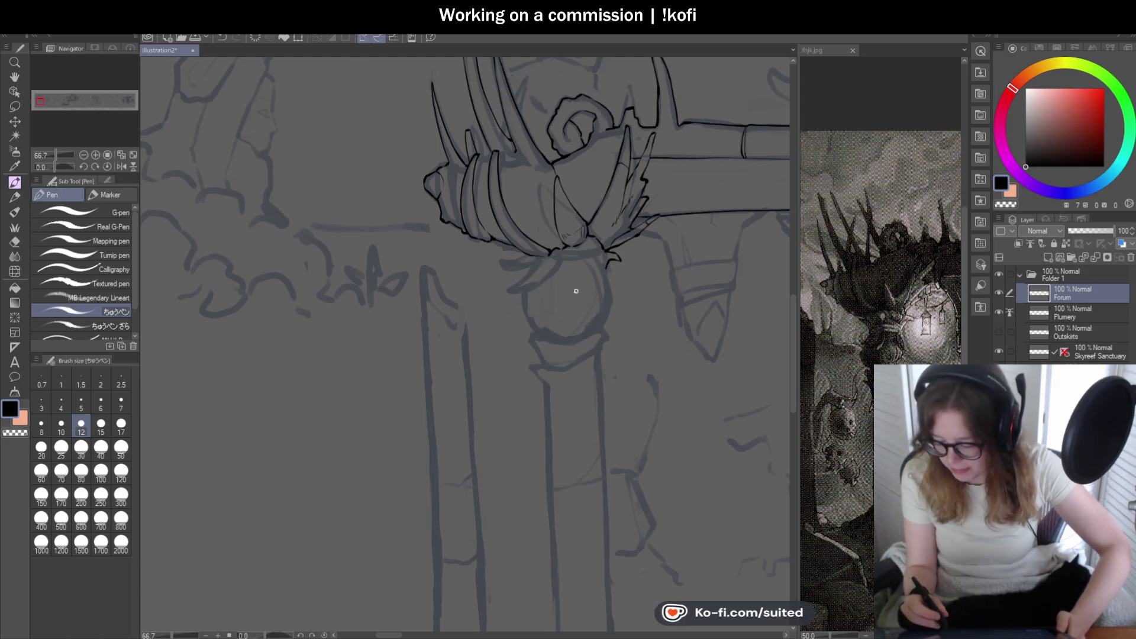
{"action": "scroll", "coordinate": [576, 291], "scroll_direction": "up", "scroll_amount": 2}
{"action": "scroll", "coordinate": [614, 390], "scroll_direction": "up", "scroll_amount": 3}
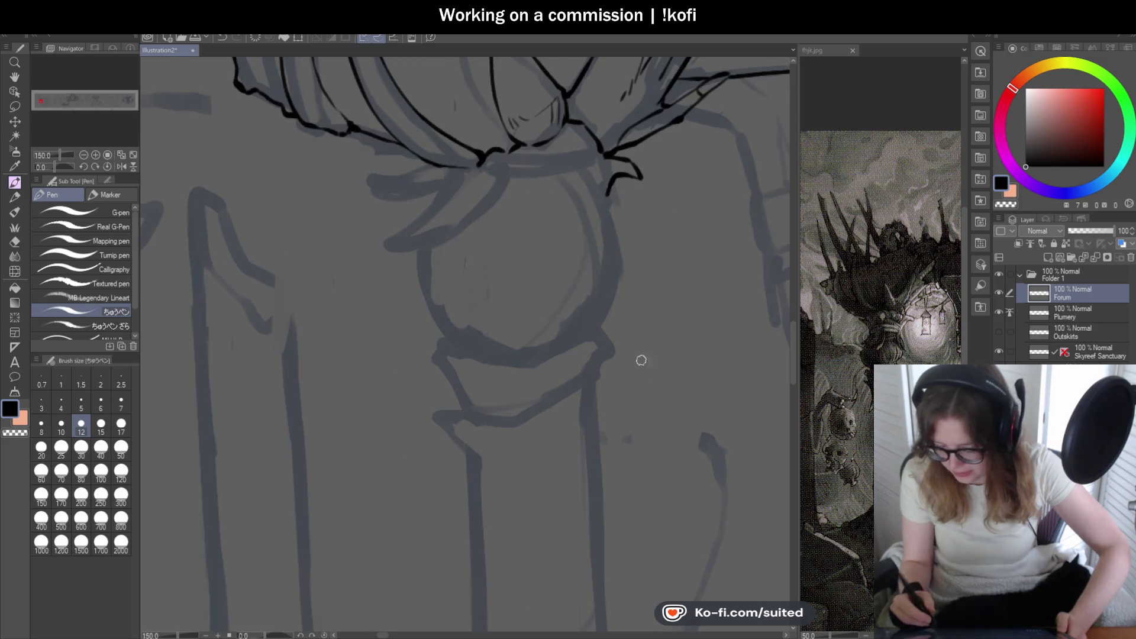
- Ink the orb's right outline as one outward curve, redrawing it after a failed first stroke
{"action": "left_click_drag", "start_coordinate": [595, 180], "coordinate": [615, 317]}
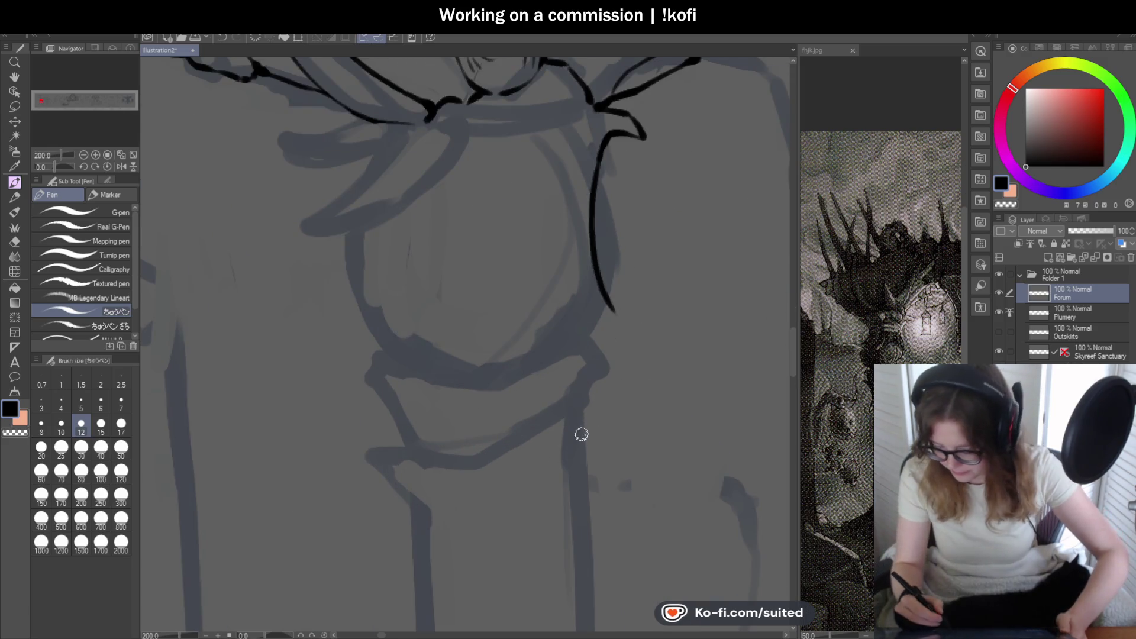
{"action": "key", "text": "ctrl+z"}
{"action": "mouse_move", "coordinate": [599, 155]}
{"action": "left_mouse_down"}
{"action": "mouse_move", "coordinate": [601, 279]}
{"action": "mouse_move", "coordinate": [628, 322]}
{"action": "left_mouse_up"}
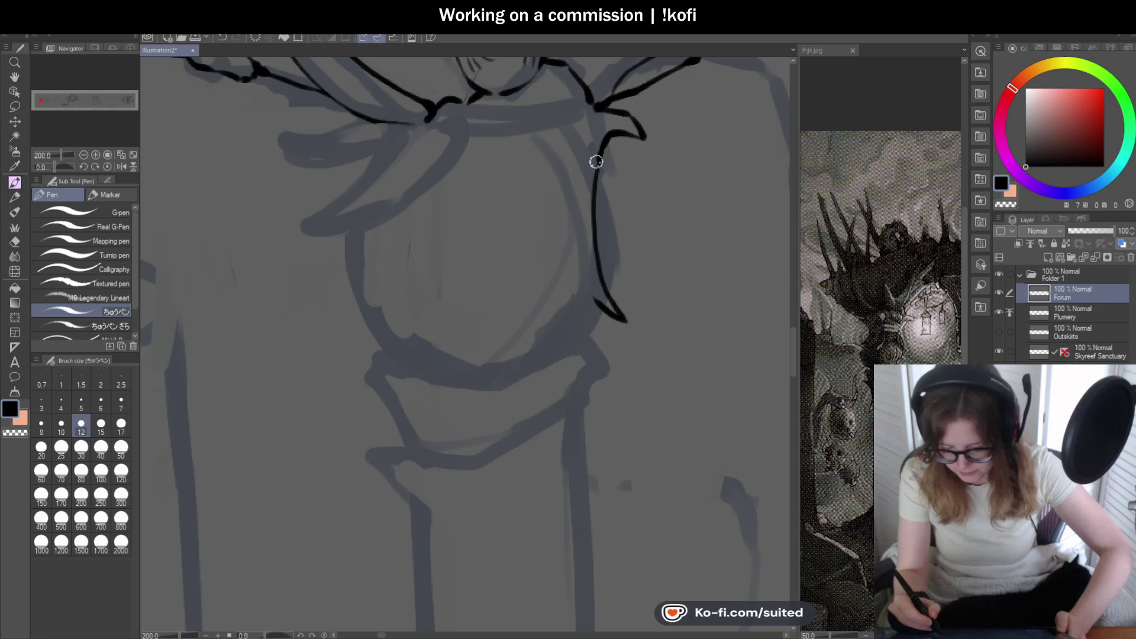
- Ink the headband line over the sketch
{"action": "scroll", "coordinate": [499, 140], "scroll_direction": "up", "scroll_amount": 3}
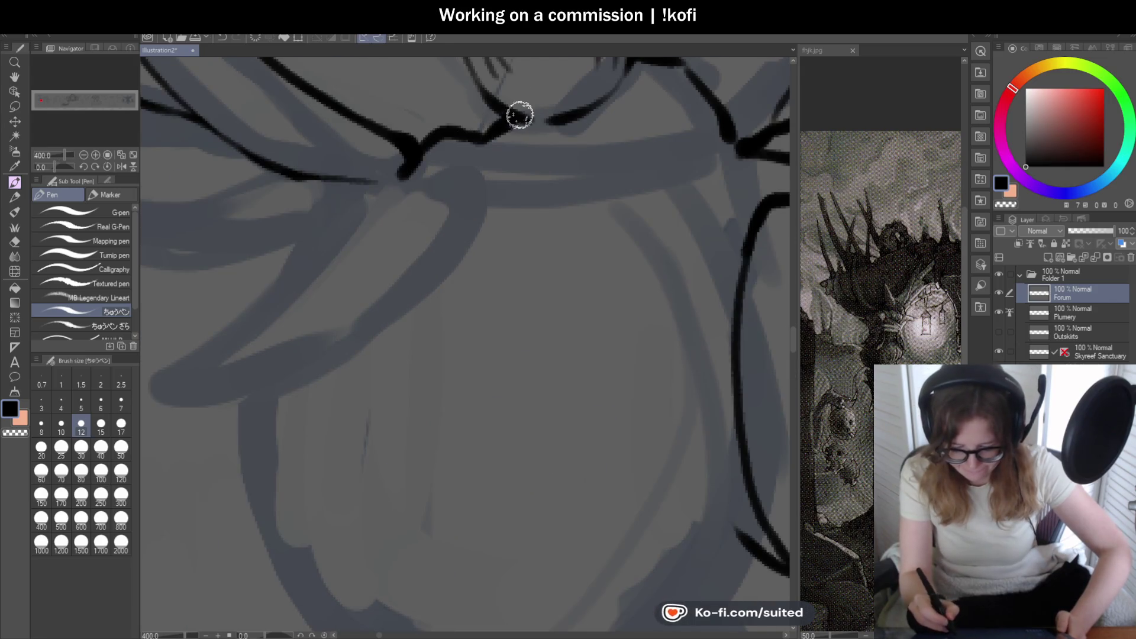
{"action": "scroll", "coordinate": [576, 173], "scroll_direction": "down", "scroll_amount": 3}
{"action": "scroll", "coordinate": [576, 174], "scroll_direction": "up", "scroll_amount": 3}
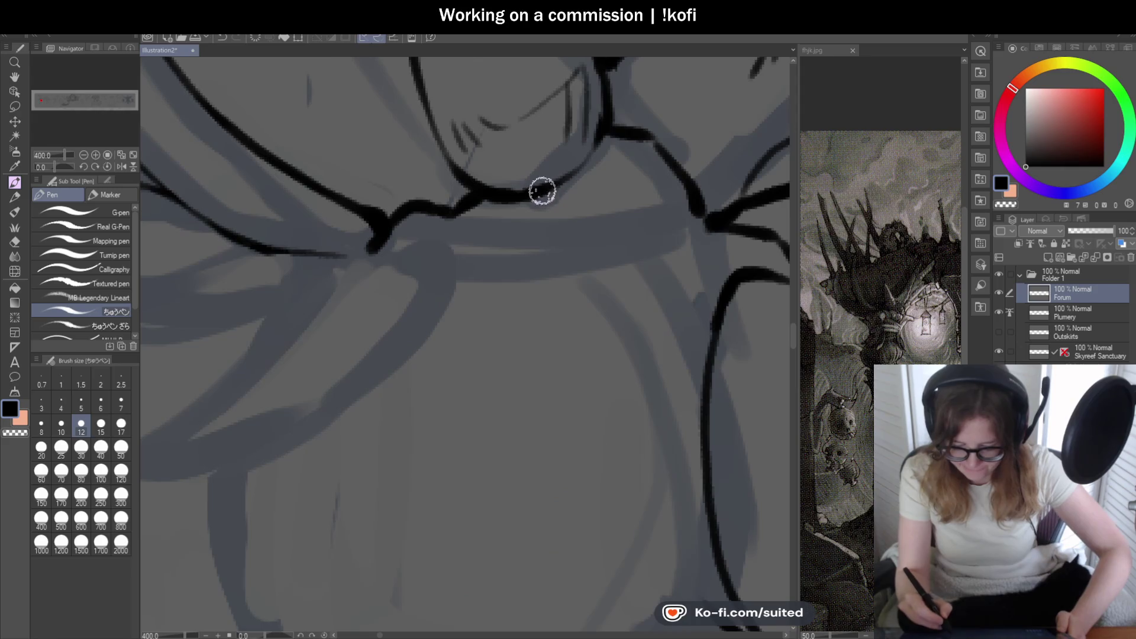
{"action": "scroll", "coordinate": [568, 221], "scroll_direction": "down", "scroll_amount": 2}
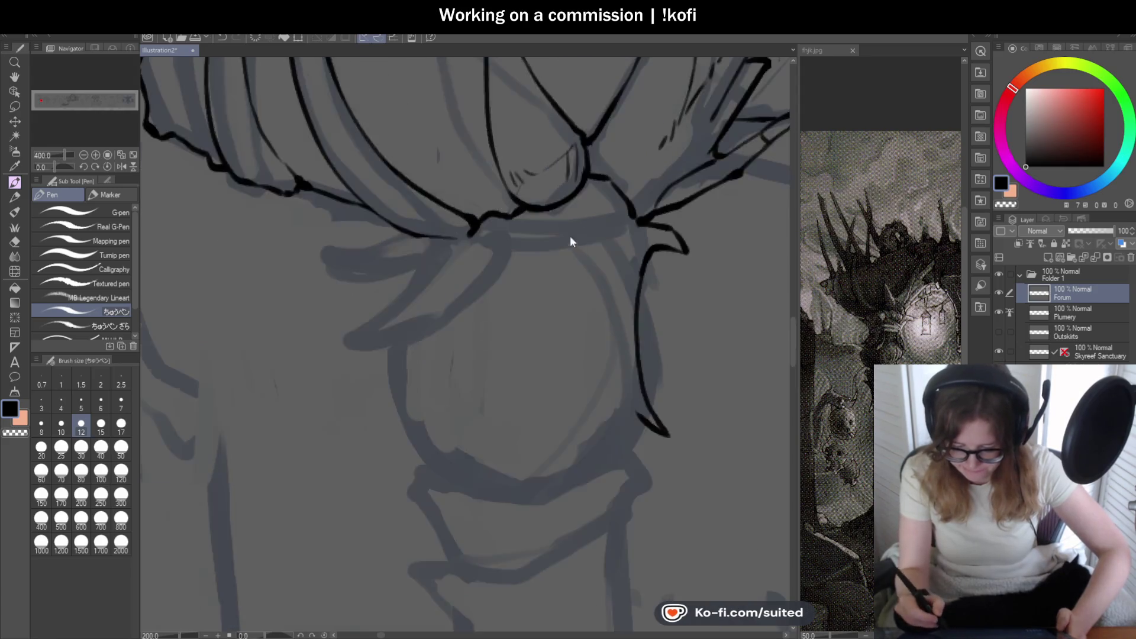
{"action": "scroll", "coordinate": [588, 177], "scroll_direction": "up", "scroll_amount": 2}
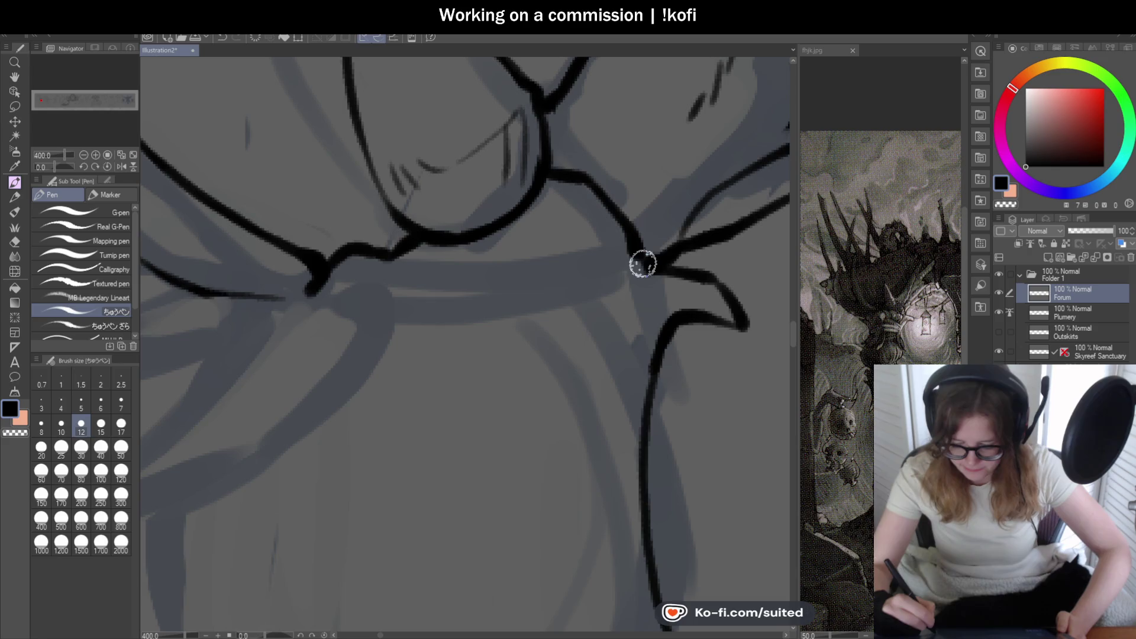
{"action": "scroll", "coordinate": [680, 228], "scroll_direction": "down", "scroll_amount": 3}
{"action": "scroll", "coordinate": [616, 321], "scroll_direction": "up", "scroll_amount": 1}
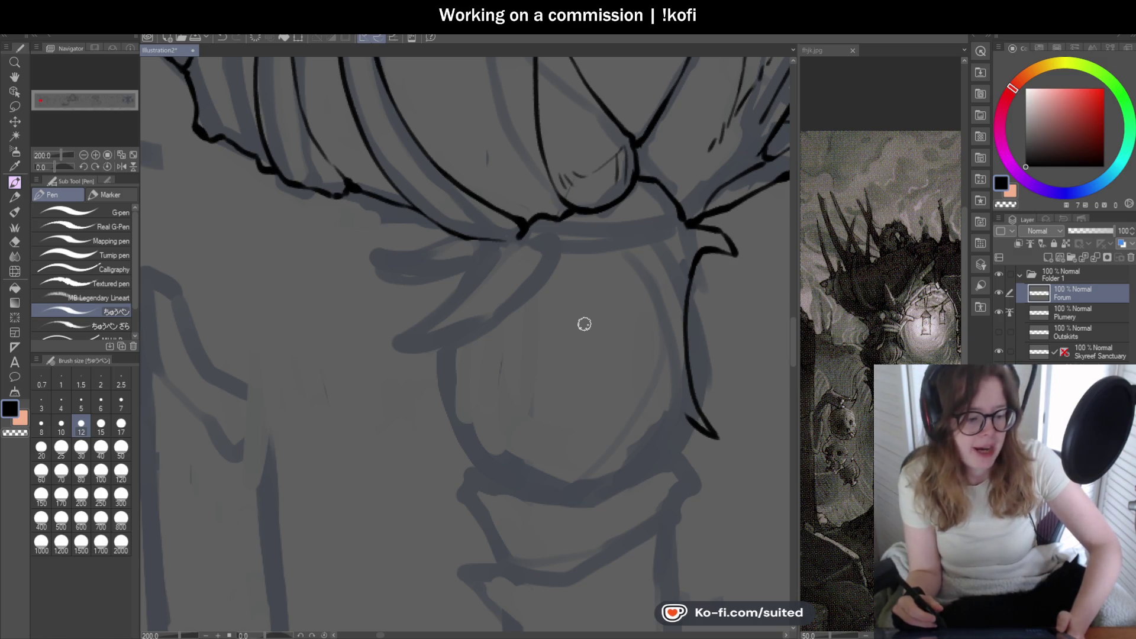
{"action": "scroll", "coordinate": [577, 227], "scroll_direction": "down", "scroll_amount": 1}
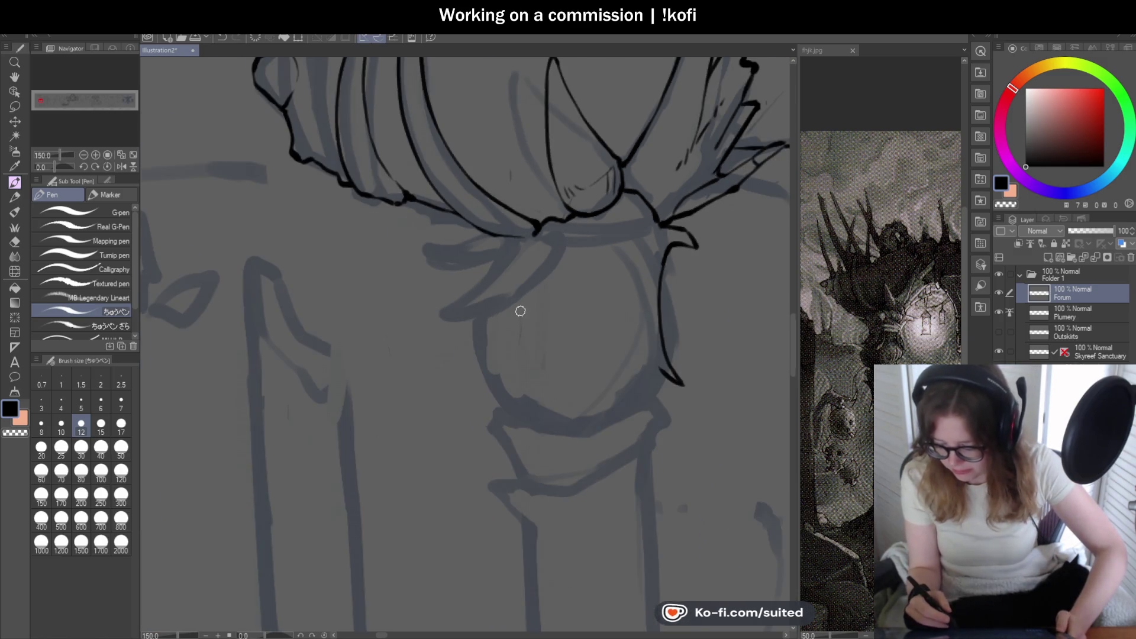
{"action": "scroll", "coordinate": [520, 310], "scroll_direction": "up", "scroll_amount": 3}
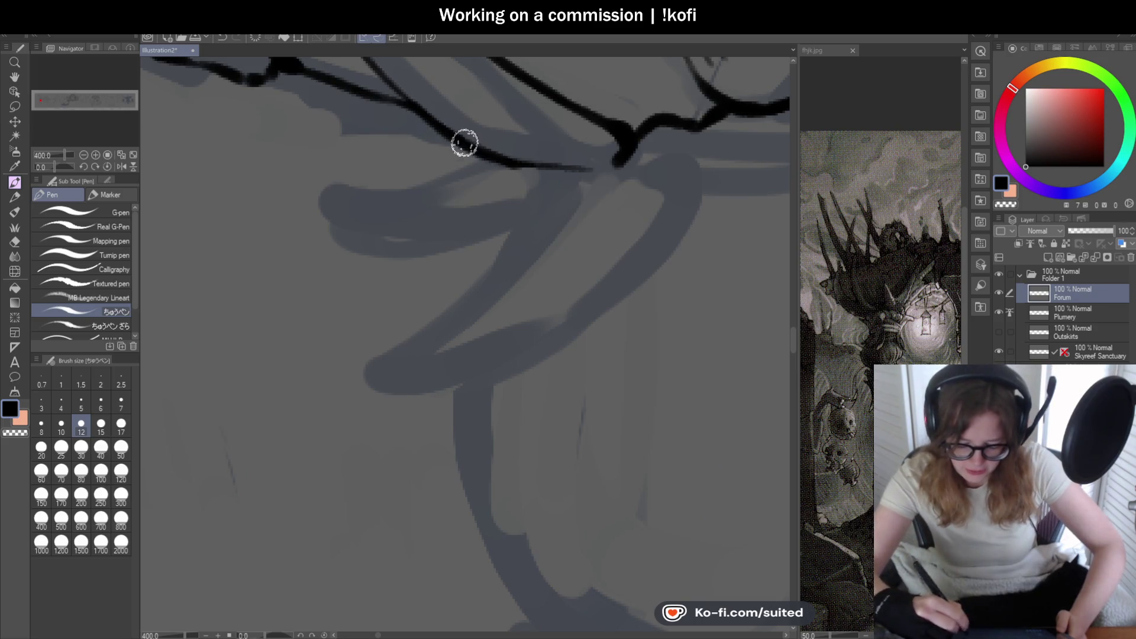
{"action": "scroll", "coordinate": [503, 358], "scroll_direction": "down", "scroll_amount": 2}
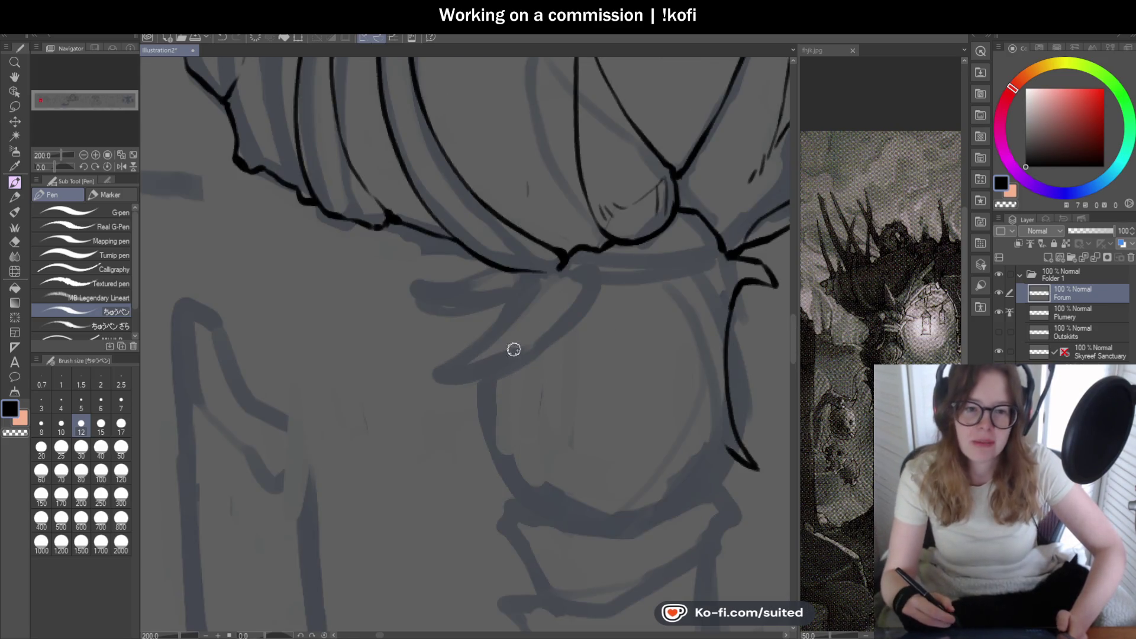
{"action": "scroll", "coordinate": [426, 230], "scroll_direction": "up", "scroll_amount": 2}
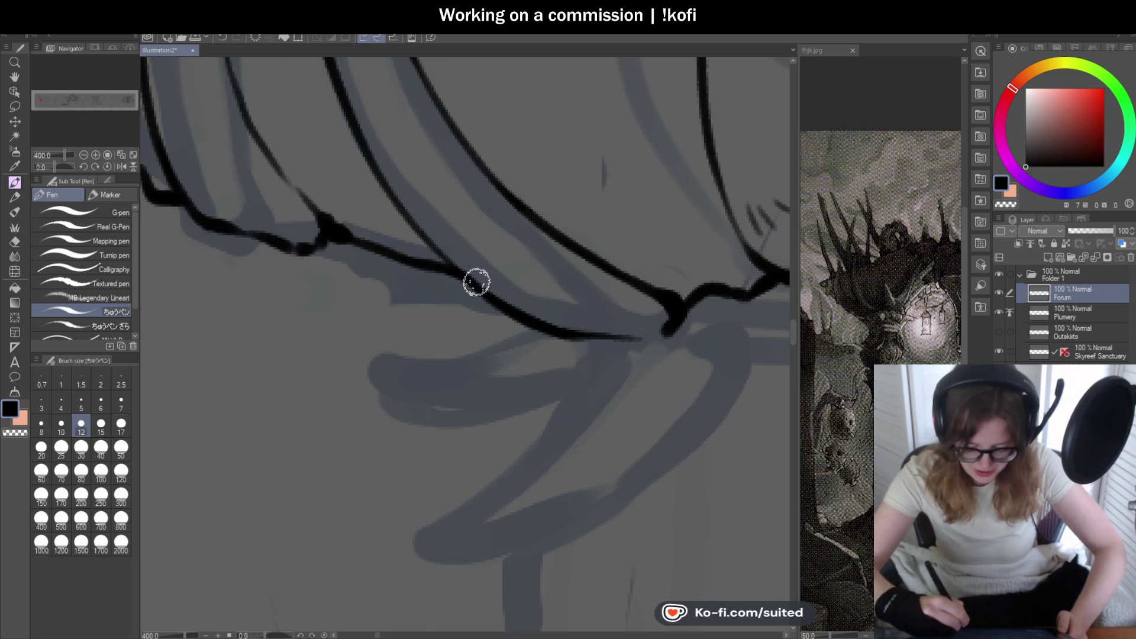
{"action": "mouse_move", "coordinate": [383, 178]}
{"action": "left_mouse_down"}
{"action": "mouse_move", "coordinate": [444, 258]}
{"action": "mouse_move", "coordinate": [501, 308]}
{"action": "left_mouse_up"}
{"action": "key", "text": "ctrl+minus"}
{"action": "key", "text": "ctrl+minus"}
{"action": "key", "text": "ctrl+minus"}
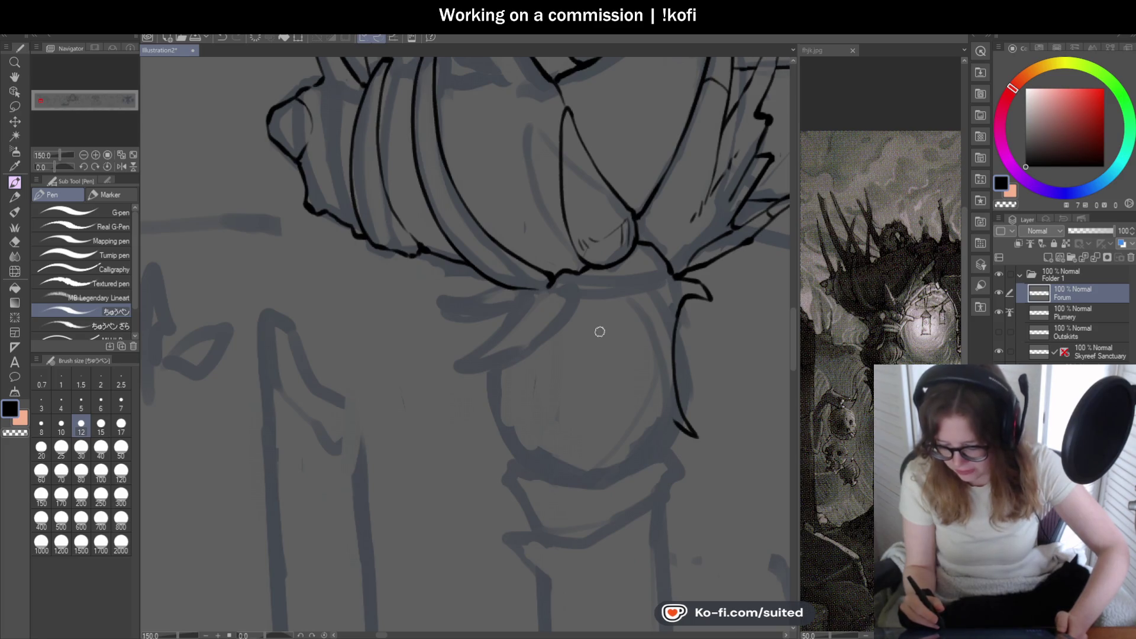
- Redraw the lower tip of the hanging curve below the hook
{"action": "scroll", "coordinate": [600, 333], "scroll_direction": "up", "scroll_amount": 1}
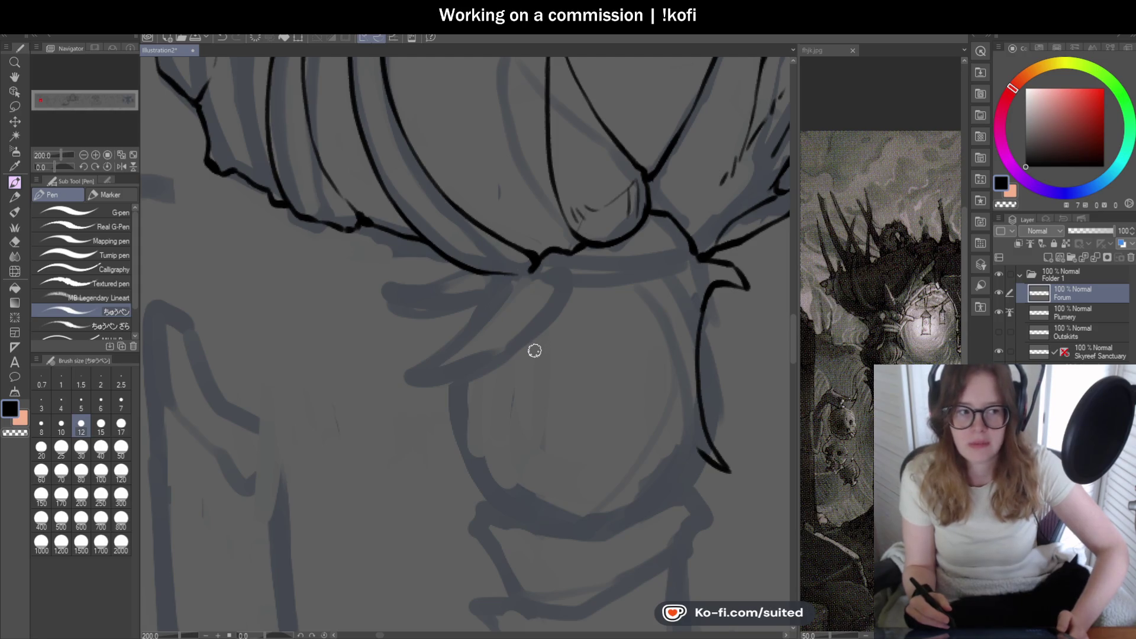
{"action": "scroll", "coordinate": [542, 344], "scroll_direction": "down", "scroll_amount": 2}
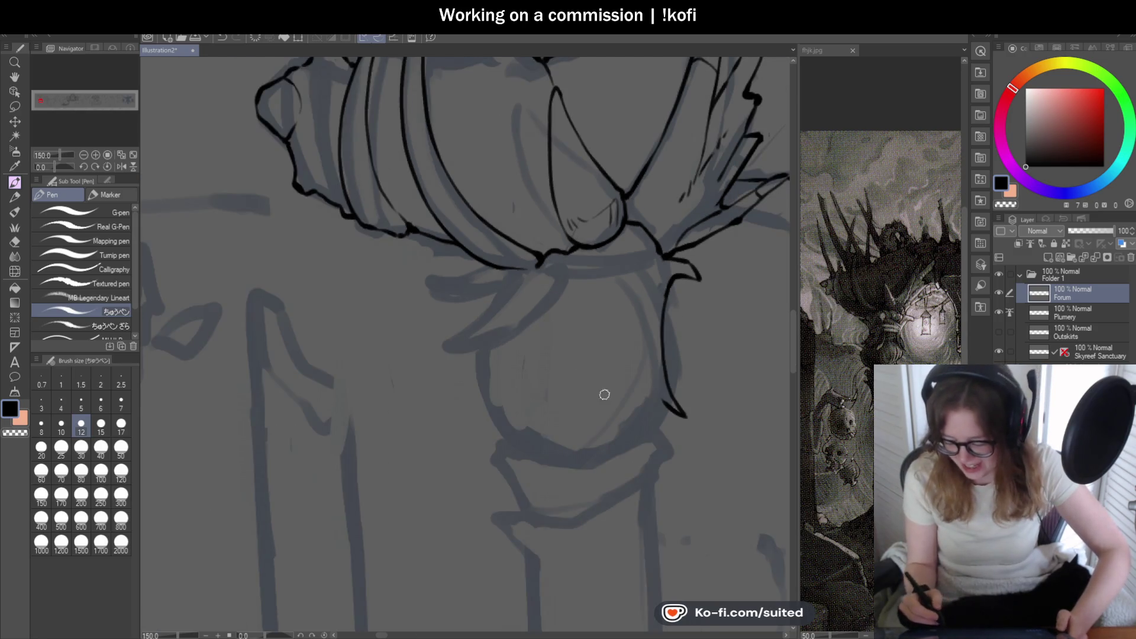
{"action": "scroll", "coordinate": [583, 357], "scroll_direction": "up", "scroll_amount": 1}
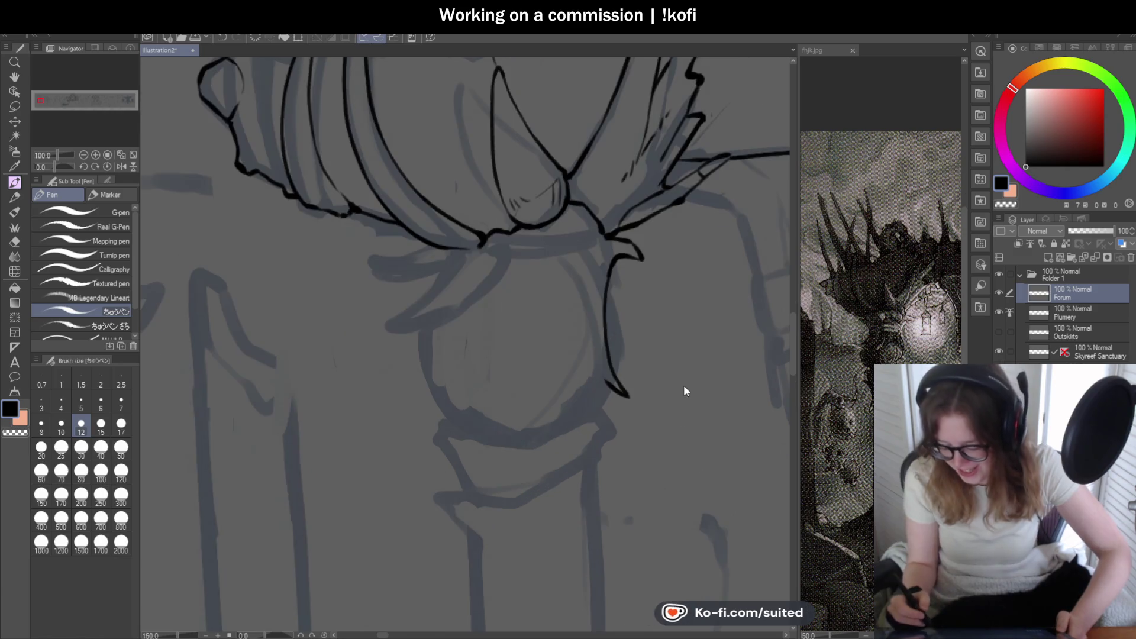
{"action": "scroll", "coordinate": [583, 352], "scroll_direction": "up", "scroll_amount": 2}
{"action": "mouse_move", "coordinate": [612, 393]}
{"action": "left_mouse_down"}
{"action": "mouse_move", "coordinate": [585, 370]}
{"action": "mouse_move", "coordinate": [584, 251]}
{"action": "mouse_move", "coordinate": [599, 327]}
{"action": "left_mouse_up"}
{"action": "key", "text": "ctrl+z"}
{"action": "mouse_move", "coordinate": [596, 248]}
{"action": "left_mouse_down"}
{"action": "mouse_move", "coordinate": [599, 315]}
{"action": "mouse_move", "coordinate": [619, 353]}
{"action": "left_mouse_up"}
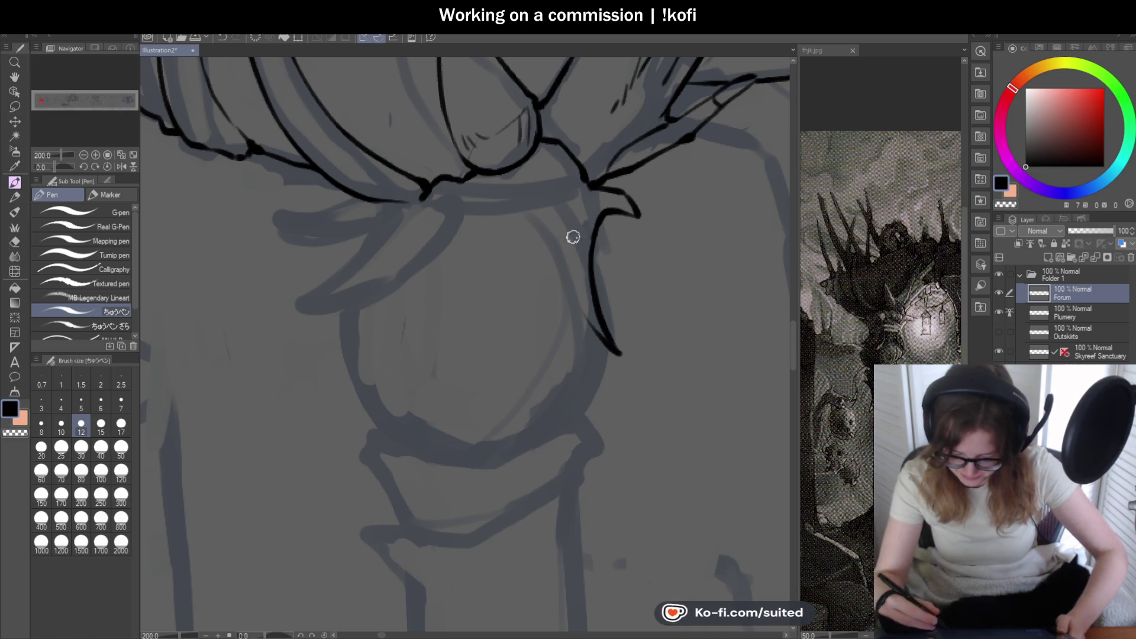
{"action": "scroll", "coordinate": [676, 306], "scroll_direction": "down", "scroll_amount": 2}
{"action": "scroll", "coordinate": [620, 343], "scroll_direction": "up", "scroll_amount": 2}
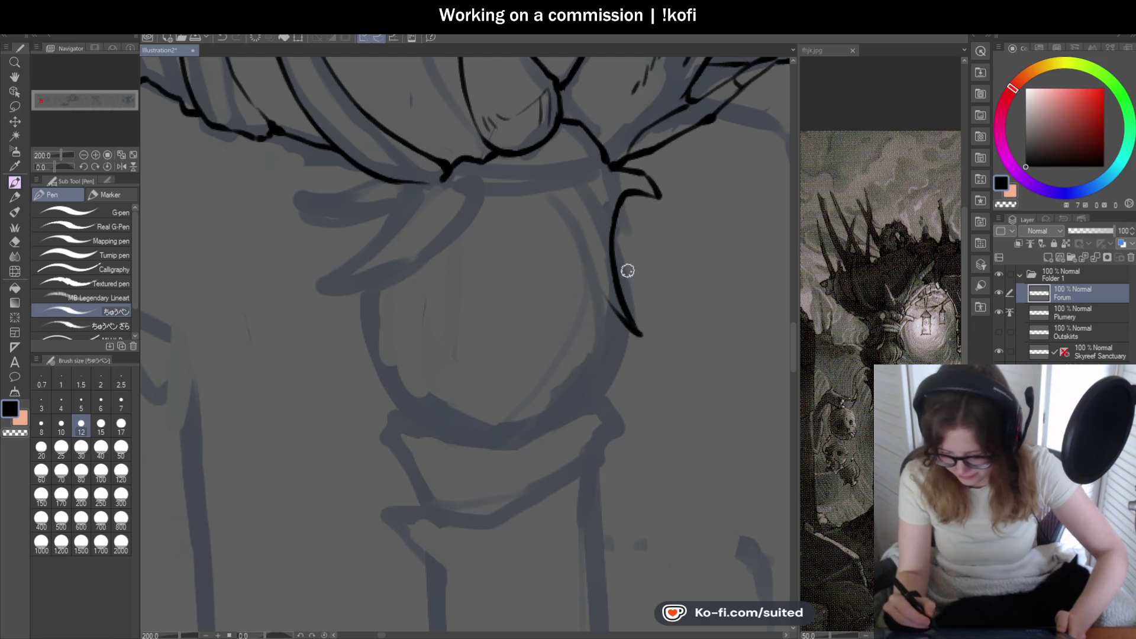
- Ink the orb's right edge down its side, then its left edge
{"action": "left_click_drag", "start_coordinate": [613, 253], "coordinate": [635, 304]}
{"action": "mouse_move", "coordinate": [631, 346]}
{"action": "left_mouse_down"}
{"action": "mouse_move", "coordinate": [624, 370]}
{"action": "mouse_move", "coordinate": [565, 418]}
{"action": "left_mouse_up"}
{"action": "scroll", "coordinate": [424, 380], "scroll_direction": "up", "scroll_amount": 3}
{"action": "left_click_drag", "start_coordinate": [408, 256], "coordinate": [515, 487]}
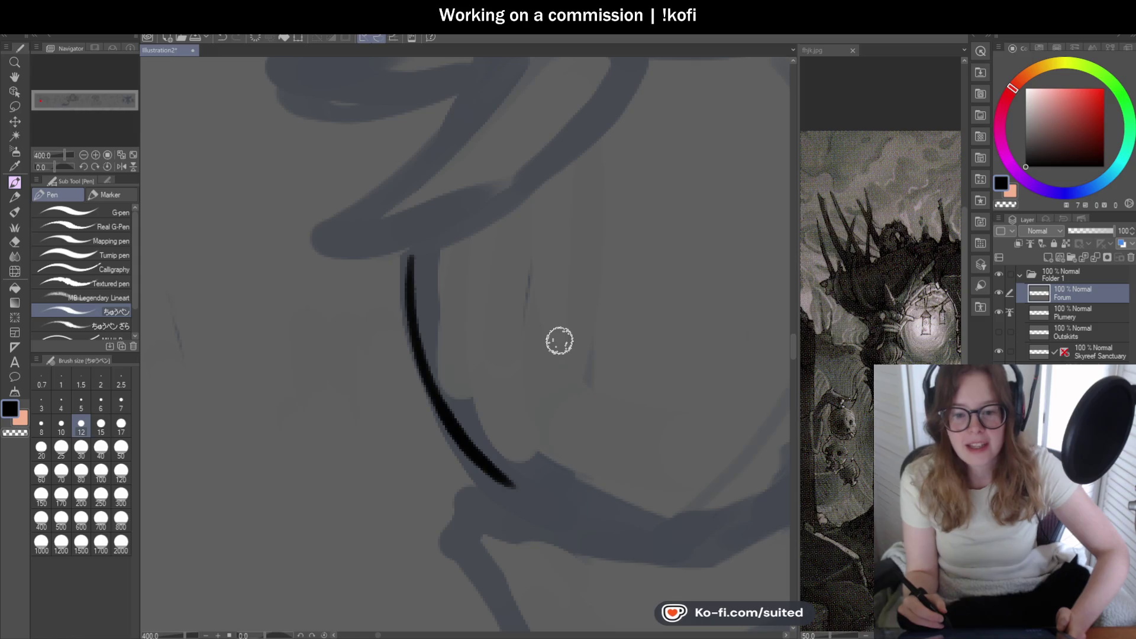
- Zoom in and re-stroke the ink line on the orb's right side
{"action": "scroll", "coordinate": [556, 342], "scroll_direction": "down", "scroll_amount": 5}
{"action": "scroll", "coordinate": [610, 381], "scroll_direction": "up", "scroll_amount": 1}
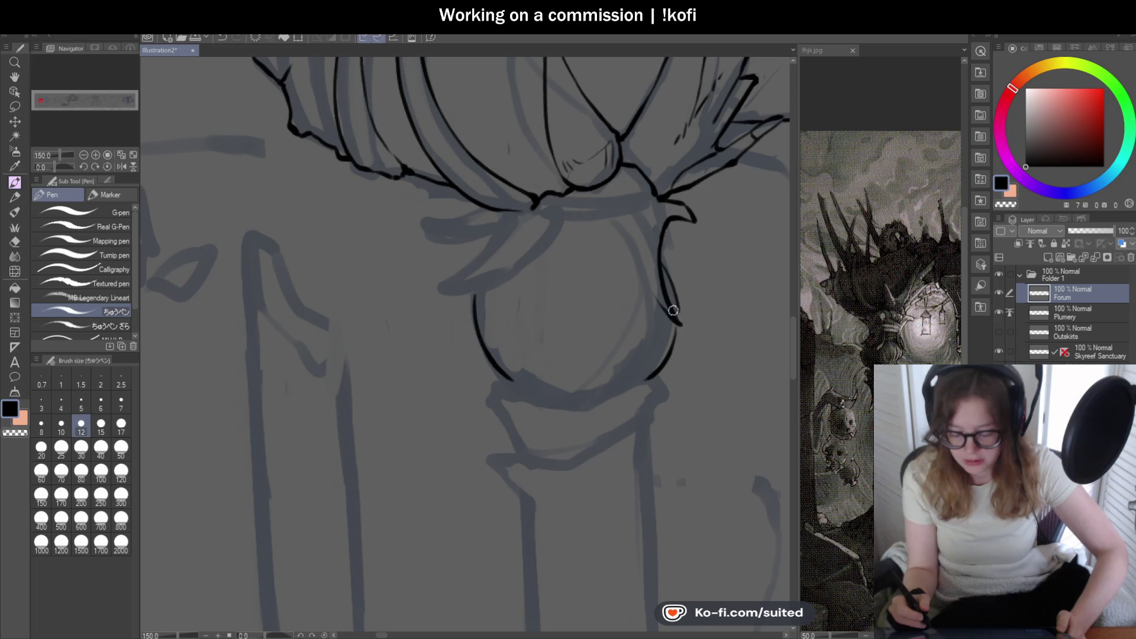
{"action": "scroll", "coordinate": [628, 410], "scroll_direction": "up", "scroll_amount": 3}
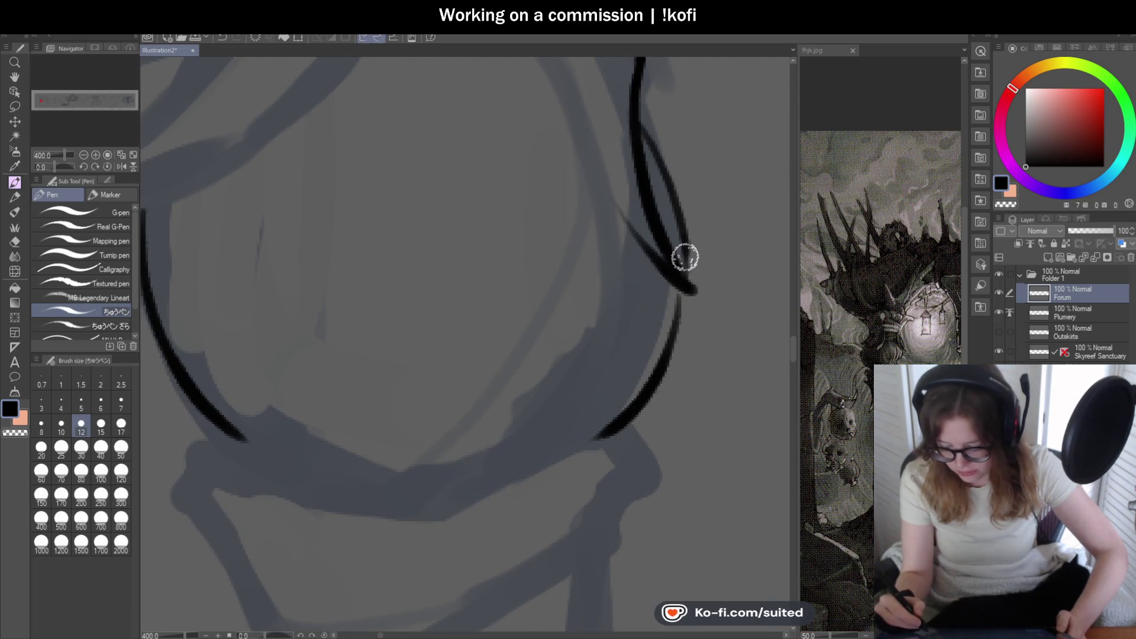
{"action": "left_click_drag", "start_coordinate": [680, 292], "coordinate": [668, 352]}
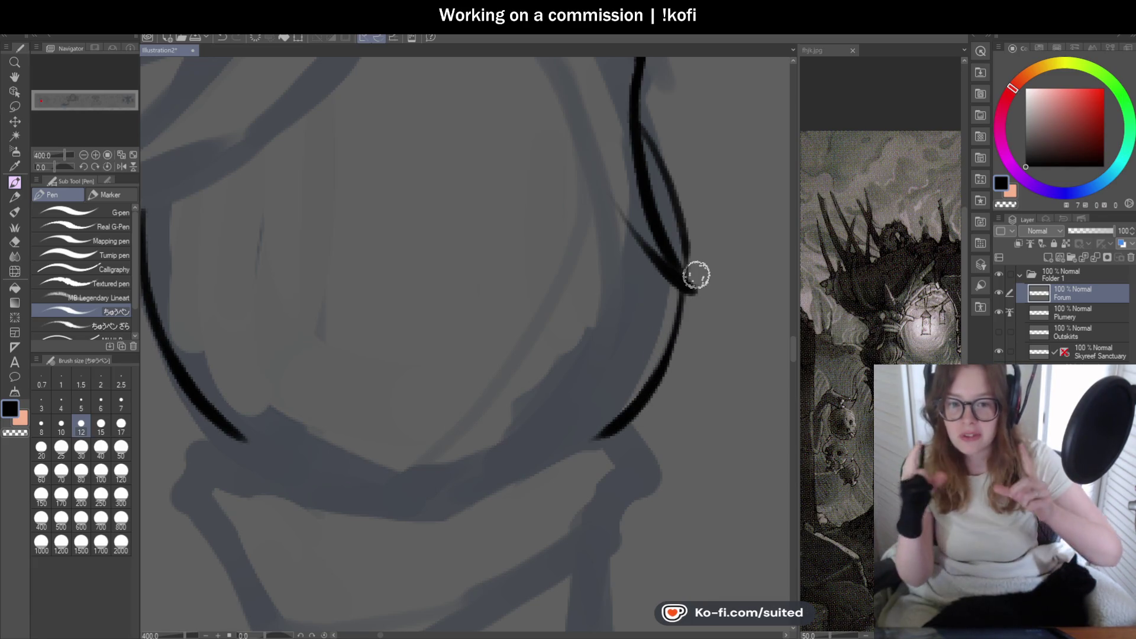
- Extend the ink line downward from the collar
{"action": "scroll", "coordinate": [629, 254], "scroll_direction": "down", "scroll_amount": 3}
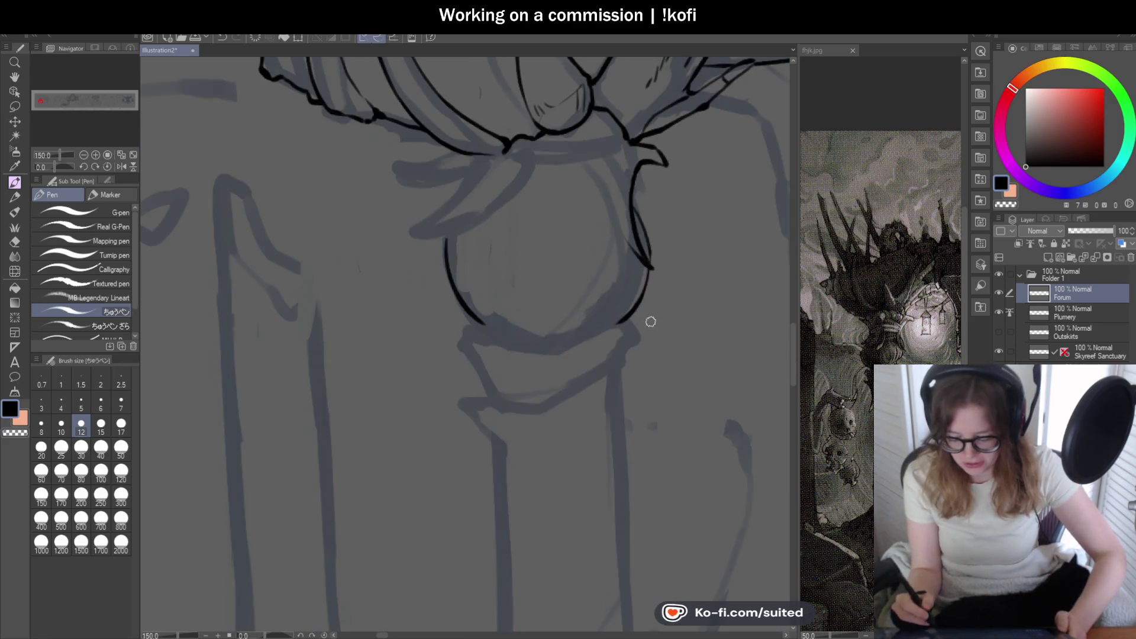
{"action": "scroll", "coordinate": [648, 211], "scroll_direction": "up", "scroll_amount": 3}
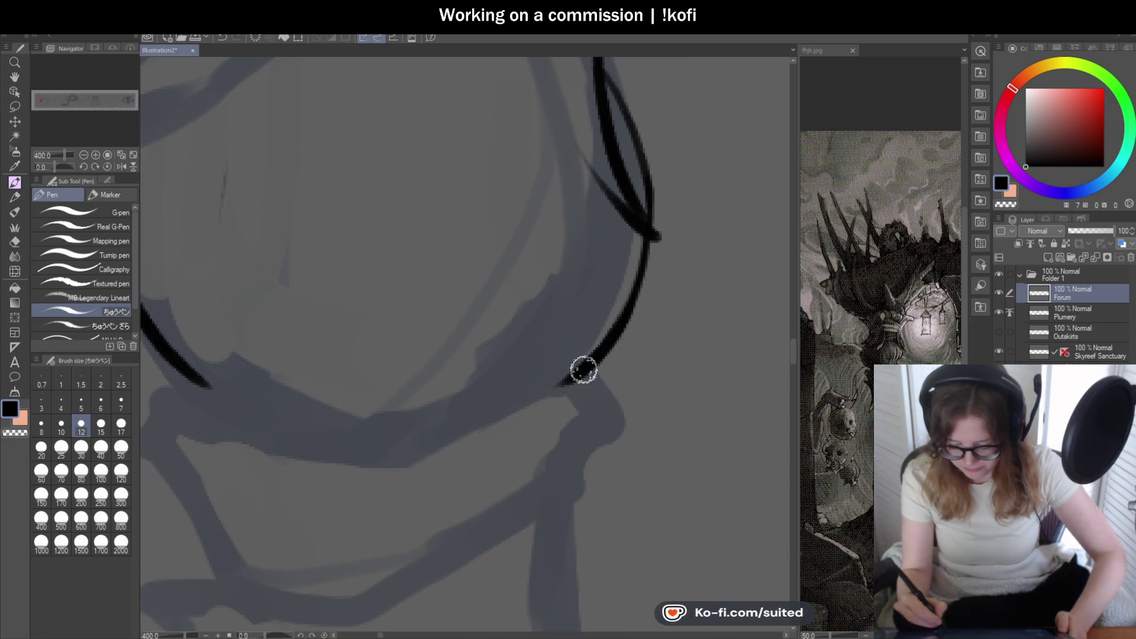
{"action": "scroll", "coordinate": [532, 340], "scroll_direction": "down", "scroll_amount": 4}
{"action": "scroll", "coordinate": [529, 334], "scroll_direction": "down", "scroll_amount": 3}
{"action": "scroll", "coordinate": [552, 333], "scroll_direction": "up", "scroll_amount": 1}
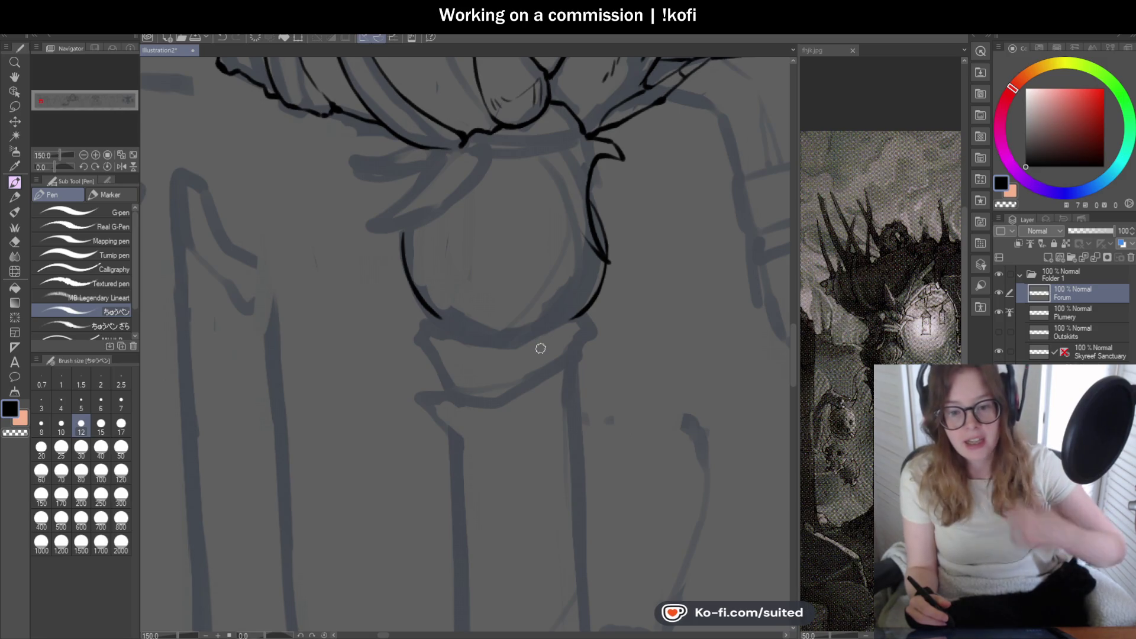
{"action": "scroll", "coordinate": [636, 325], "scroll_direction": "down", "scroll_amount": 1}
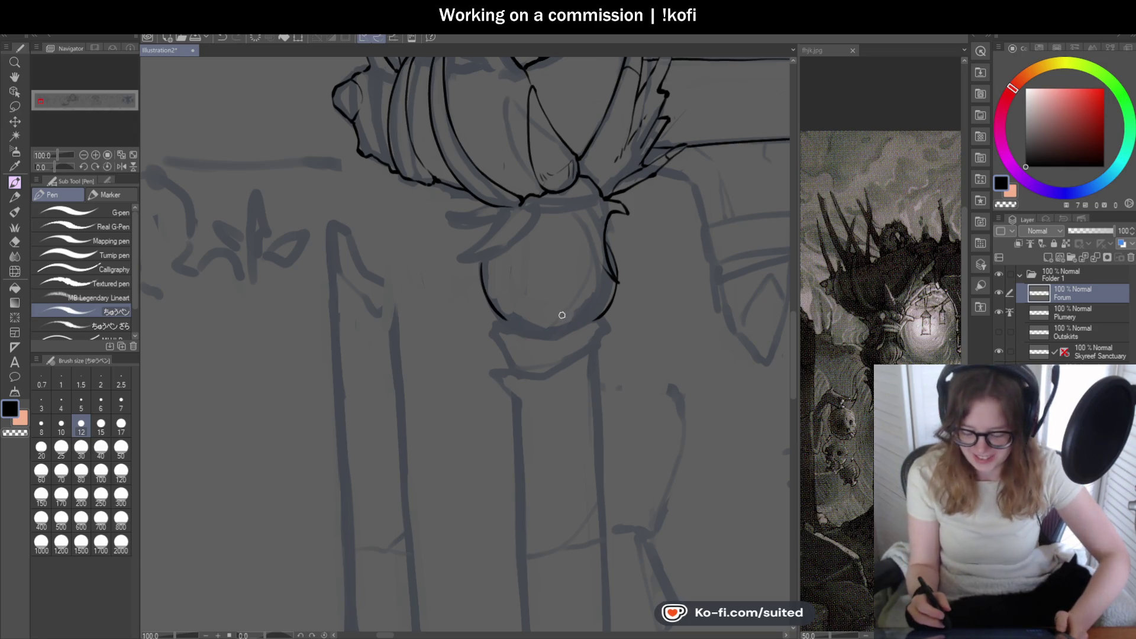
{"action": "scroll", "coordinate": [616, 296], "scroll_direction": "up", "scroll_amount": 4}
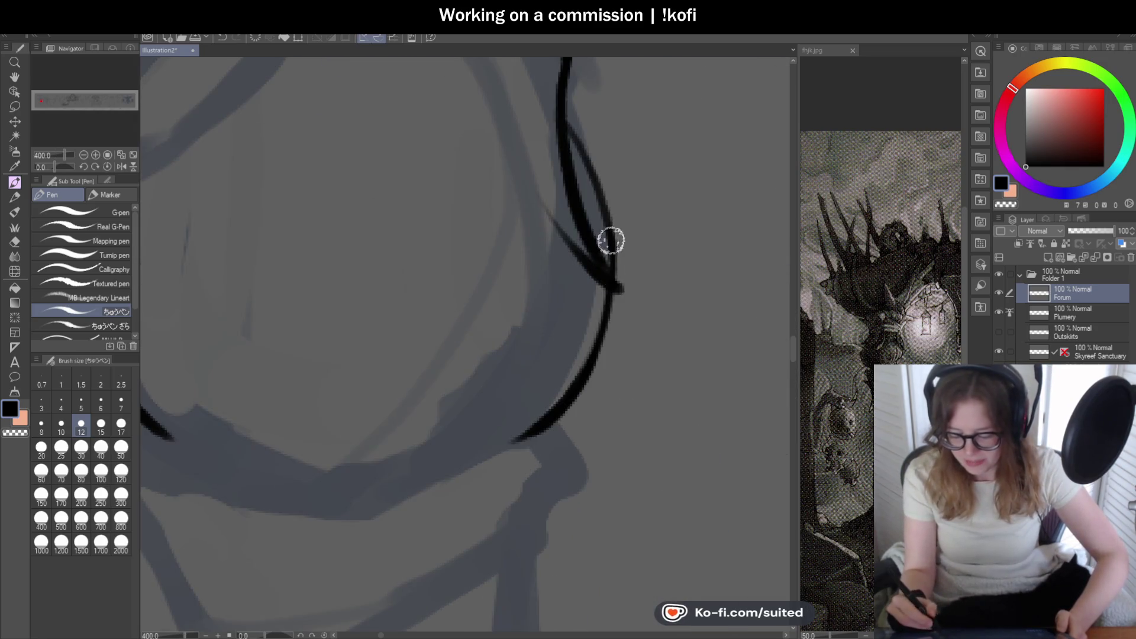
{"action": "scroll", "coordinate": [586, 364], "scroll_direction": "down", "scroll_amount": 3}
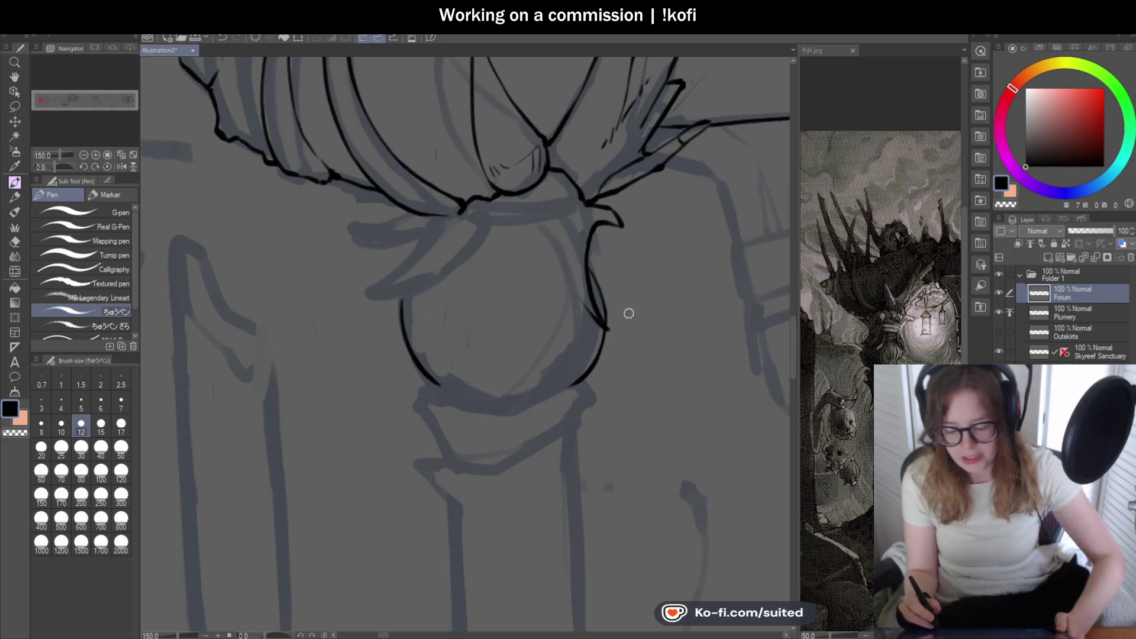
{"action": "scroll", "coordinate": [583, 219], "scroll_direction": "up", "scroll_amount": 3}
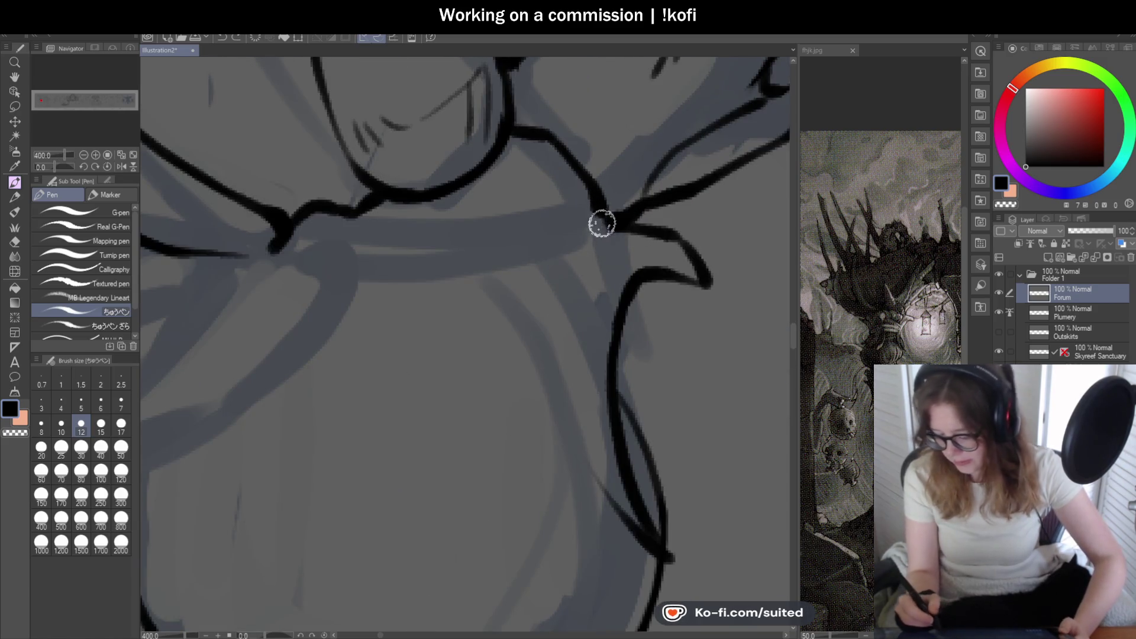
{"action": "left_click_drag", "start_coordinate": [598, 216], "coordinate": [578, 259]}
{"action": "scroll", "coordinate": [583, 331], "scroll_direction": "down", "scroll_amount": 3}
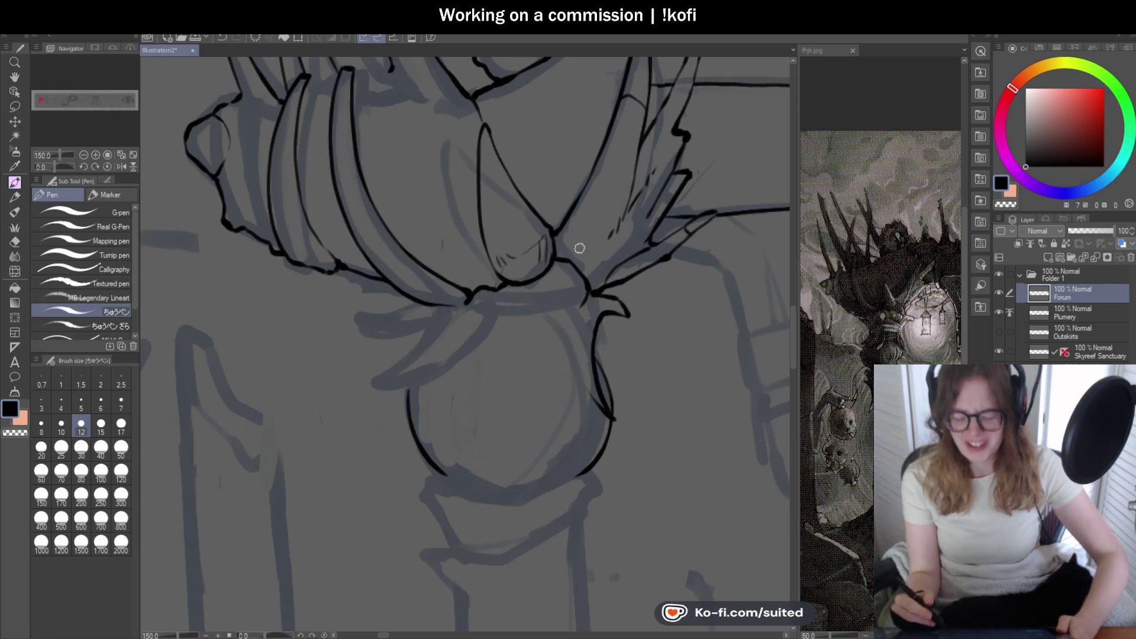
- Ink the teardrop loop below the collar, closing it and thickening its right side
{"action": "scroll", "coordinate": [562, 269], "scroll_direction": "up", "scroll_amount": 3}
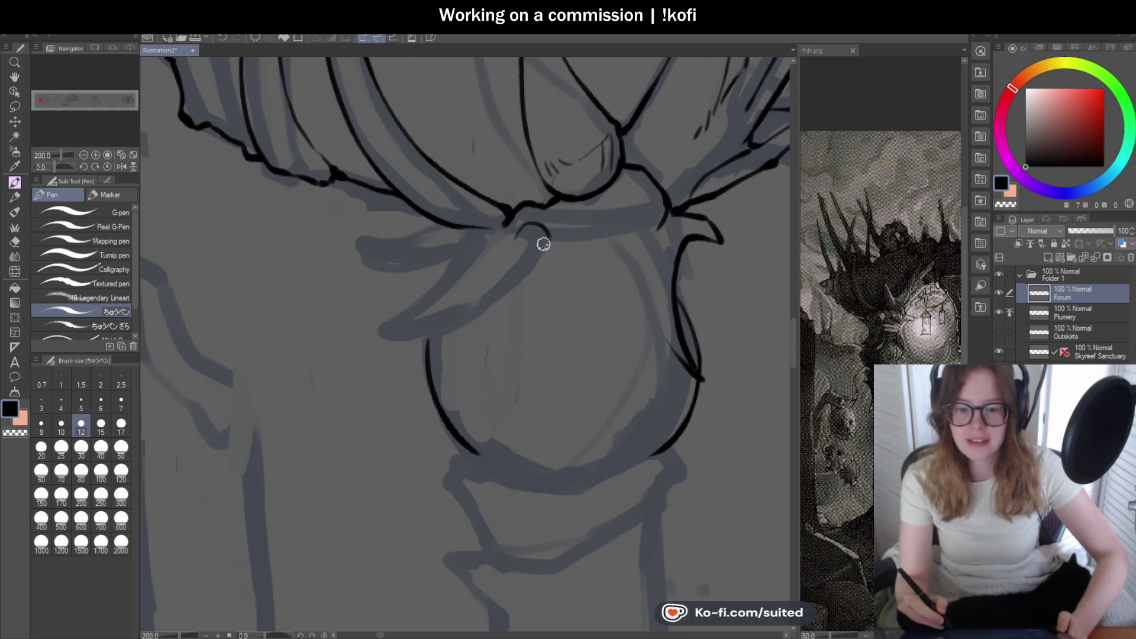
{"action": "scroll", "coordinate": [550, 234], "scroll_direction": "up", "scroll_amount": 2}
{"action": "left_click_drag", "start_coordinate": [484, 178], "coordinate": [461, 249]}
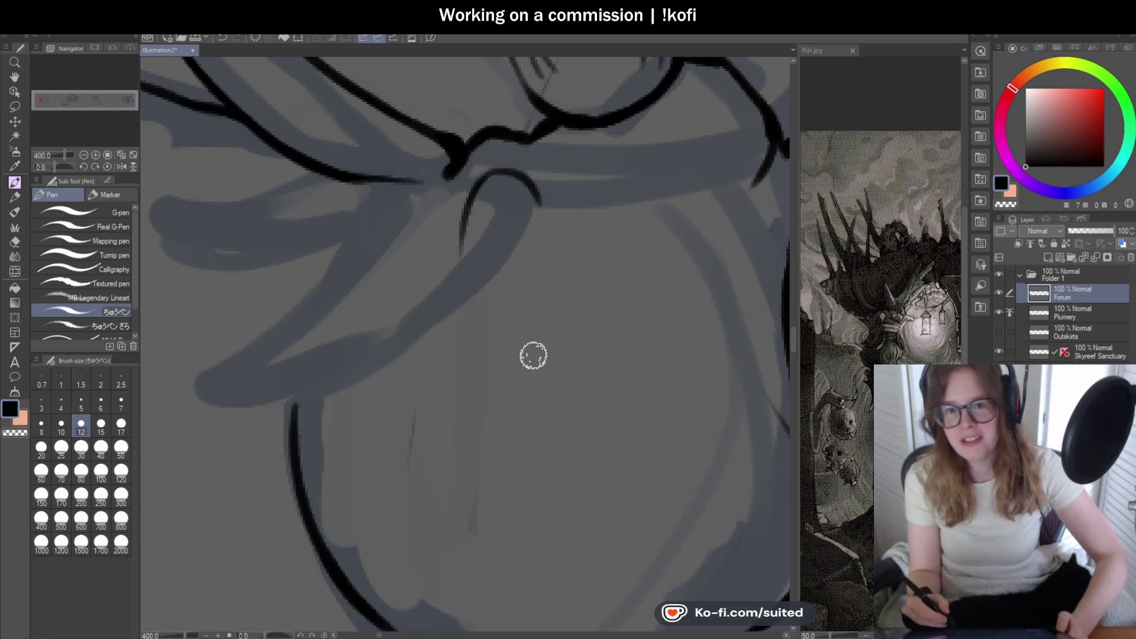
{"action": "mouse_move", "coordinate": [466, 207]}
{"action": "left_mouse_down"}
{"action": "mouse_move", "coordinate": [497, 322]}
{"action": "mouse_move", "coordinate": [533, 193]}
{"action": "mouse_move", "coordinate": [539, 225]}
{"action": "left_mouse_up"}
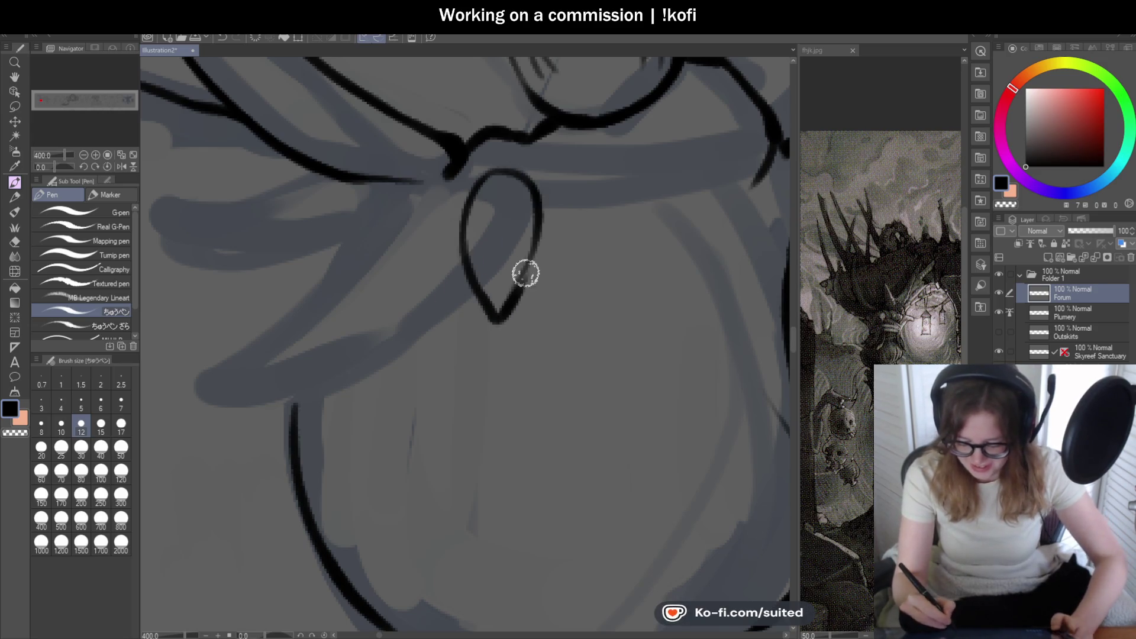
{"action": "left_click_drag", "start_coordinate": [503, 314], "coordinate": [529, 188]}
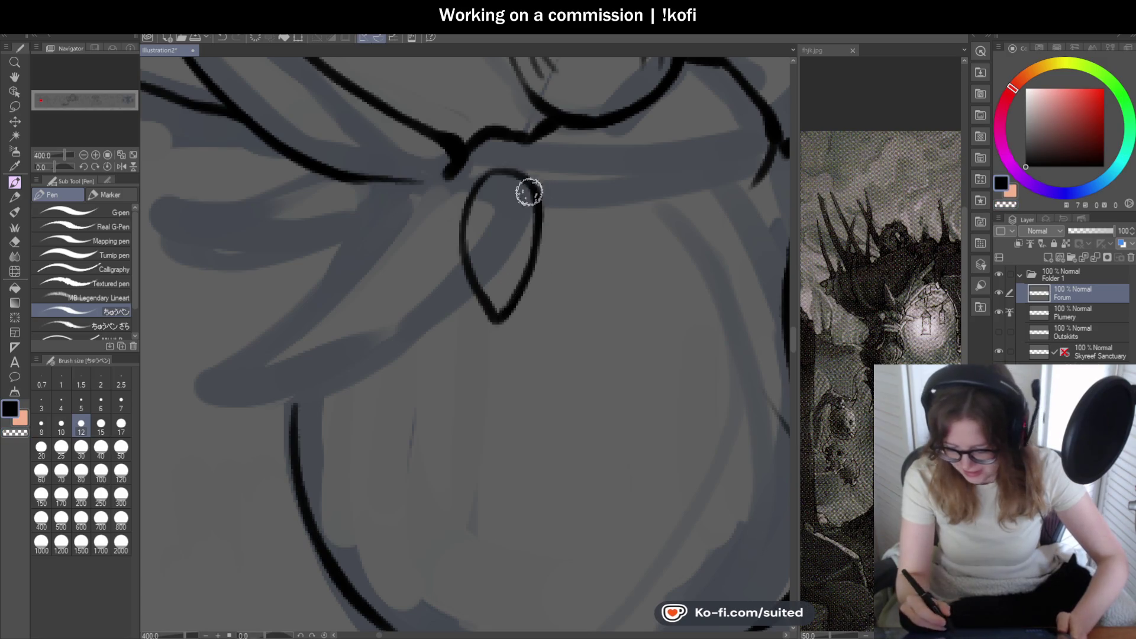
- Add the detail strokes and curved lines on either side of the teardrop
{"action": "scroll", "coordinate": [563, 264], "scroll_direction": "down", "scroll_amount": 3}
{"action": "scroll", "coordinate": [561, 225], "scroll_direction": "up", "scroll_amount": 3}
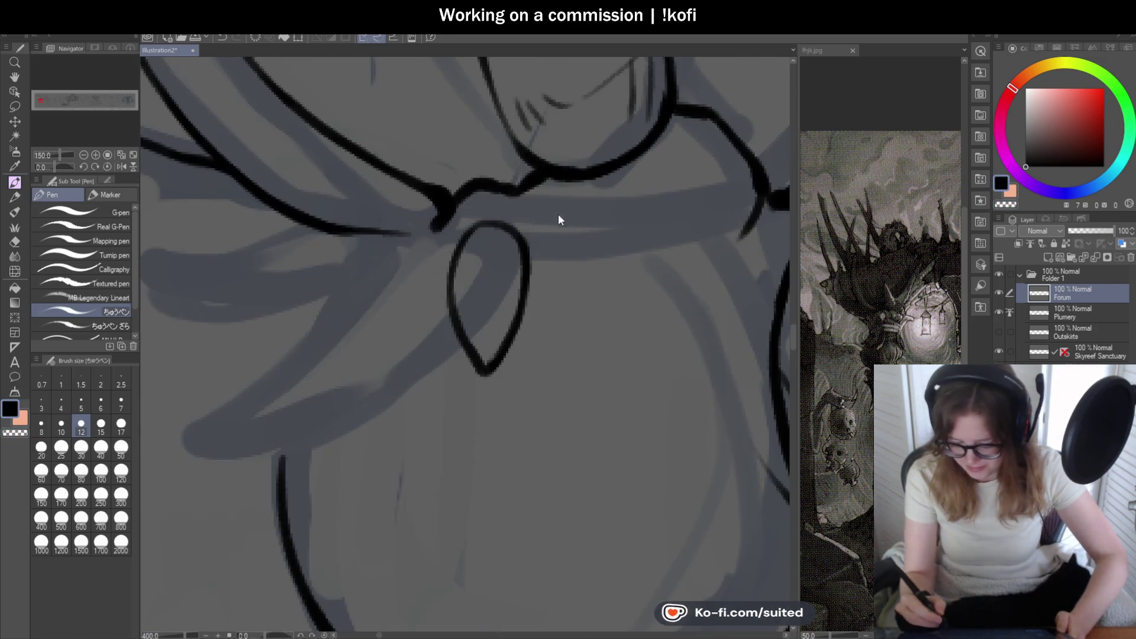
{"action": "mouse_move", "coordinate": [516, 223]}
{"action": "left_mouse_down"}
{"action": "mouse_move", "coordinate": [559, 239]}
{"action": "mouse_move", "coordinate": [549, 304]}
{"action": "left_mouse_up"}
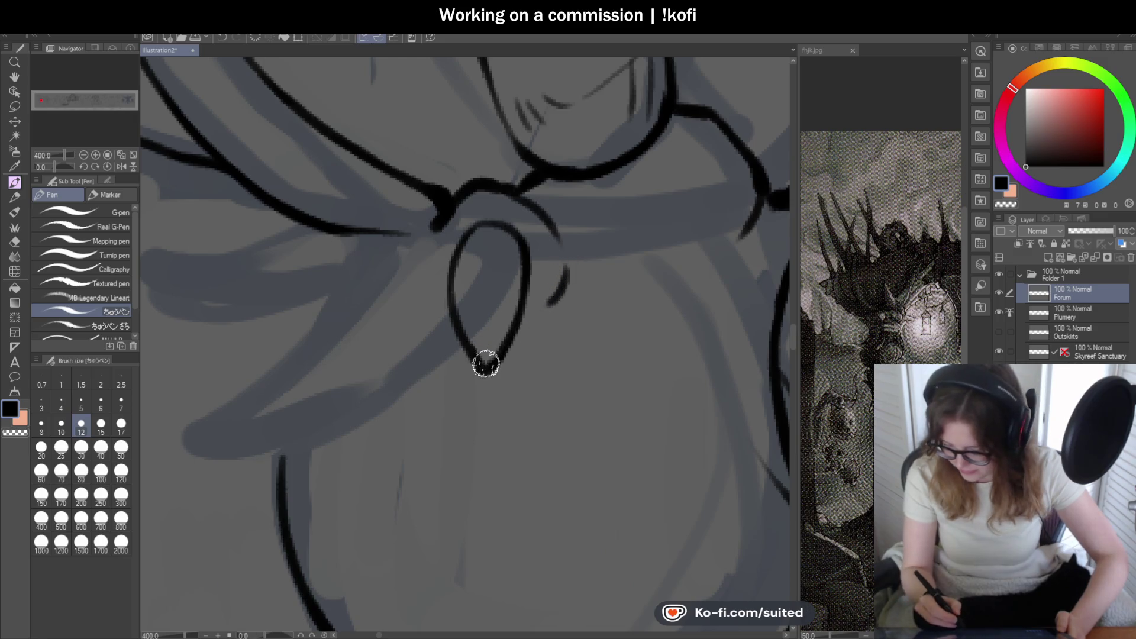
{"action": "left_click_drag", "start_coordinate": [438, 231], "coordinate": [429, 315]}
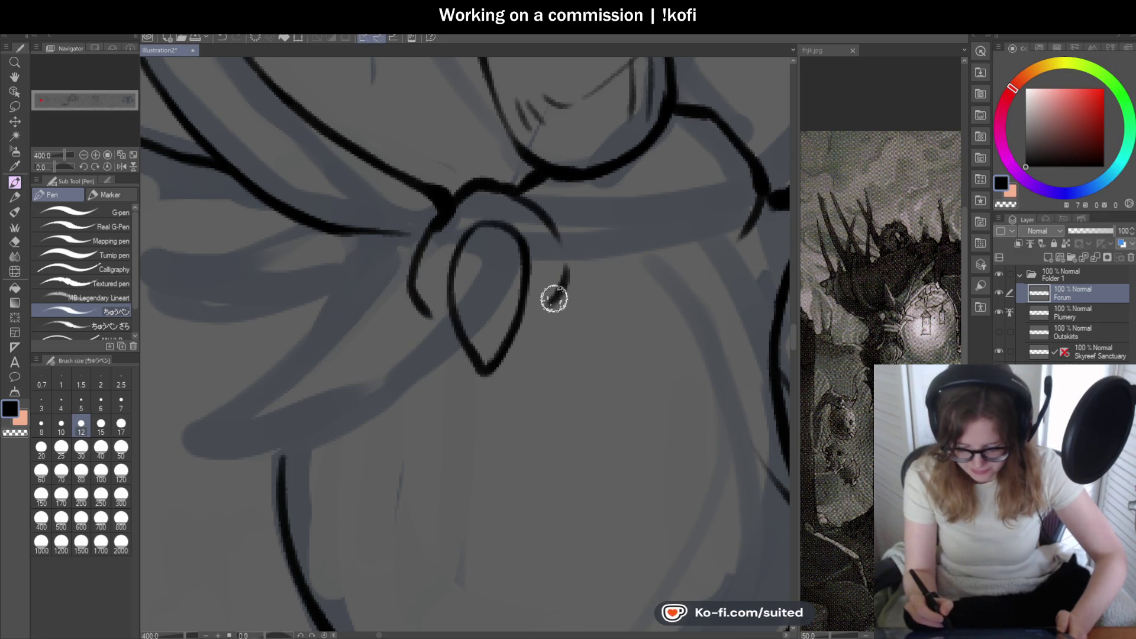
{"action": "mouse_move", "coordinate": [540, 222]}
{"action": "left_mouse_down"}
{"action": "mouse_move", "coordinate": [566, 253]}
{"action": "mouse_move", "coordinate": [558, 309]}
{"action": "left_mouse_up"}
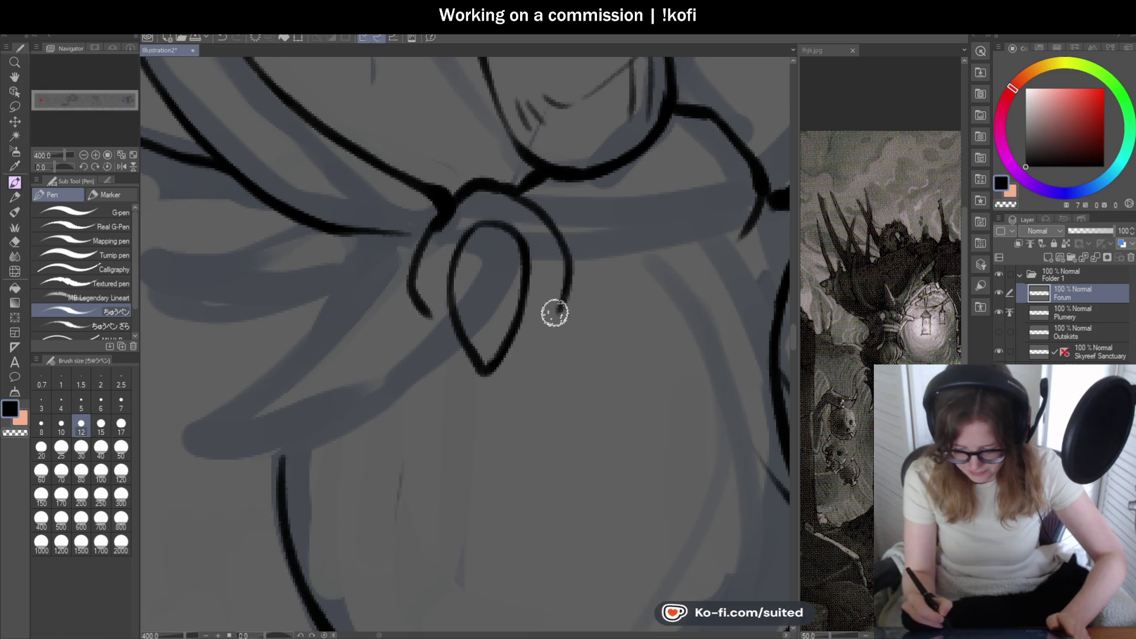
{"action": "scroll", "coordinate": [596, 274], "scroll_direction": "down", "scroll_amount": 4}
{"action": "scroll", "coordinate": [552, 345], "scroll_direction": "up", "scroll_amount": 2}
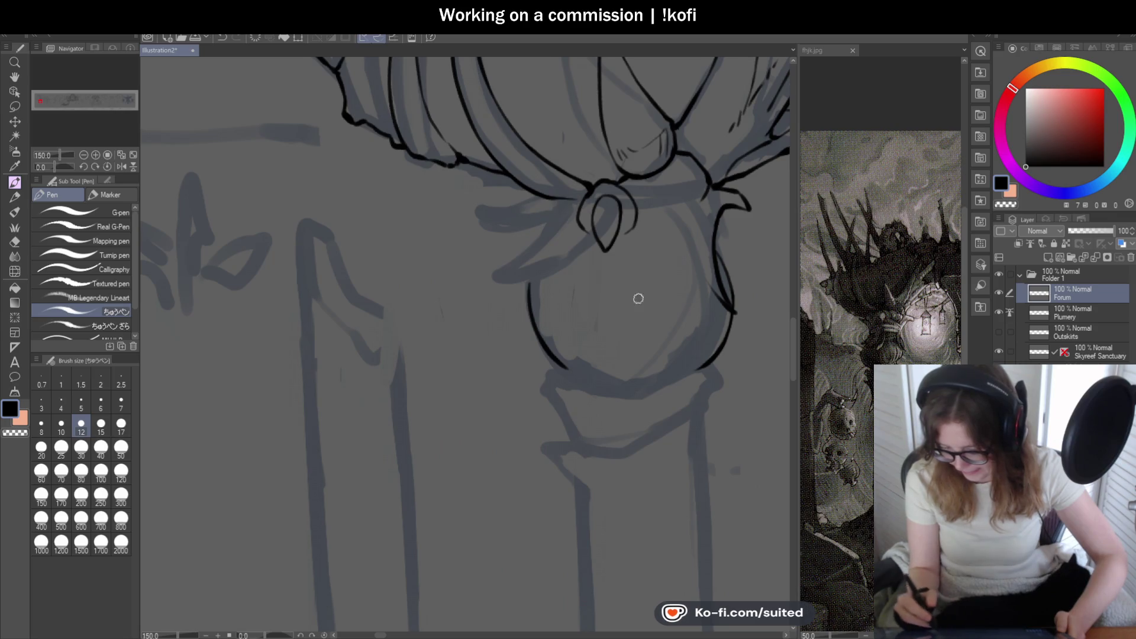
- Undo the strokes beside the teardrop loop and switch to transparent colour
{"action": "scroll", "coordinate": [534, 245], "scroll_direction": "up", "scroll_amount": 1}
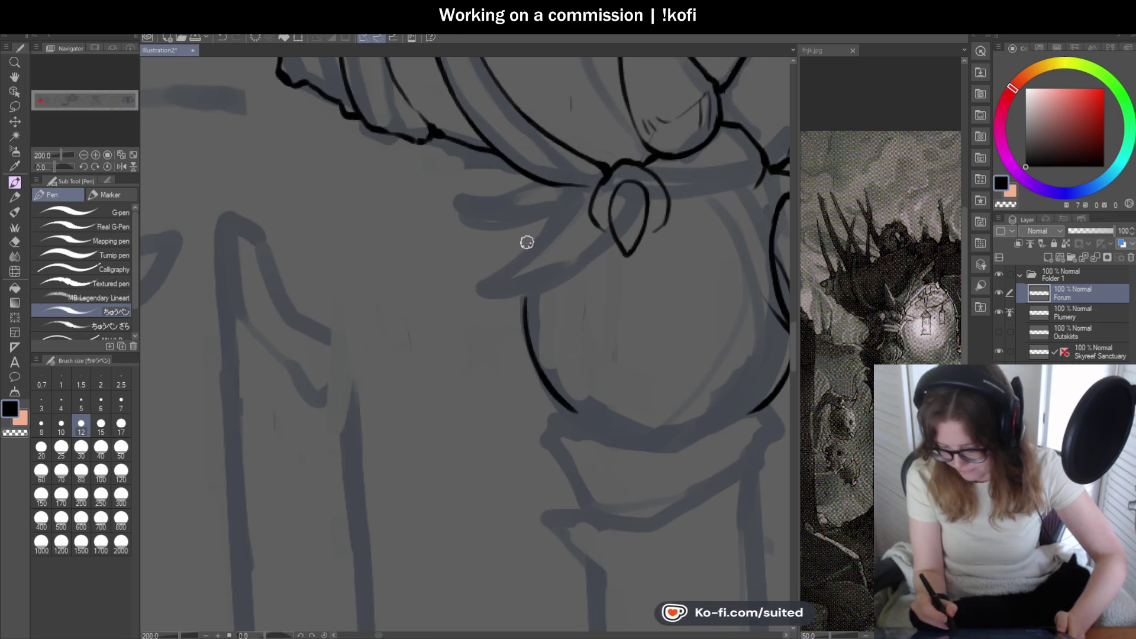
{"action": "mouse_move", "coordinate": [517, 246]}
{"action": "left_mouse_down"}
{"action": "mouse_move", "coordinate": [605, 227]}
{"action": "mouse_move", "coordinate": [746, 241]}
{"action": "mouse_move", "coordinate": [604, 324]}
{"action": "mouse_move", "coordinate": [680, 322]}
{"action": "mouse_move", "coordinate": [637, 308]}
{"action": "left_mouse_up"}
{"action": "key", "text": "ctrl+z"}
{"action": "key", "text": "ctrl+z"}
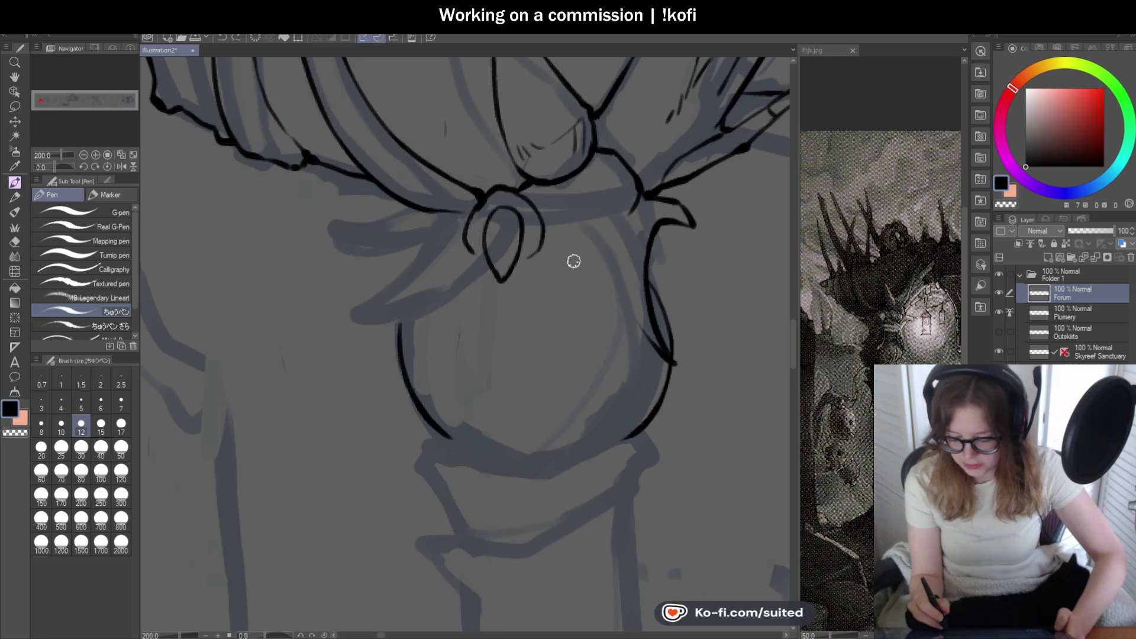
{"action": "key", "text": "c"}
{"action": "key", "text": "c"}
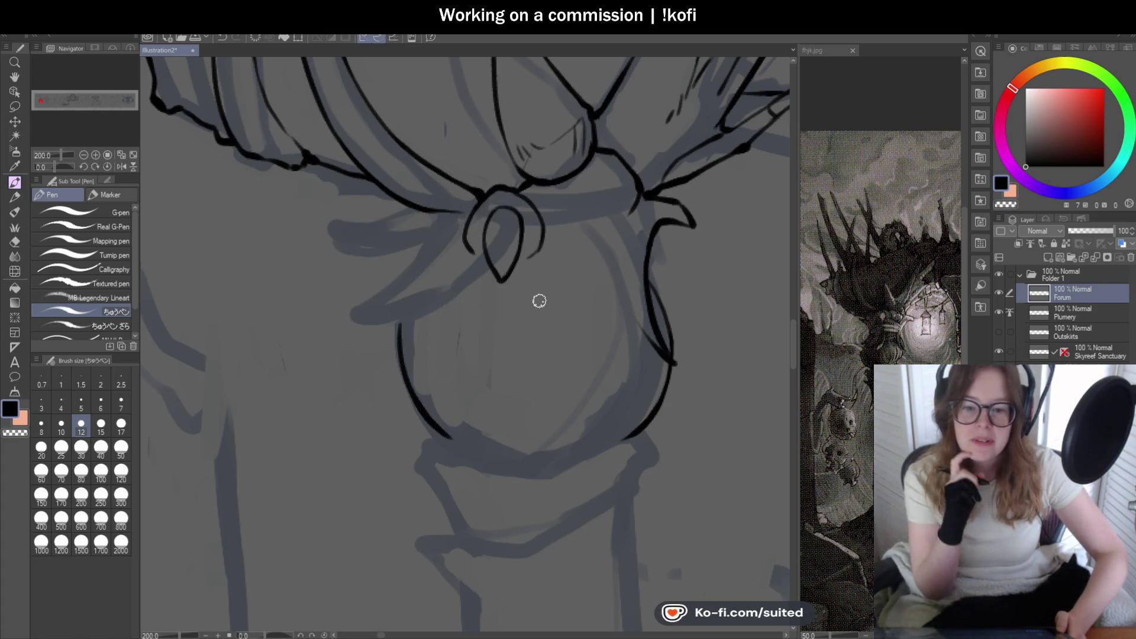
- Try curves below the pendant, undoing each attempt
{"action": "scroll", "coordinate": [562, 278], "scroll_direction": "down", "scroll_amount": 2}
{"action": "scroll", "coordinate": [572, 372], "scroll_direction": "up", "scroll_amount": 1}
{"action": "scroll", "coordinate": [525, 292], "scroll_direction": "up", "scroll_amount": 1}
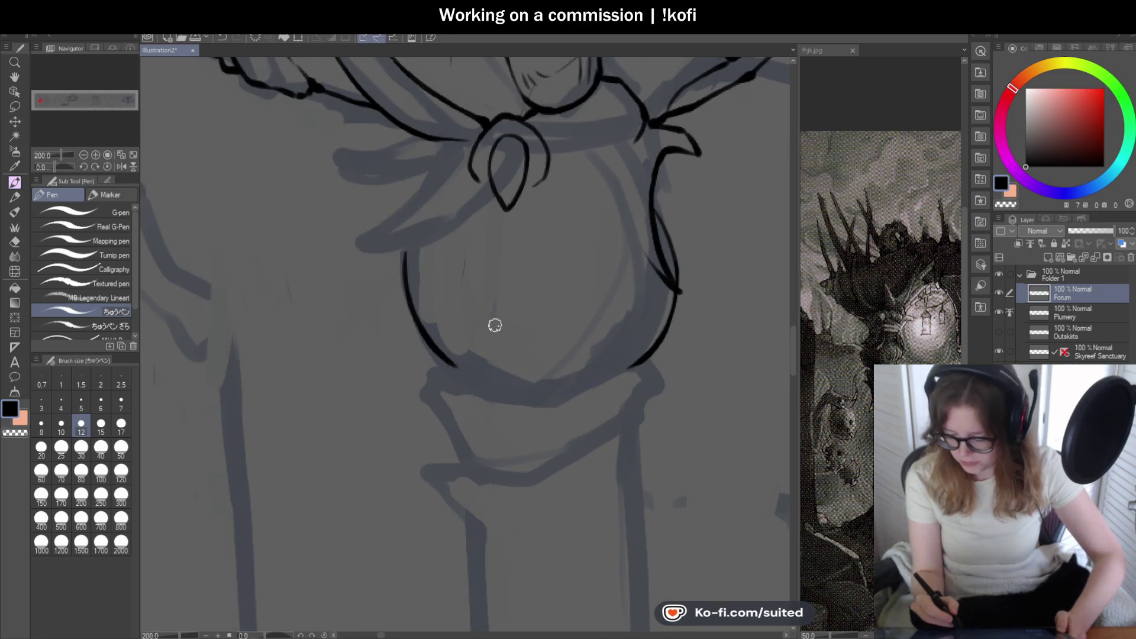
{"action": "left_click_drag", "start_coordinate": [477, 228], "coordinate": [467, 312]}
{"action": "key", "text": "ctrl+z"}
{"action": "mouse_move", "coordinate": [477, 222]}
{"action": "left_mouse_down"}
{"action": "mouse_move", "coordinate": [441, 324]}
{"action": "mouse_move", "coordinate": [470, 320]}
{"action": "mouse_move", "coordinate": [514, 225]}
{"action": "left_mouse_up"}
{"action": "key", "text": "ctrl+z"}
{"action": "key", "text": "ctrl+z"}
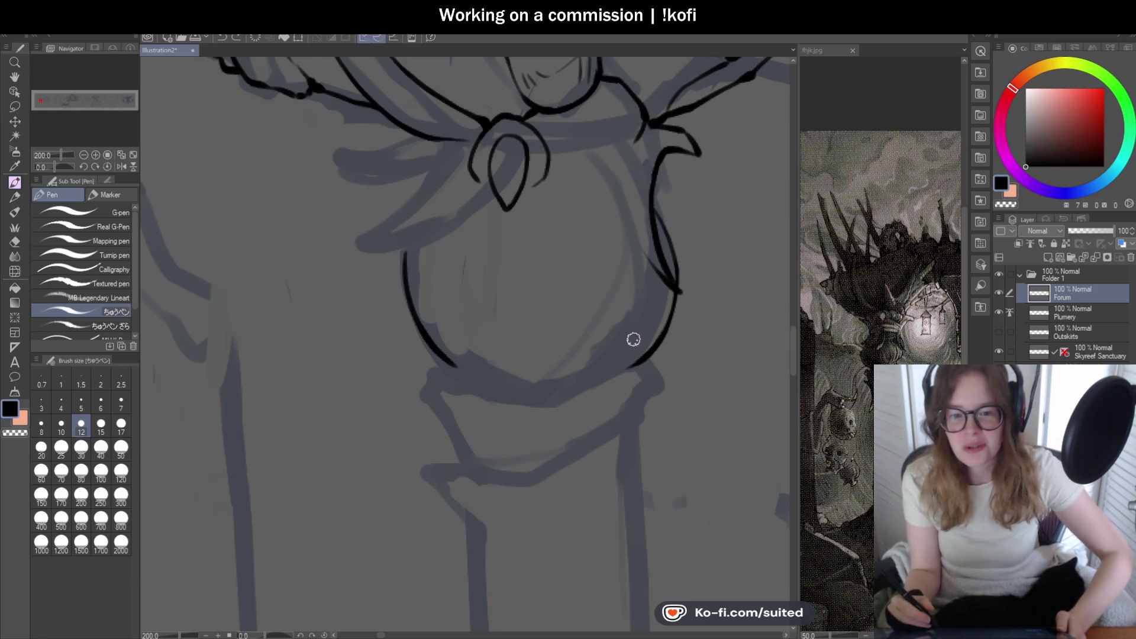
- Ink the sphere's right edge below the collar
{"action": "scroll", "coordinate": [558, 342], "scroll_direction": "down", "scroll_amount": 1}
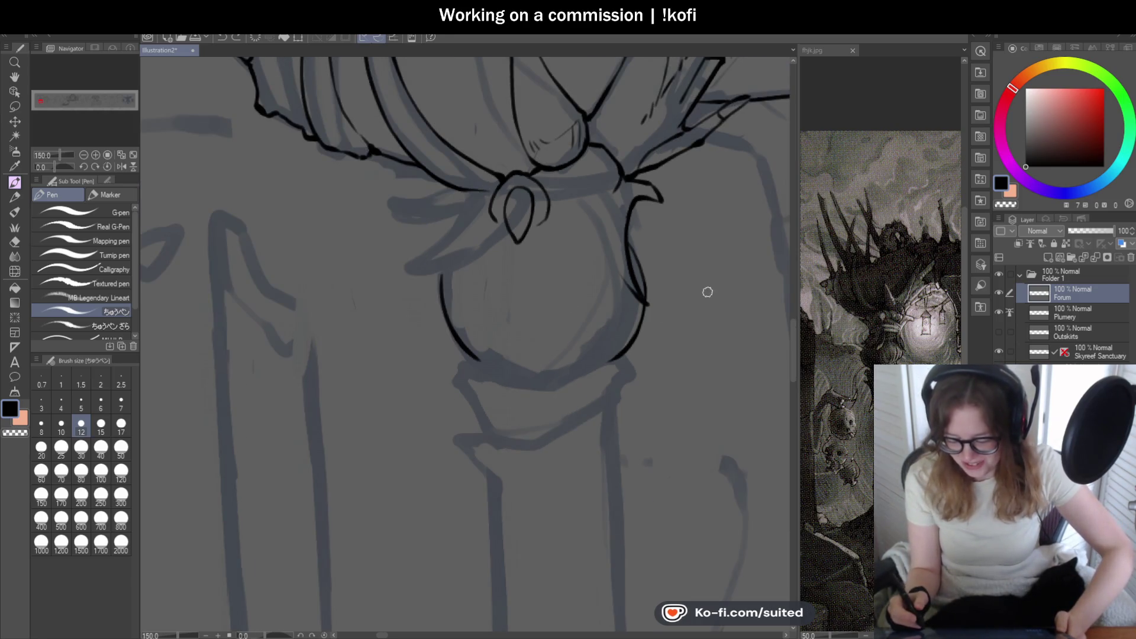
{"action": "scroll", "coordinate": [707, 291], "scroll_direction": "up", "scroll_amount": 1}
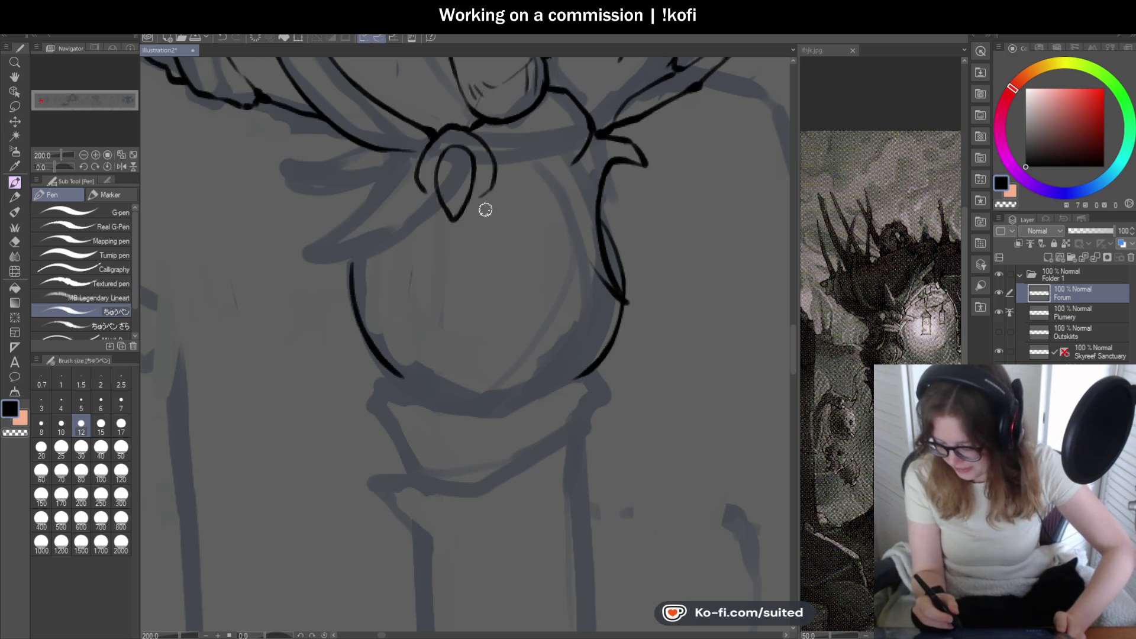
{"action": "mouse_move", "coordinate": [538, 118]}
{"action": "left_mouse_down"}
{"action": "mouse_move", "coordinate": [550, 158]}
{"action": "mouse_move", "coordinate": [525, 179]}
{"action": "mouse_move", "coordinate": [562, 168]}
{"action": "left_mouse_up"}
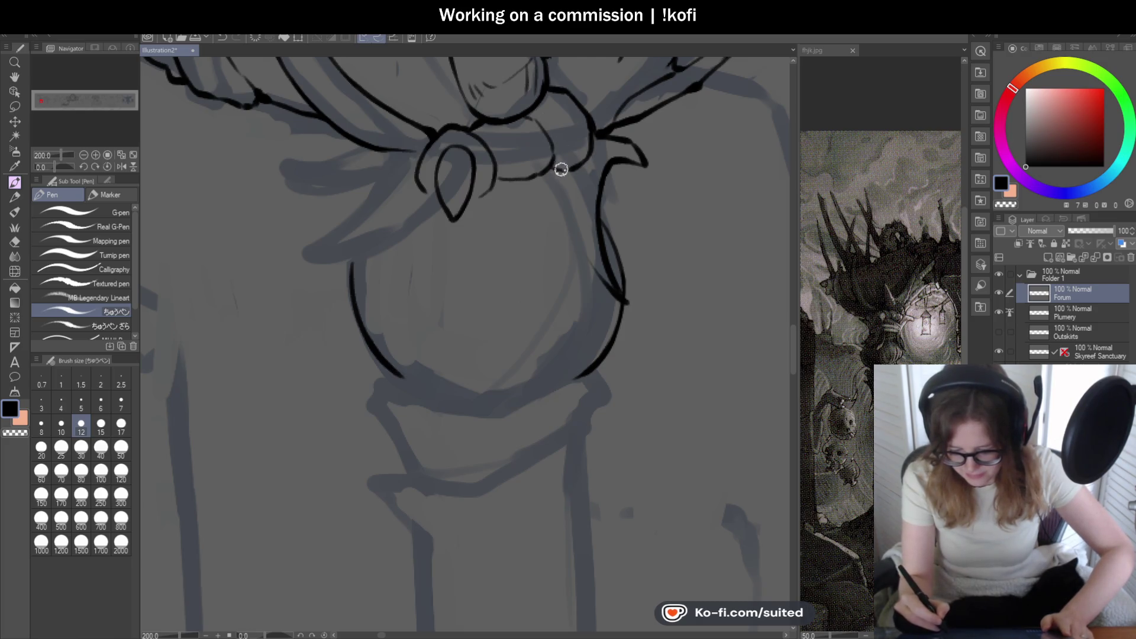
{"action": "scroll", "coordinate": [641, 257], "scroll_direction": "down", "scroll_amount": 3}
{"action": "scroll", "coordinate": [648, 316], "scroll_direction": "up", "scroll_amount": 2}
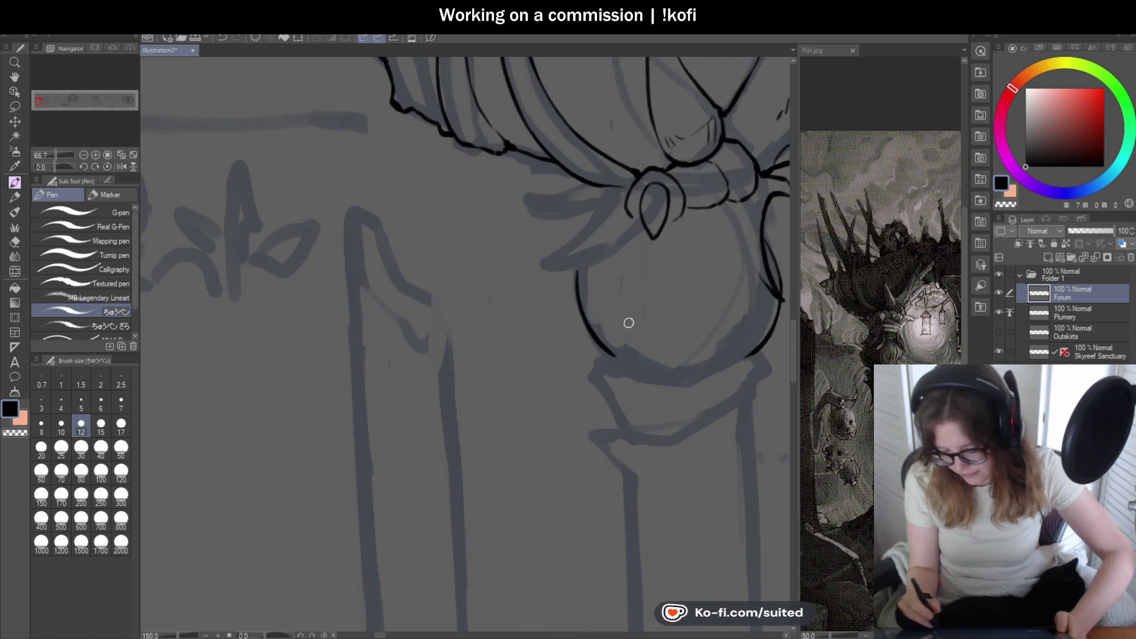
{"action": "scroll", "coordinate": [591, 331], "scroll_direction": "up", "scroll_amount": 3}
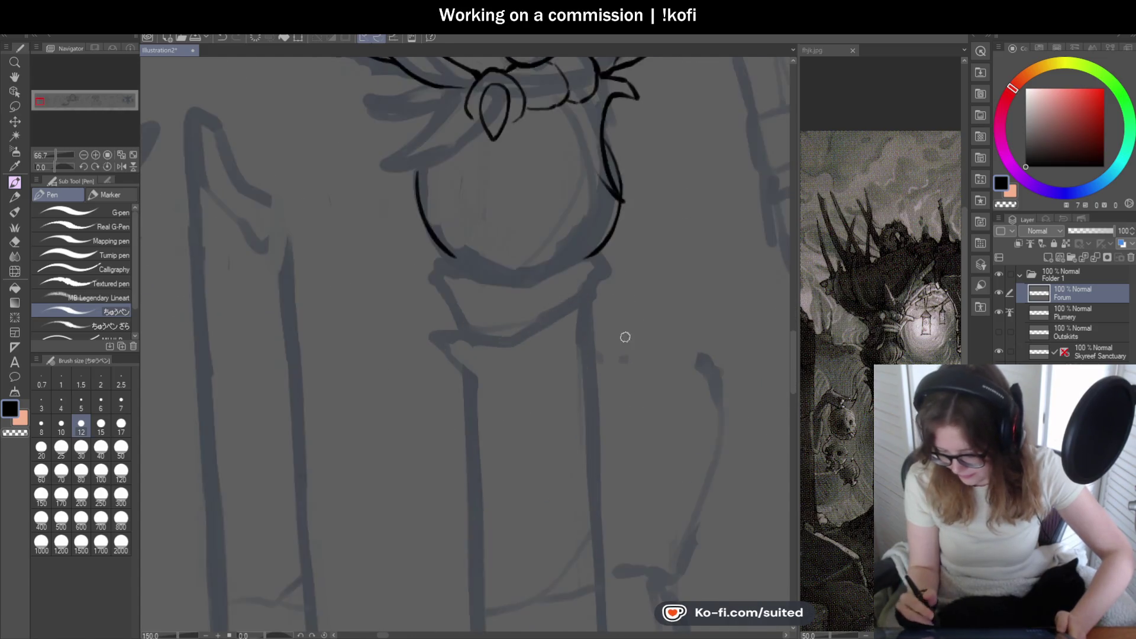
- Ink the collar band's top line and extend it further left
{"action": "left_click_drag", "start_coordinate": [567, 235], "coordinate": [405, 284]}
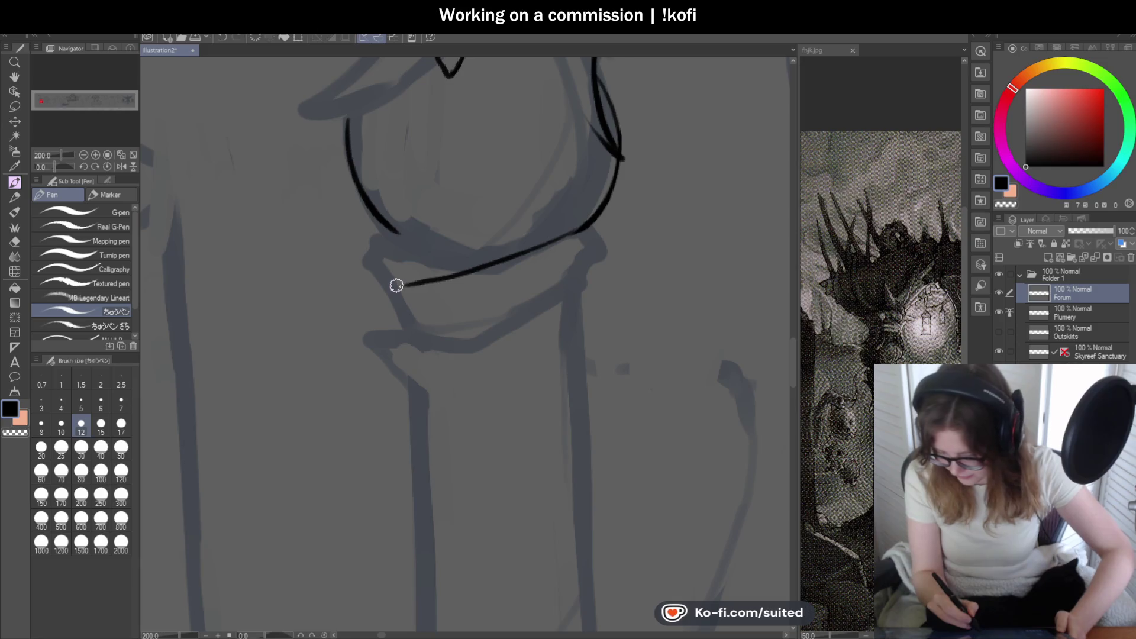
{"action": "scroll", "coordinate": [489, 349], "scroll_direction": "down", "scroll_amount": 1}
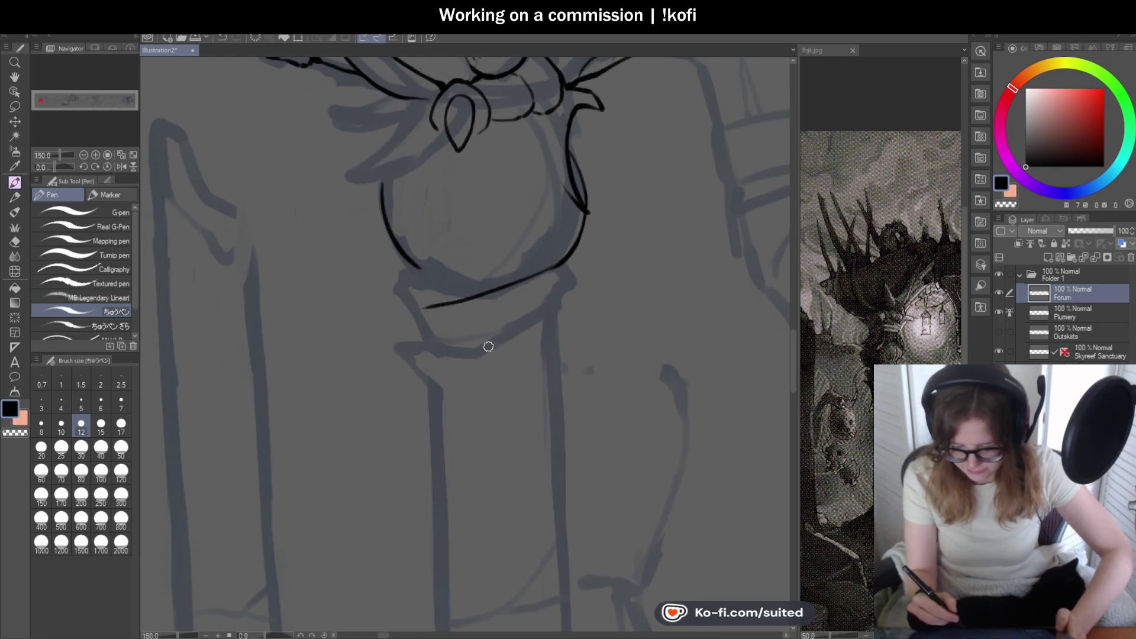
{"action": "scroll", "coordinate": [424, 314], "scroll_direction": "up", "scroll_amount": 3}
{"action": "left_click_drag", "start_coordinate": [417, 294], "coordinate": [385, 309]}
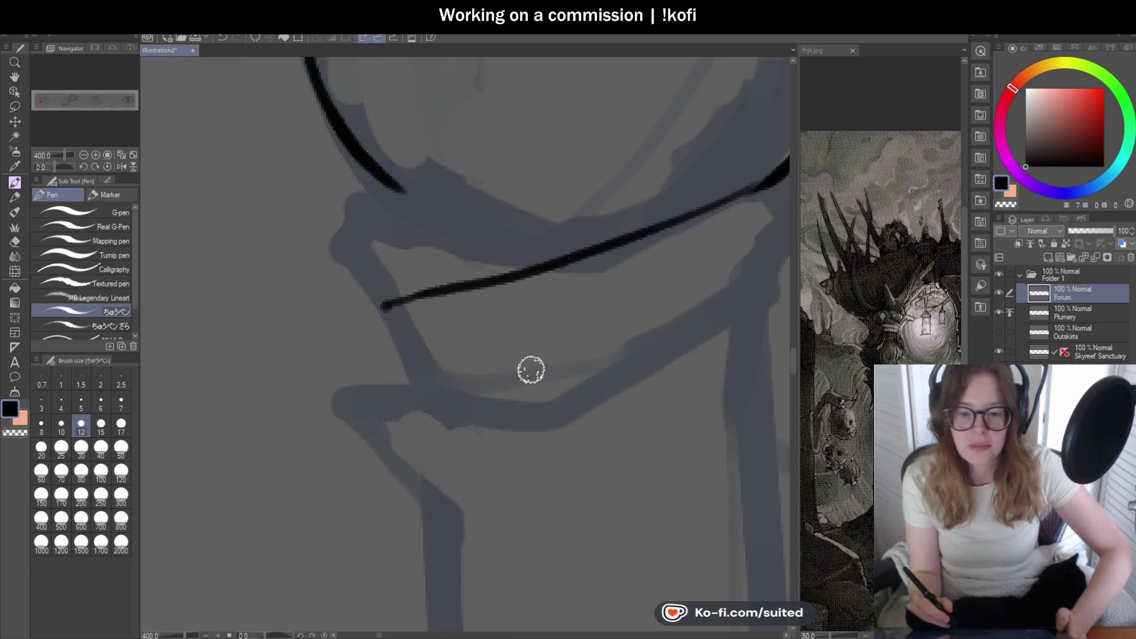
{"action": "scroll", "coordinate": [533, 342], "scroll_direction": "down", "scroll_amount": 4}
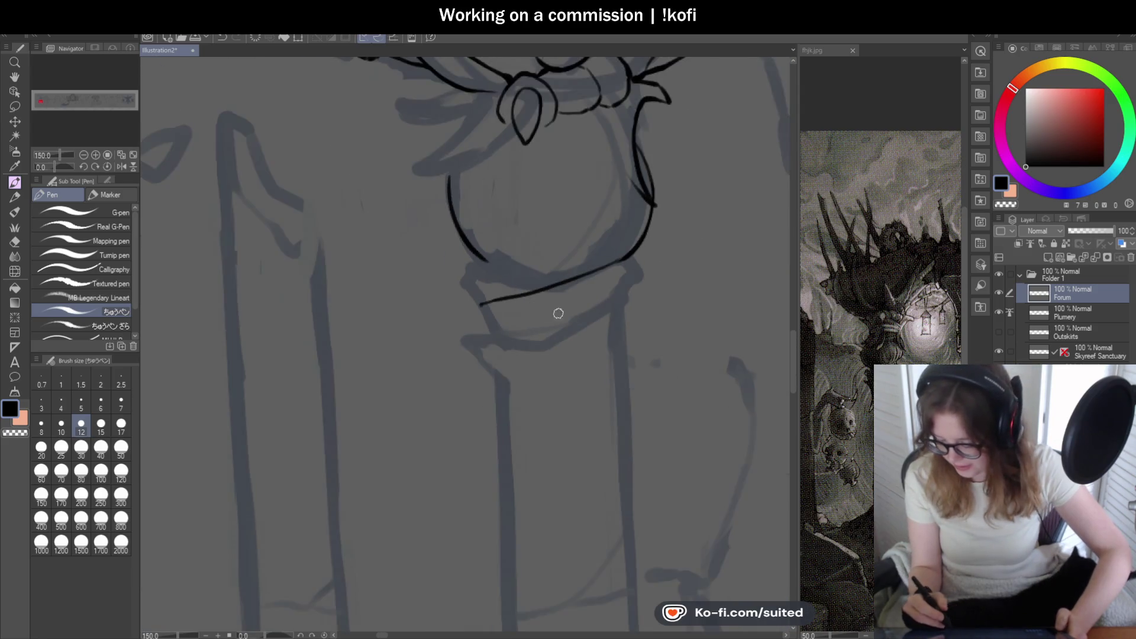
{"action": "scroll", "coordinate": [553, 312], "scroll_direction": "up", "scroll_amount": 3}
- Draw the lower parallel band line and close its left corner
{"action": "mouse_move", "coordinate": [632, 253]}
{"action": "left_mouse_down"}
{"action": "mouse_move", "coordinate": [561, 302]}
{"action": "mouse_move", "coordinate": [266, 406]}
{"action": "mouse_move", "coordinate": [240, 350]}
{"action": "left_mouse_up"}
{"action": "scroll", "coordinate": [543, 314], "scroll_direction": "down", "scroll_amount": 3}
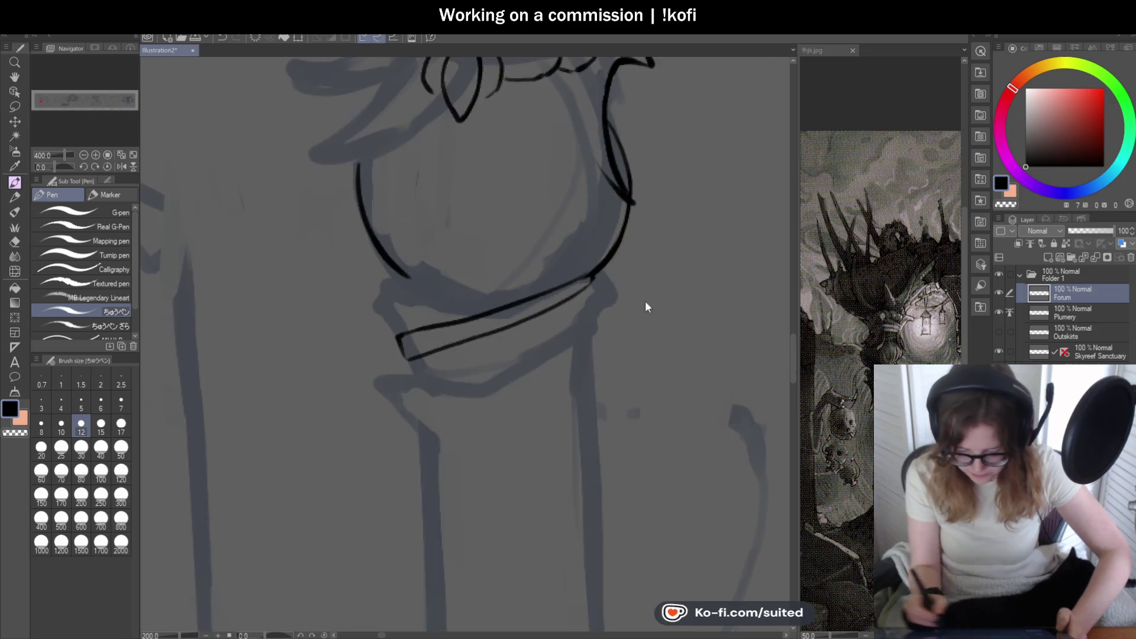
{"action": "scroll", "coordinate": [553, 365], "scroll_direction": "down", "scroll_amount": 2}
{"action": "scroll", "coordinate": [553, 364], "scroll_direction": "up", "scroll_amount": 2}
{"action": "key", "text": "ctrl+z"}
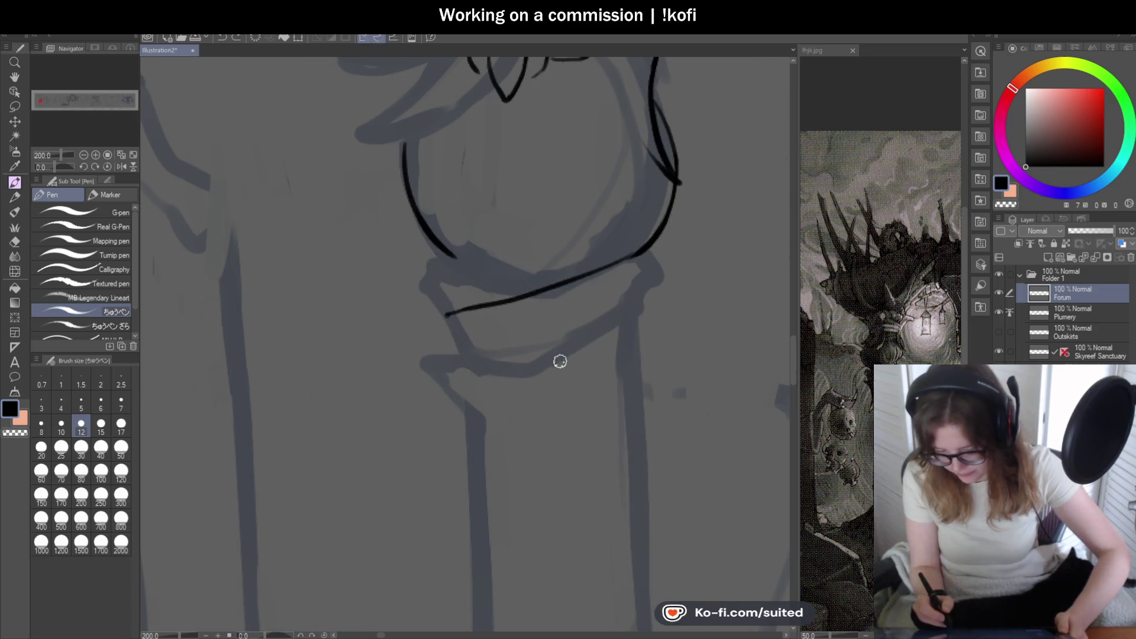
{"action": "scroll", "coordinate": [558, 361], "scroll_direction": "up", "scroll_amount": 2}
{"action": "mouse_move", "coordinate": [640, 254]}
{"action": "left_mouse_down"}
{"action": "mouse_move", "coordinate": [582, 296]}
{"action": "mouse_move", "coordinate": [302, 407]}
{"action": "left_mouse_up"}
{"action": "left_click_drag", "start_coordinate": [260, 356], "coordinate": [289, 414]}
{"action": "scroll", "coordinate": [509, 254], "scroll_direction": "down", "scroll_amount": 3}
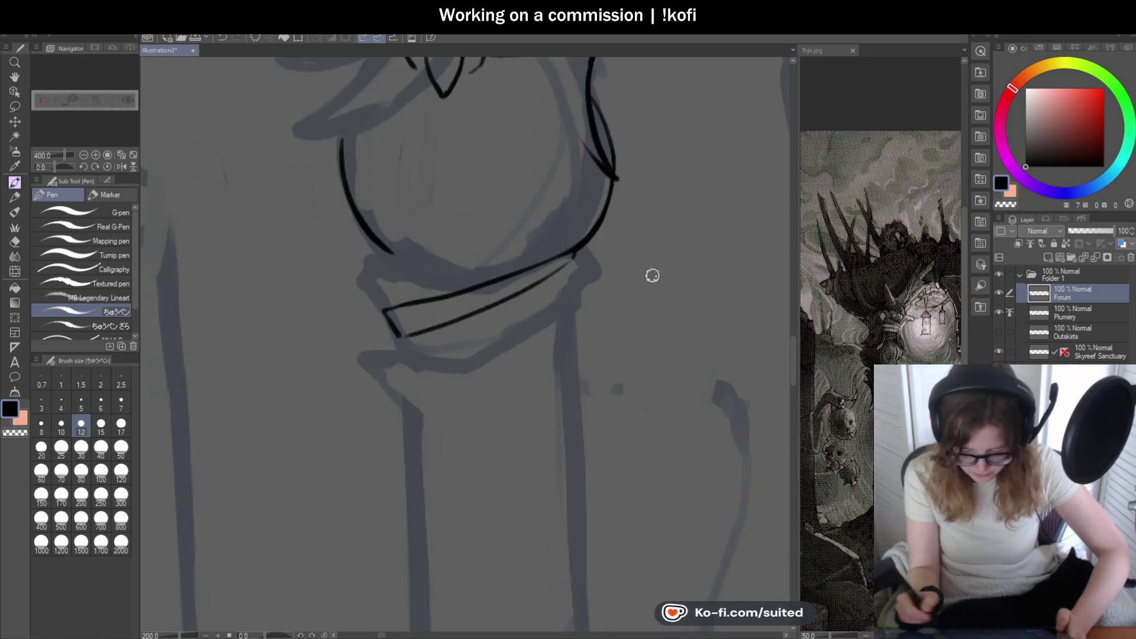
{"action": "scroll", "coordinate": [535, 309], "scroll_direction": "up", "scroll_amount": 2}
- Draw the band's long lower edge and hook its right end with a vertical join
{"action": "left_click_drag", "start_coordinate": [692, 264], "coordinate": [533, 364]}
{"action": "key", "text": "ctrl+z"}
{"action": "key", "text": "ctrl+z"}
{"action": "mouse_move", "coordinate": [704, 248]}
{"action": "left_mouse_down"}
{"action": "mouse_move", "coordinate": [441, 415]}
{"action": "mouse_move", "coordinate": [632, 271]}
{"action": "left_mouse_up"}
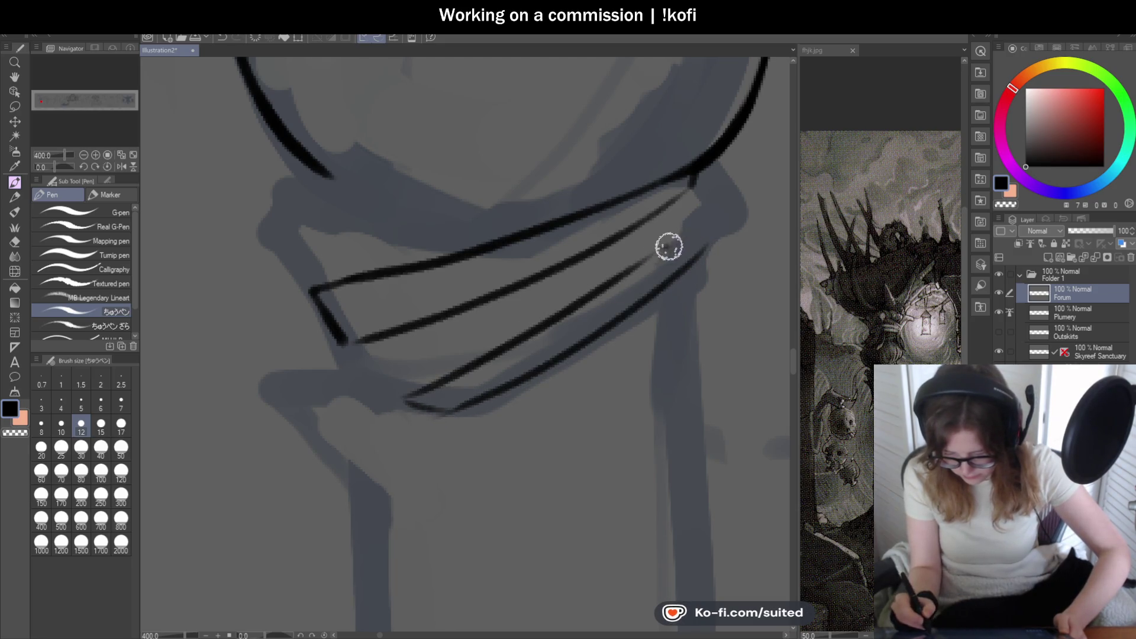
{"action": "left_click_drag", "start_coordinate": [707, 238], "coordinate": [705, 253]}
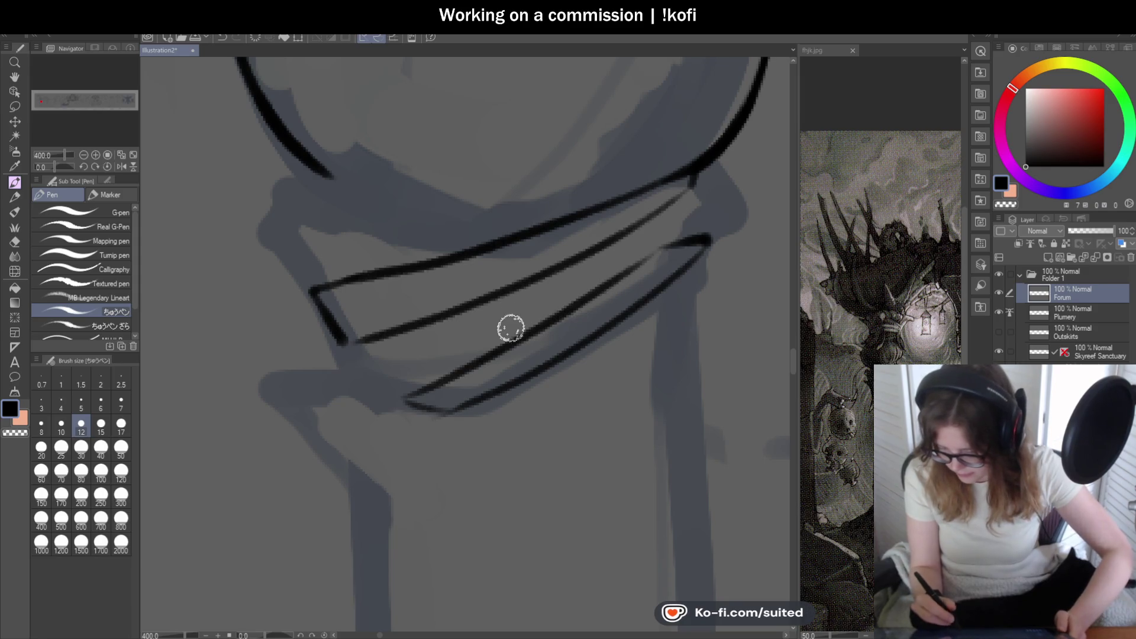
{"action": "mouse_move", "coordinate": [688, 188]}
{"action": "left_mouse_down"}
{"action": "mouse_move", "coordinate": [680, 241]}
{"action": "mouse_move", "coordinate": [705, 228]}
{"action": "left_mouse_up"}
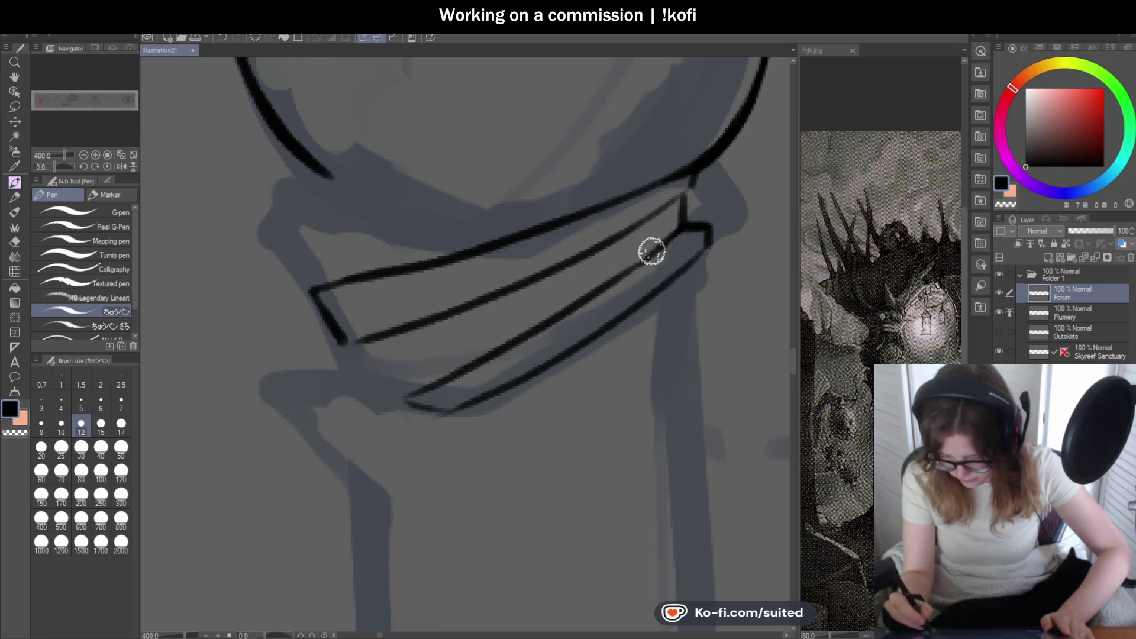
{"action": "scroll", "coordinate": [616, 293], "scroll_direction": "down", "scroll_amount": 2}
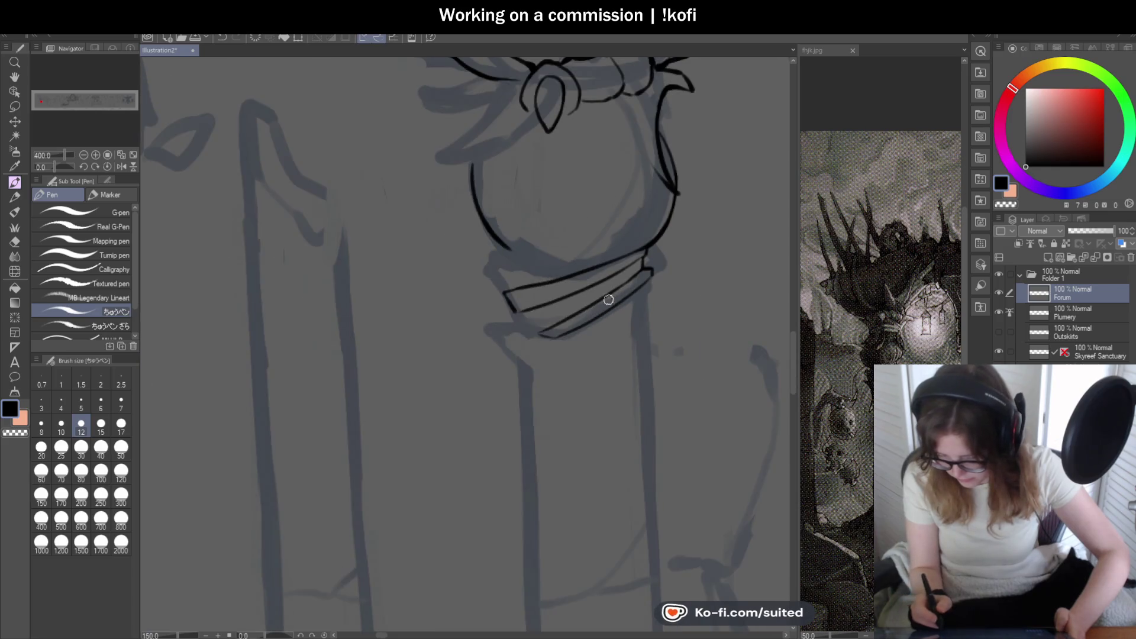
{"action": "scroll", "coordinate": [541, 322], "scroll_direction": "up", "scroll_amount": 4}
- Form the band's pointed left tip, connecting the left ends of the collar lines
{"action": "mouse_move", "coordinate": [622, 342]}
{"action": "left_mouse_down"}
{"action": "mouse_move", "coordinate": [469, 367]}
{"action": "mouse_move", "coordinate": [223, 317]}
{"action": "mouse_move", "coordinate": [254, 385]}
{"action": "left_mouse_up"}
{"action": "scroll", "coordinate": [484, 318], "scroll_direction": "down", "scroll_amount": 2}
{"action": "scroll", "coordinate": [484, 318], "scroll_direction": "up", "scroll_amount": 4}
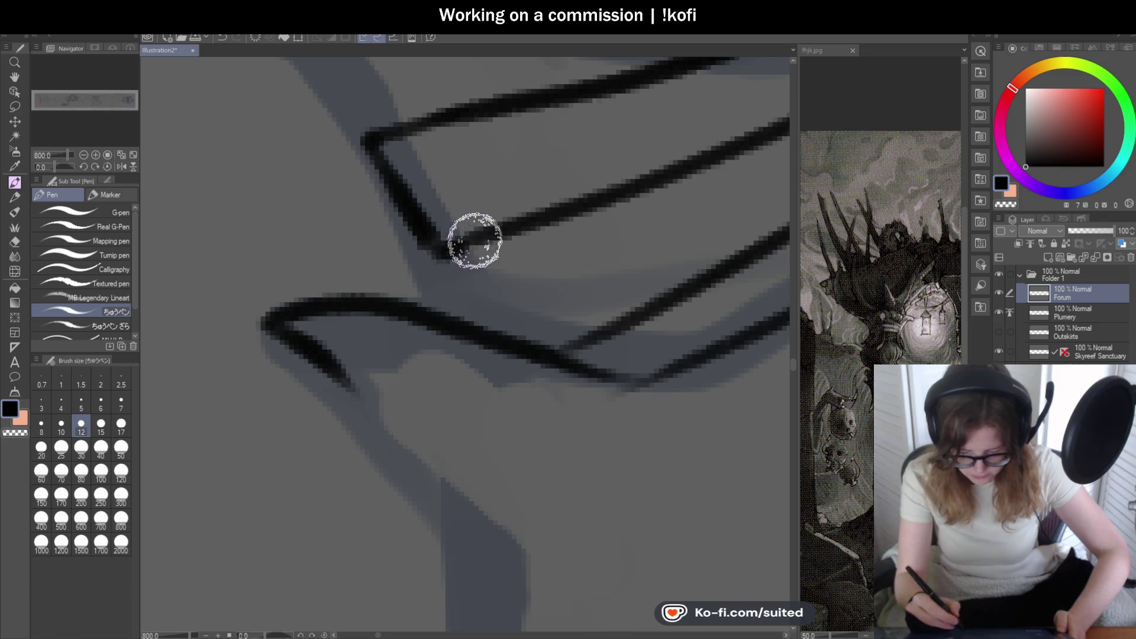
{"action": "scroll", "coordinate": [477, 319], "scroll_direction": "down", "scroll_amount": 2}
{"action": "scroll", "coordinate": [473, 349], "scroll_direction": "down", "scroll_amount": 2}
{"action": "scroll", "coordinate": [451, 299], "scroll_direction": "up", "scroll_amount": 2}
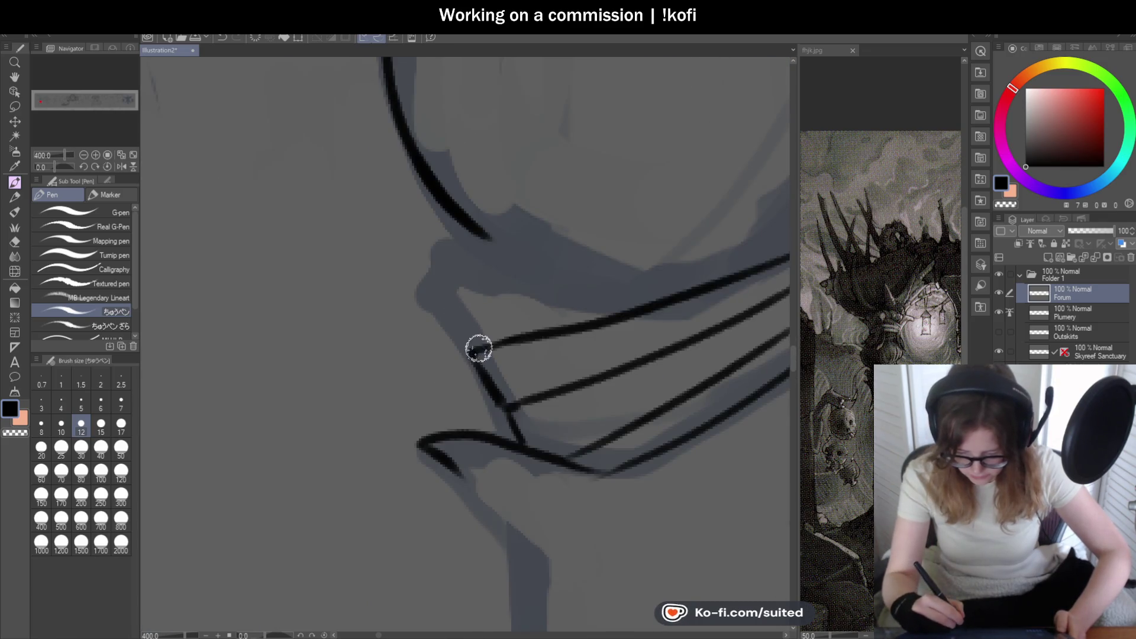
{"action": "key", "text": "ctrl+z"}
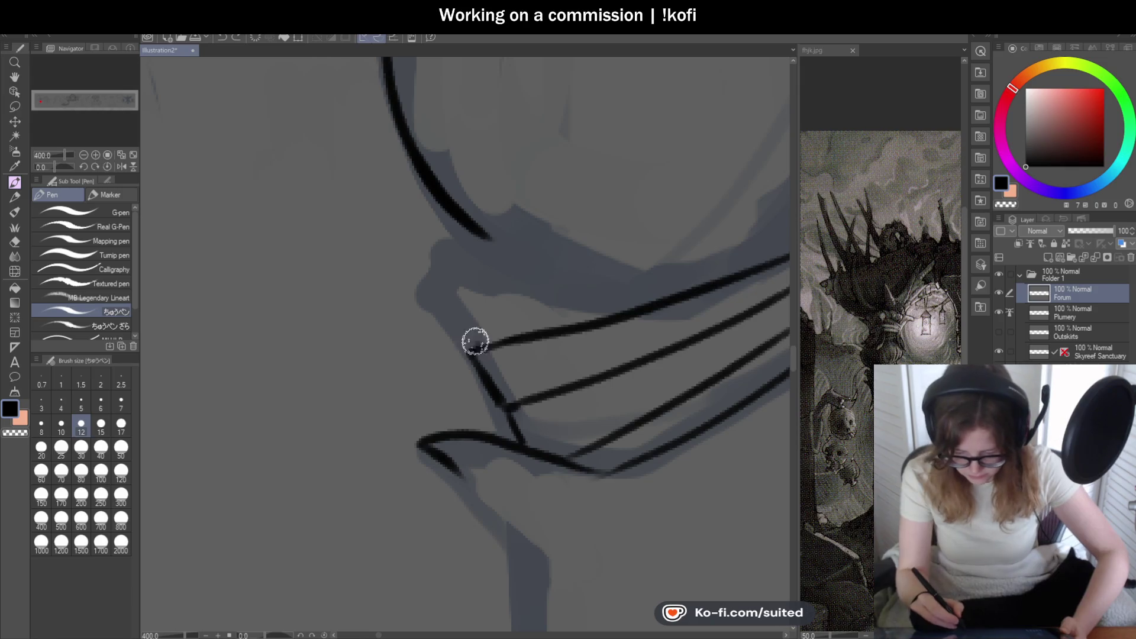
{"action": "left_click_drag", "start_coordinate": [478, 345], "coordinate": [431, 256]}
{"action": "scroll", "coordinate": [505, 236], "scroll_direction": "down", "scroll_amount": 5}
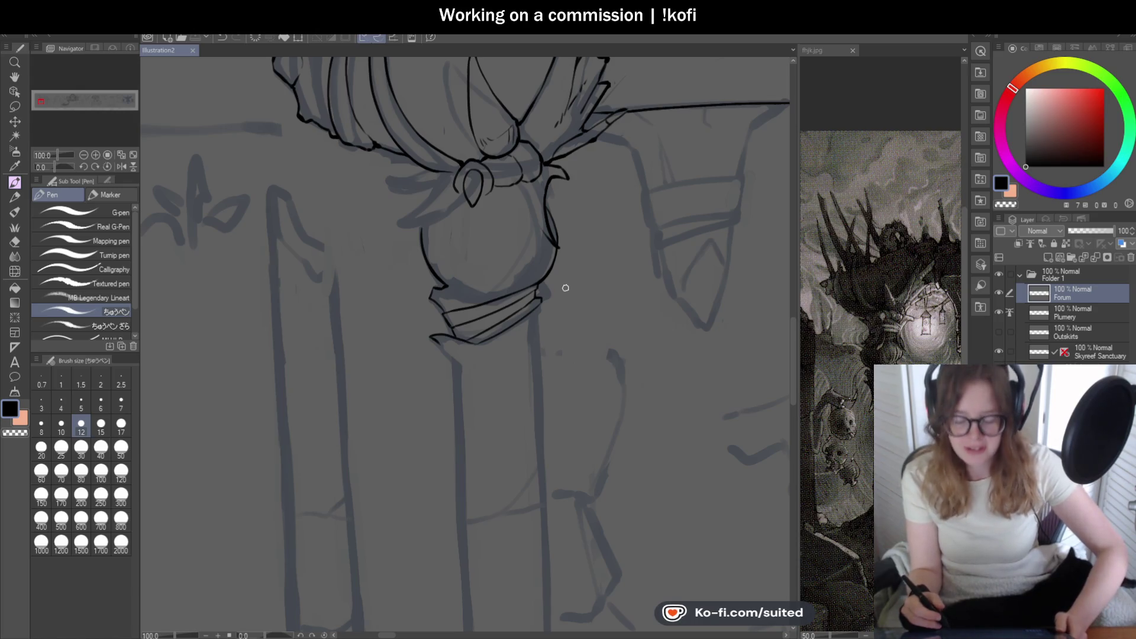
{"action": "scroll", "coordinate": [499, 335], "scroll_direction": "up", "scroll_amount": 6}
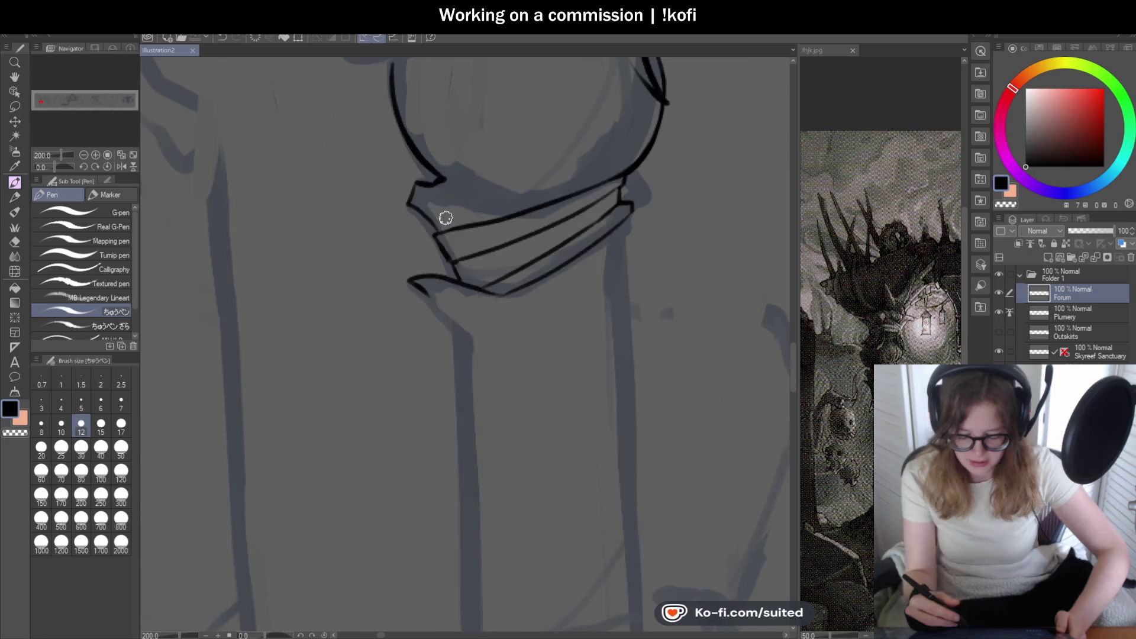
{"action": "left_click_drag", "start_coordinate": [463, 318], "coordinate": [585, 494]}
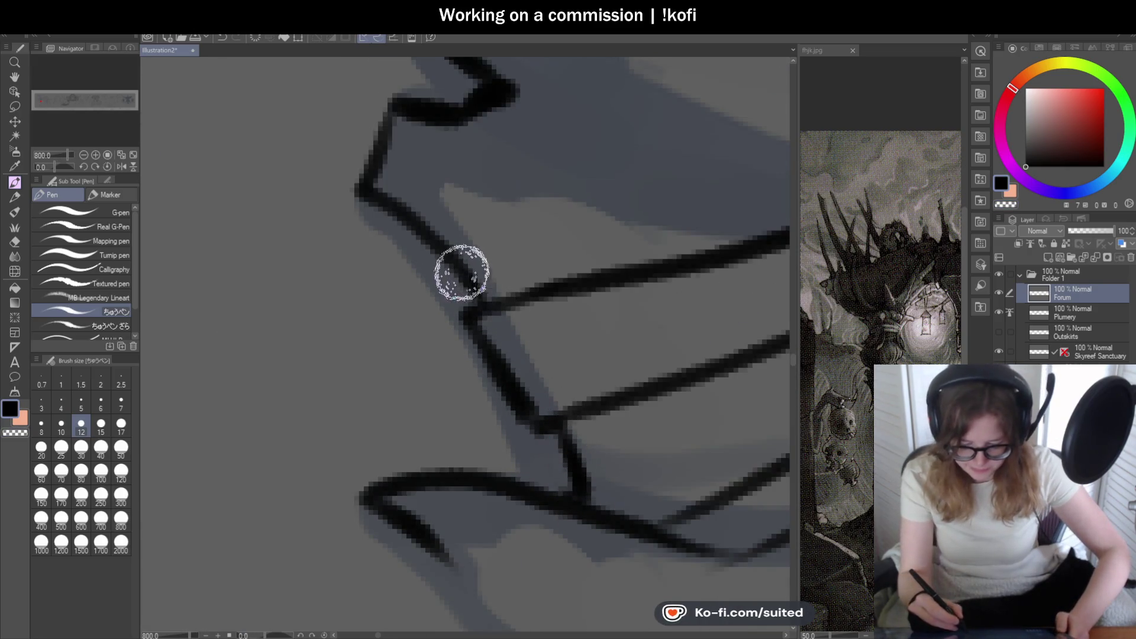
{"action": "scroll", "coordinate": [413, 243], "scroll_direction": "down", "scroll_amount": 6}
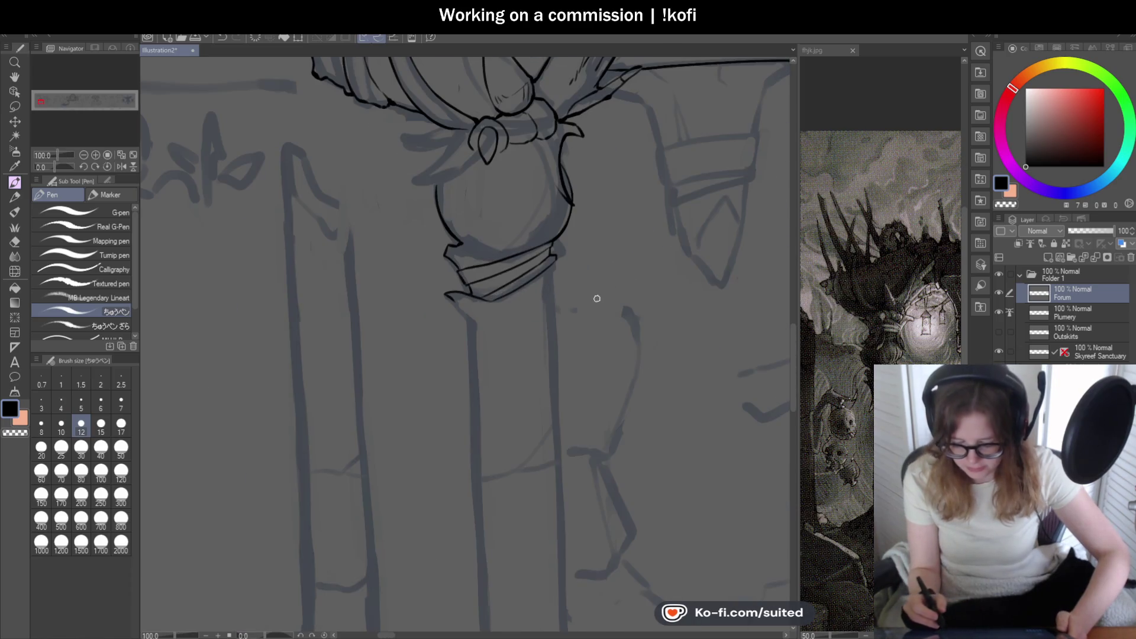